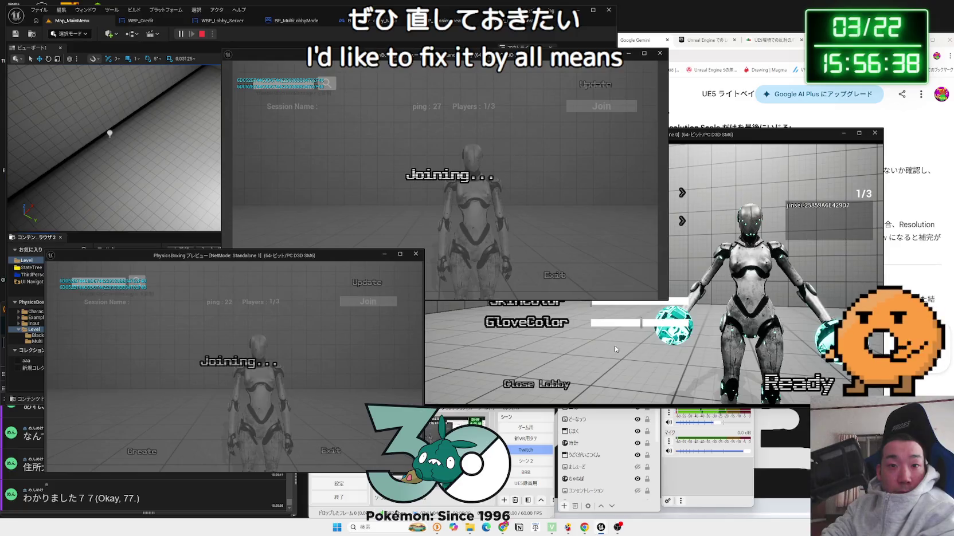
- Recolour the host robot's skin, make its gloves red, and choose Damage Race on stage 3
click(646, 301)
click(668, 322)
mouse_move(638, 302)
mouse_down()
mouse_move(624, 302)
mouse_move(680, 302)
mouse_move(608, 301)
mouse_move(695, 302)
mouse_up()
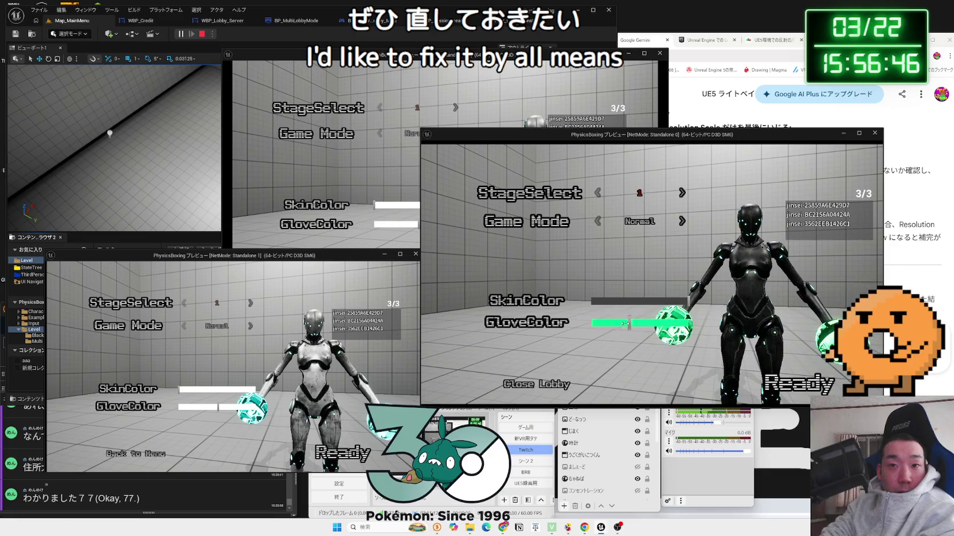
drag(649, 324, 642, 324)
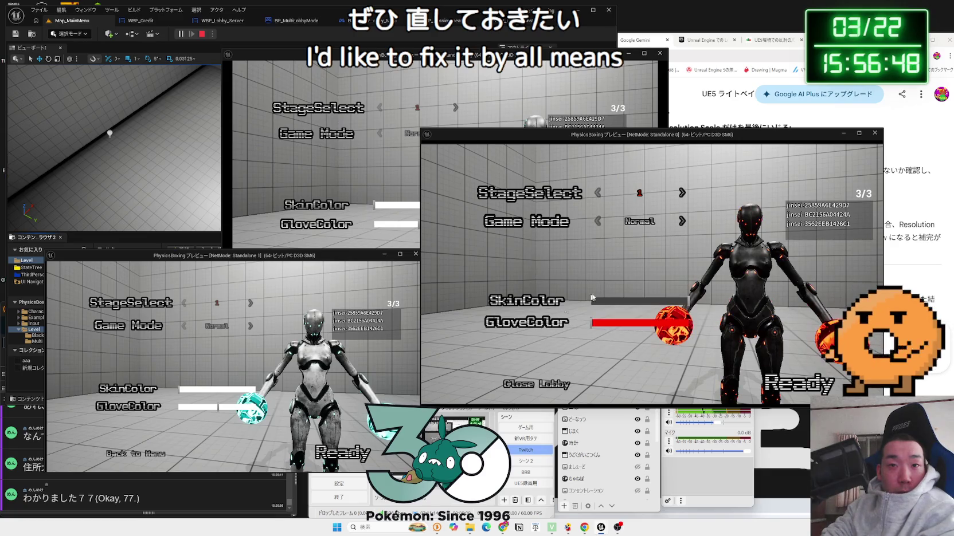
click(684, 222)
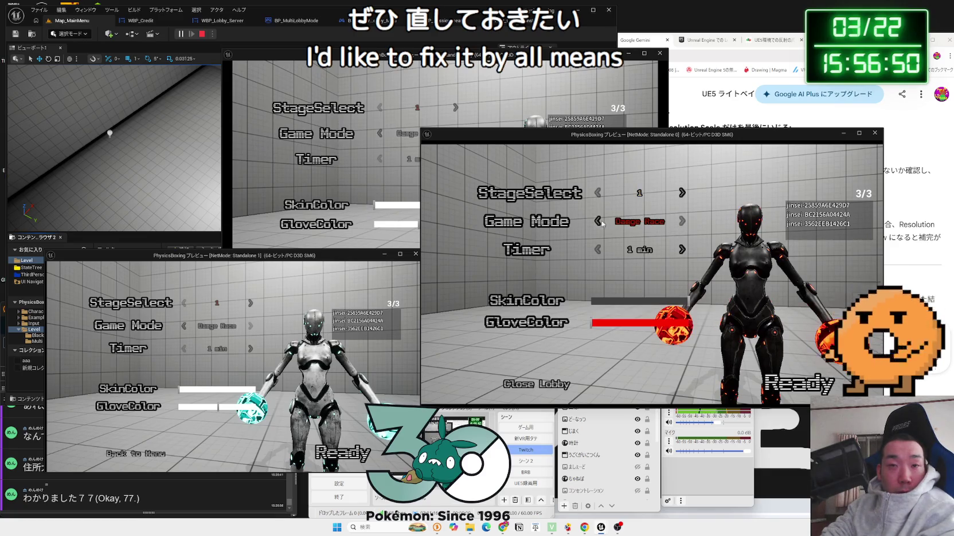
click(686, 194)
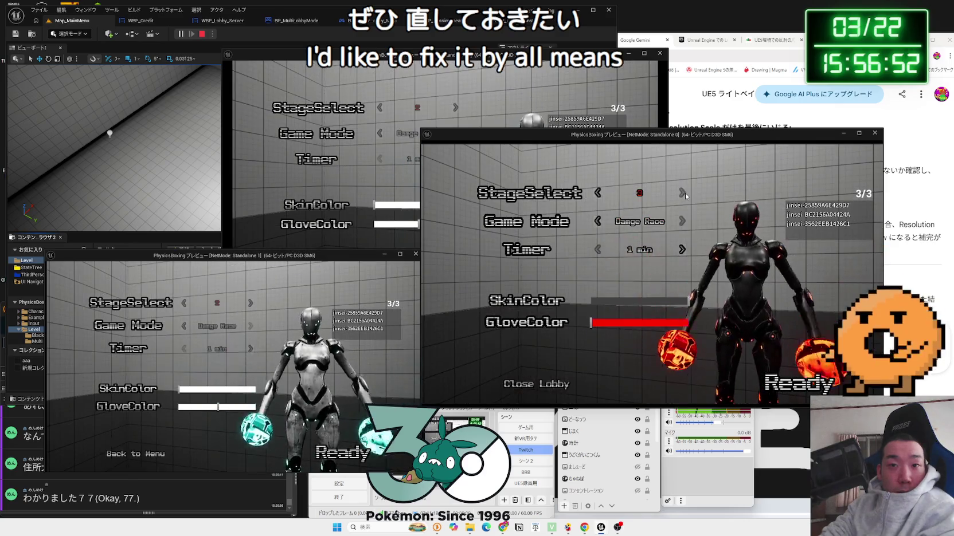
click(686, 194)
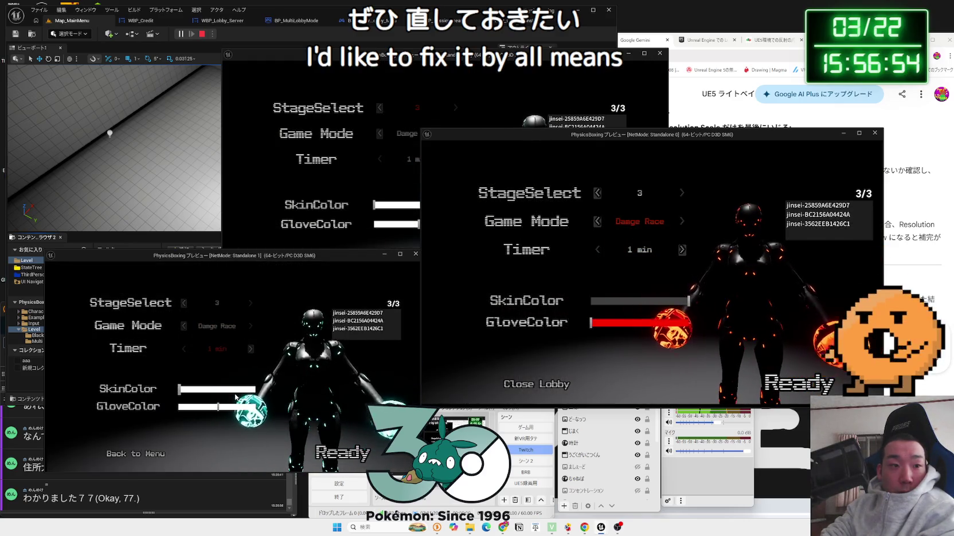
- Mark all three lobby clients ready so the match starts
click(425, 231)
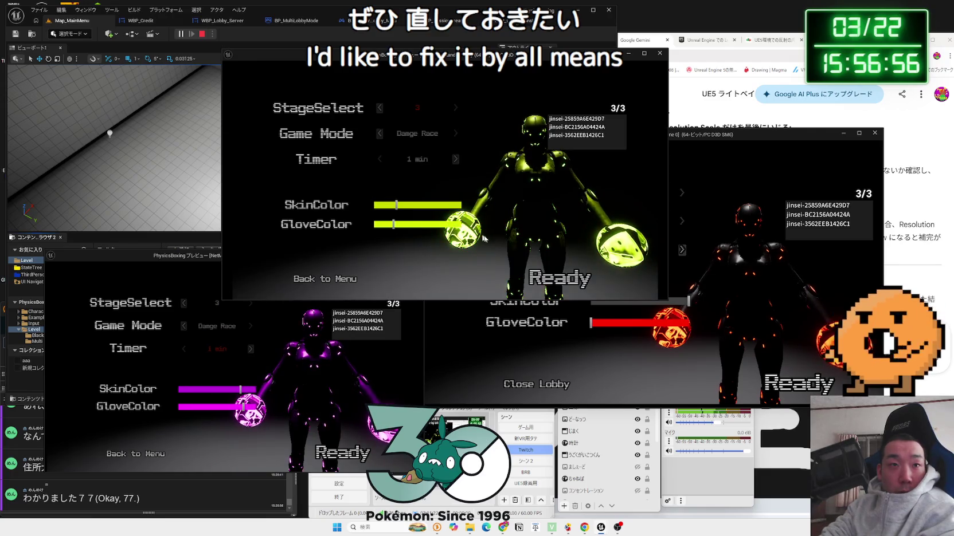
click(721, 212)
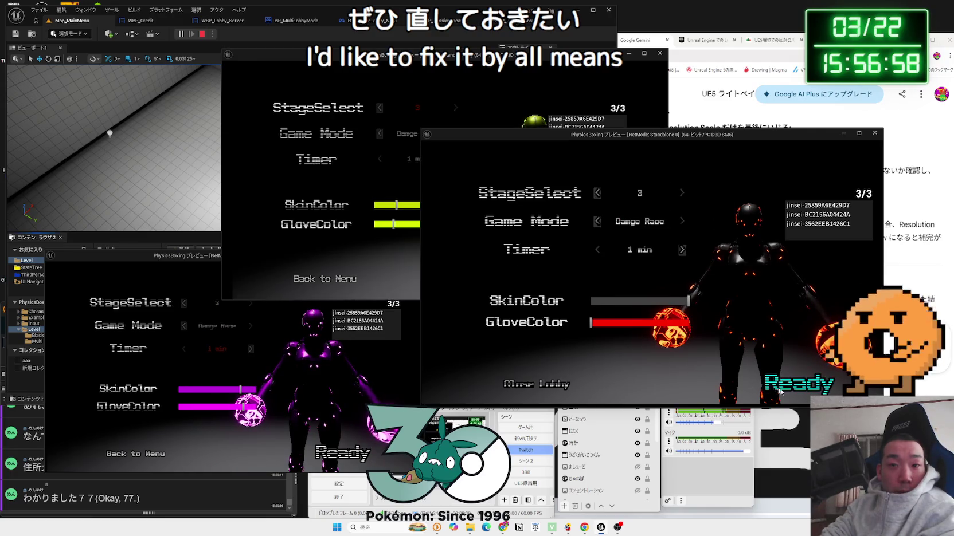
click(342, 453)
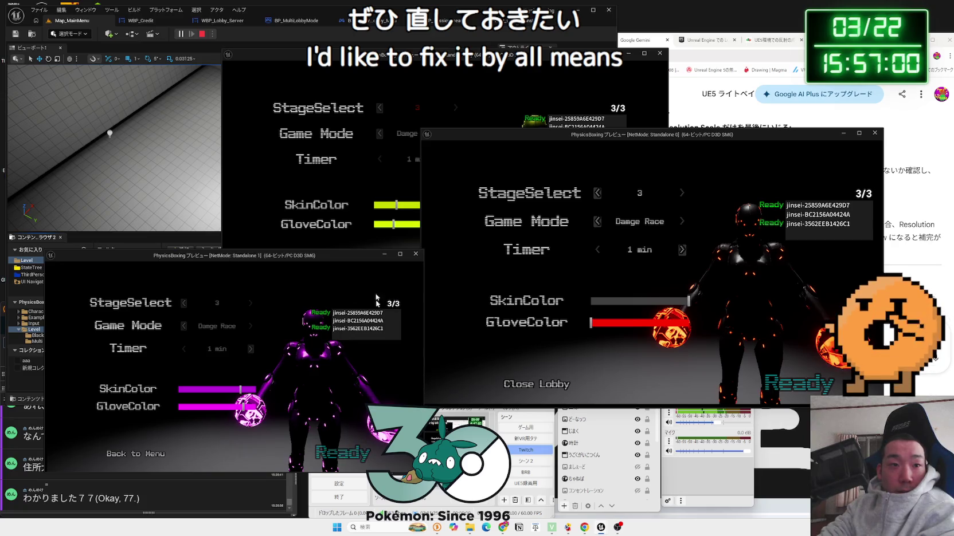
click(393, 168)
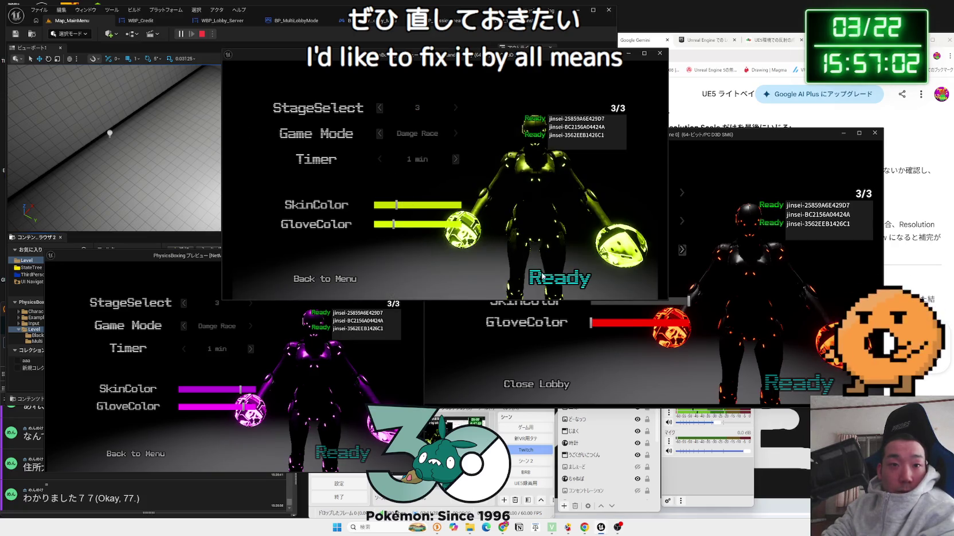
click(422, 142)
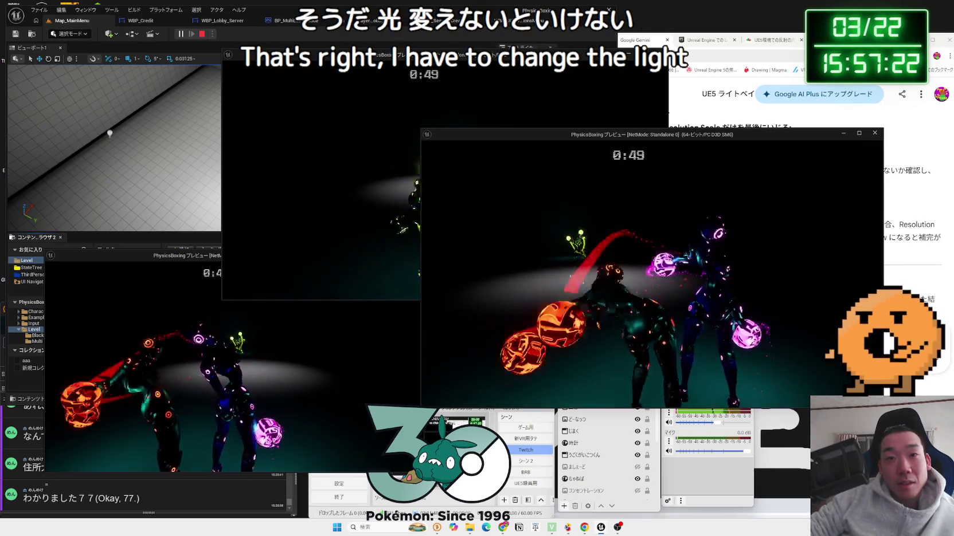
- Pause the match, check Options > Video, resume, then stop the play-test
key(Escape)
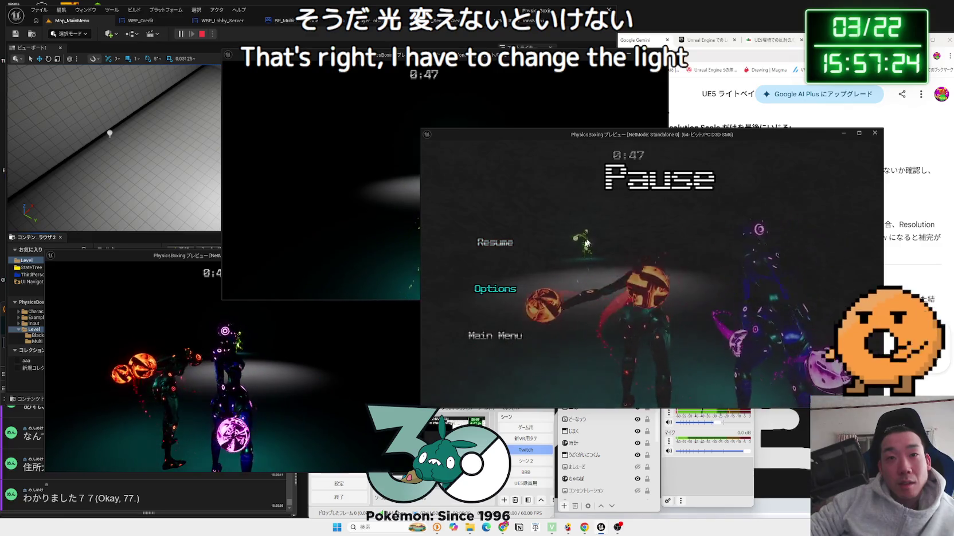
click(495, 289)
click(651, 173)
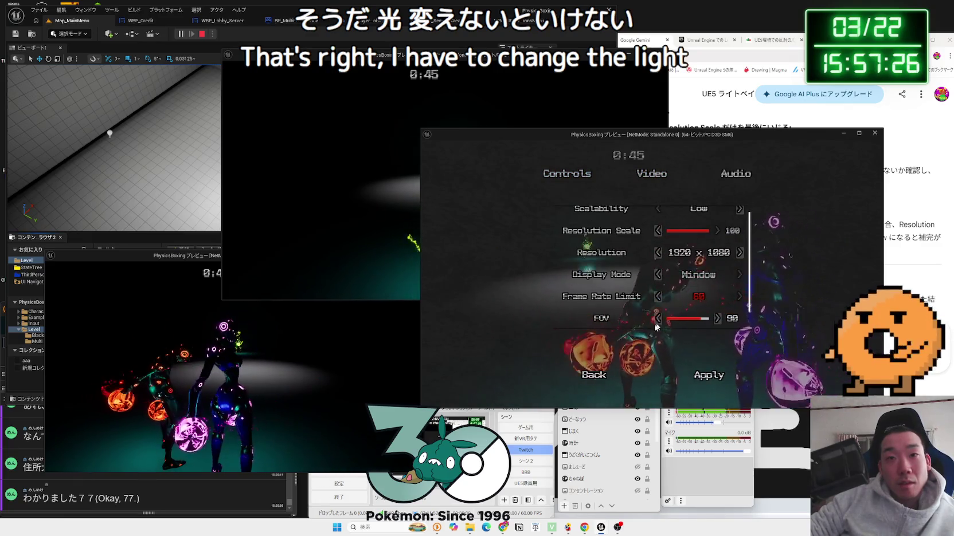
click(602, 373)
click(499, 240)
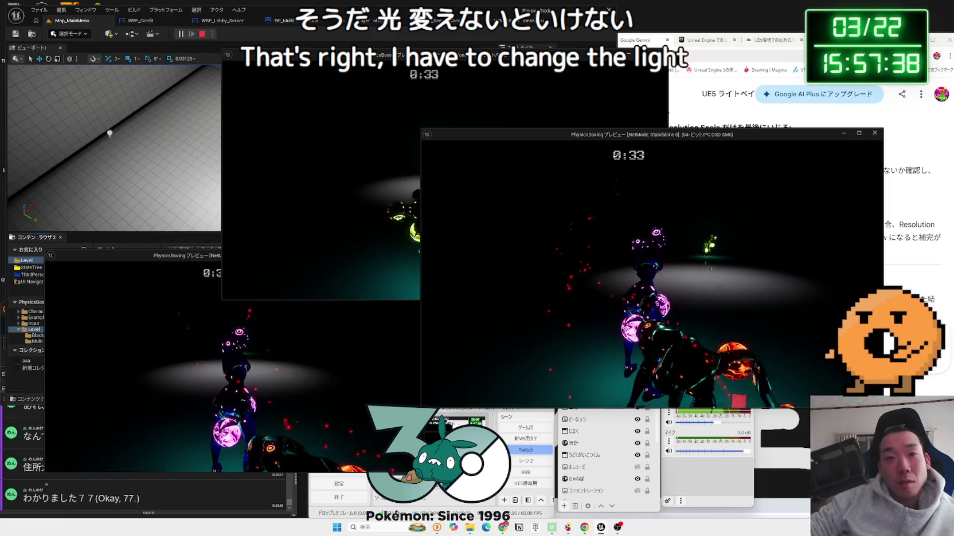
key(Escape)
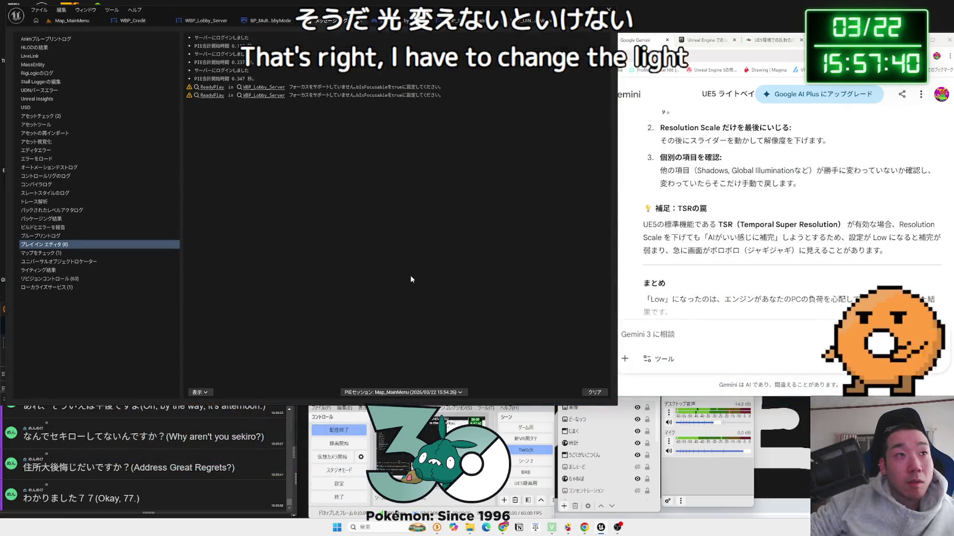
- From Map_MainMenu, collapse Level and open BP_ThirdPersonCharacter_Robot_Multi in Robot3/Blueprint
click(369, 22)
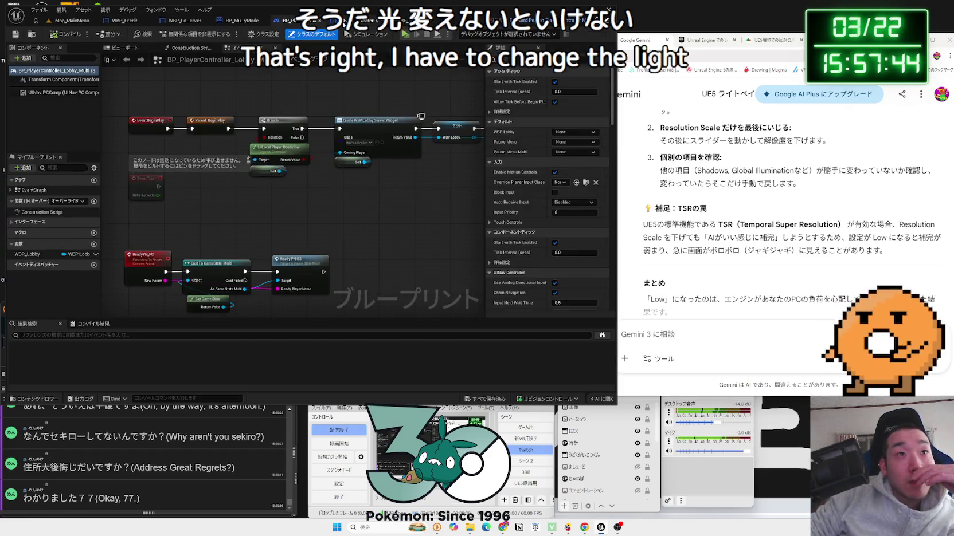
click(67, 21)
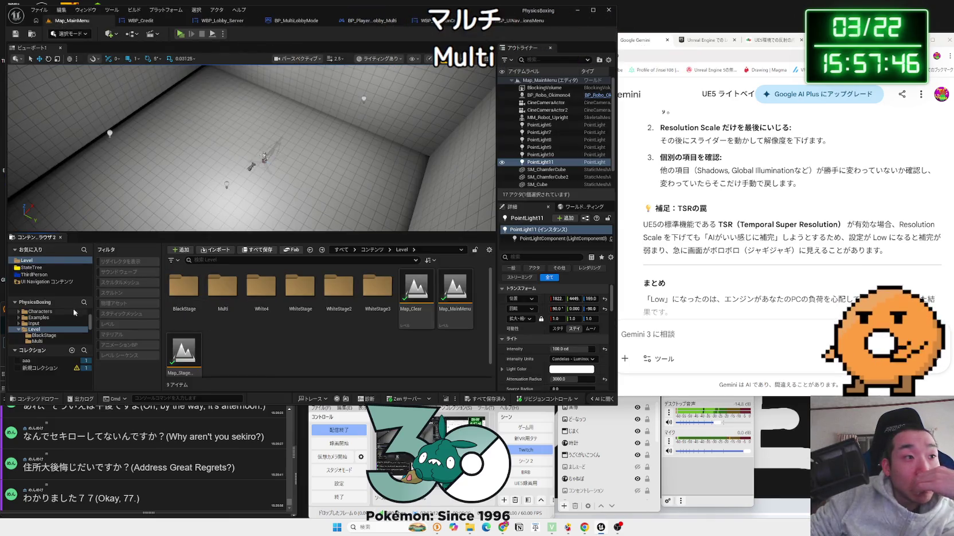
scroll(45, 330, down, 2)
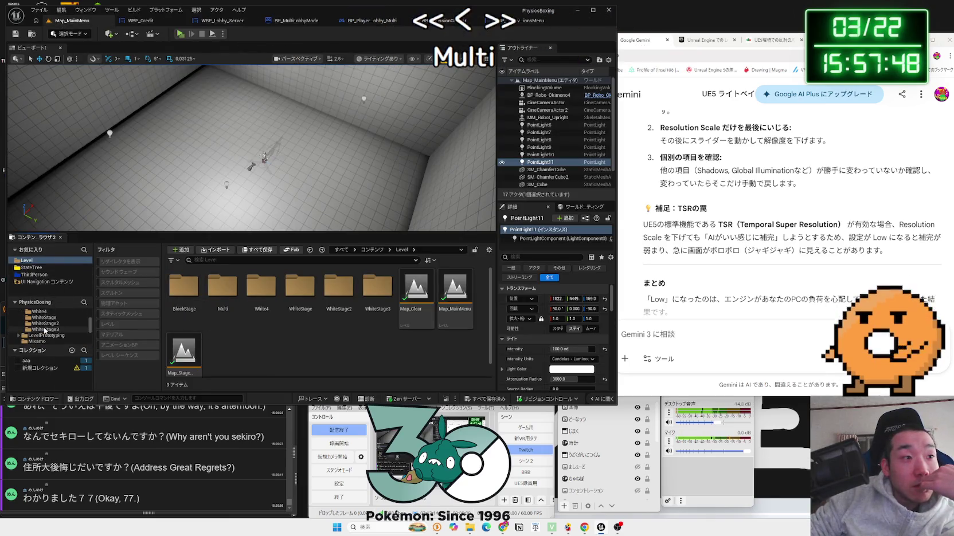
scroll(45, 331, down, 2)
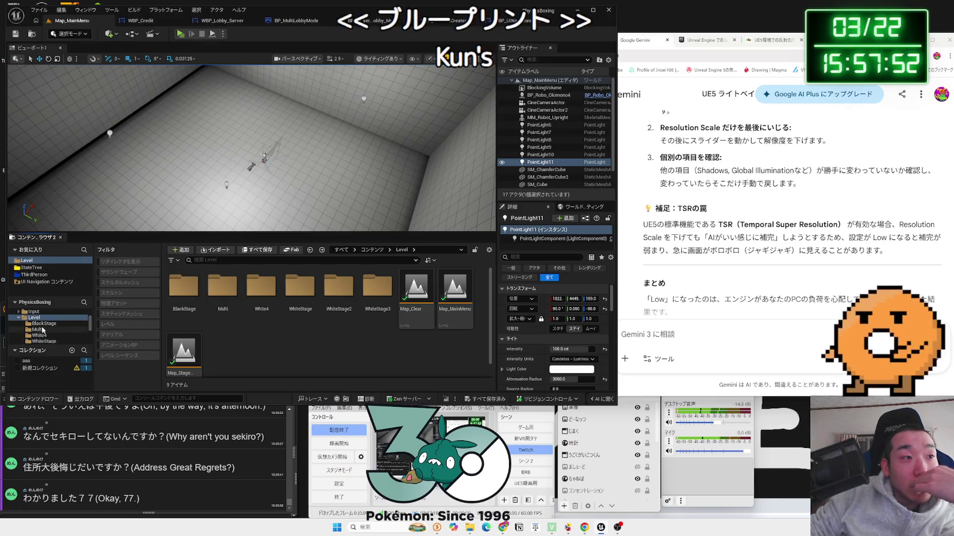
click(19, 317)
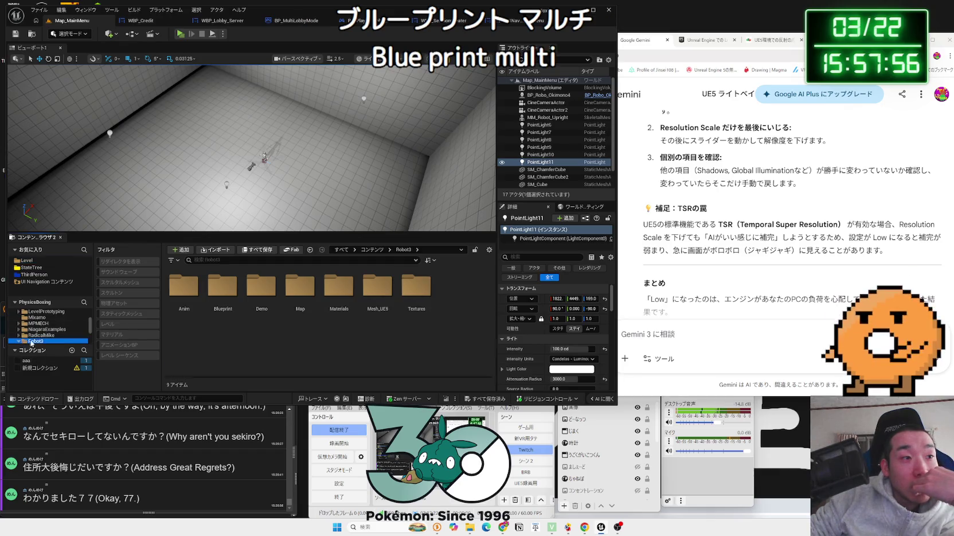
double_click(222, 287)
double_click(262, 293)
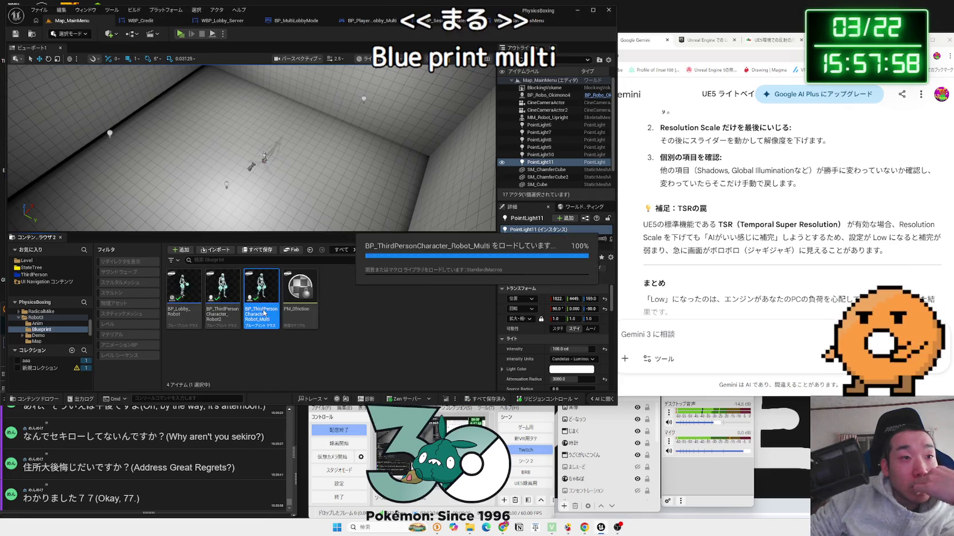
scroll(361, 194, down, 3)
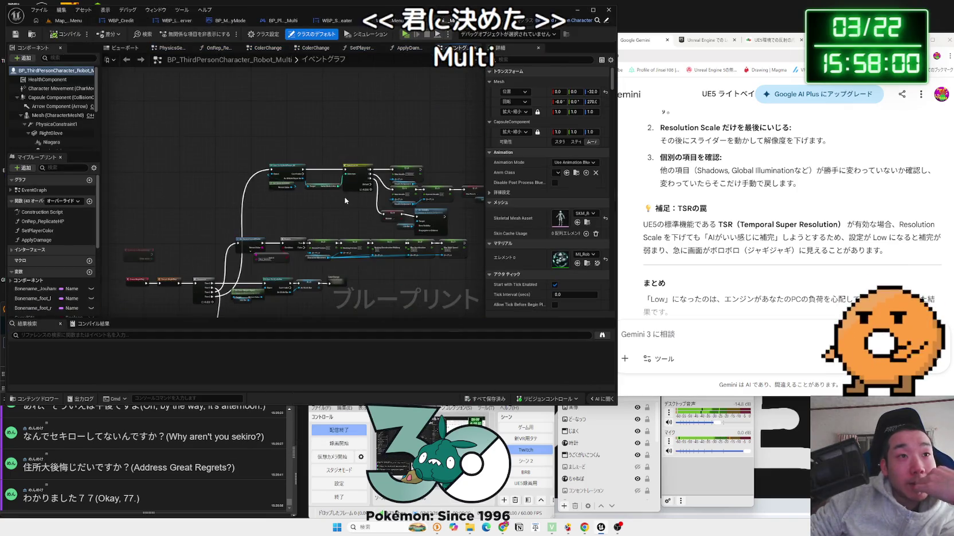
drag(354, 159, 348, 161)
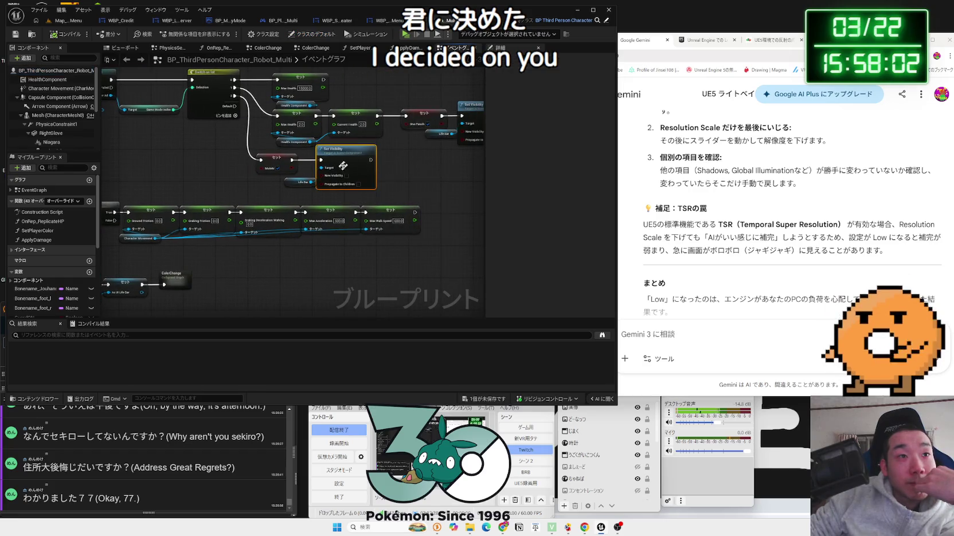
click(269, 187)
scroll(361, 167, down, 2)
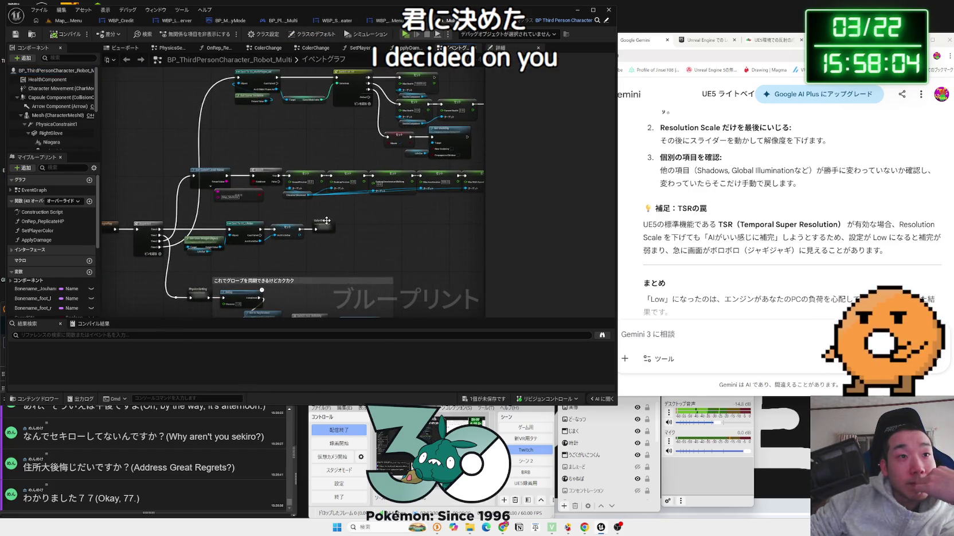
double_click(327, 220)
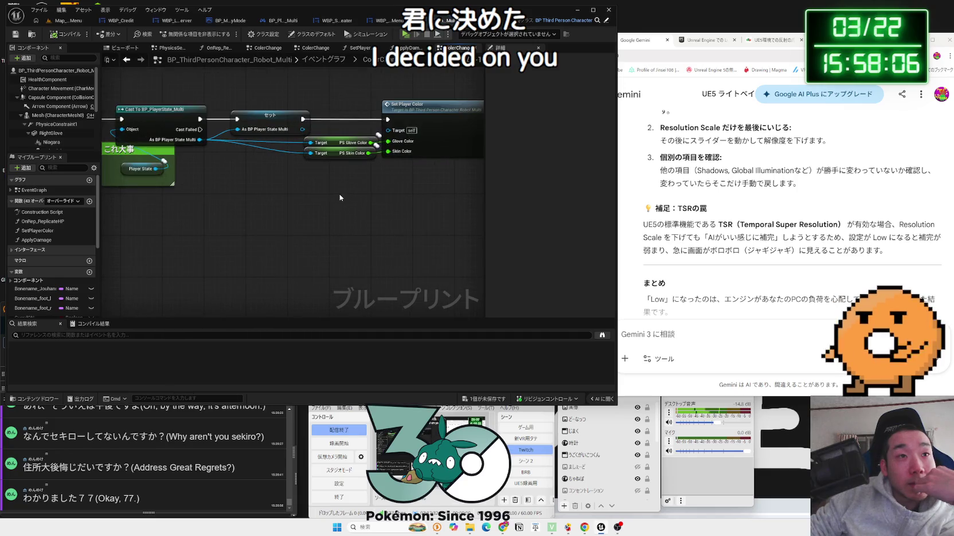
drag(260, 183, 313, 196)
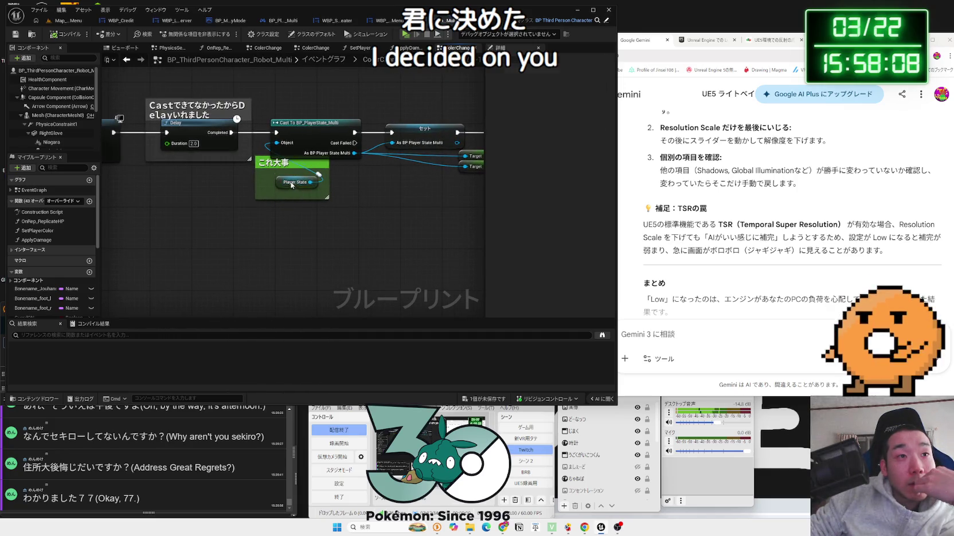
mouse_move(444, 183)
mouse_down()
mouse_move(297, 196)
mouse_move(343, 183)
mouse_up()
double_click(368, 144)
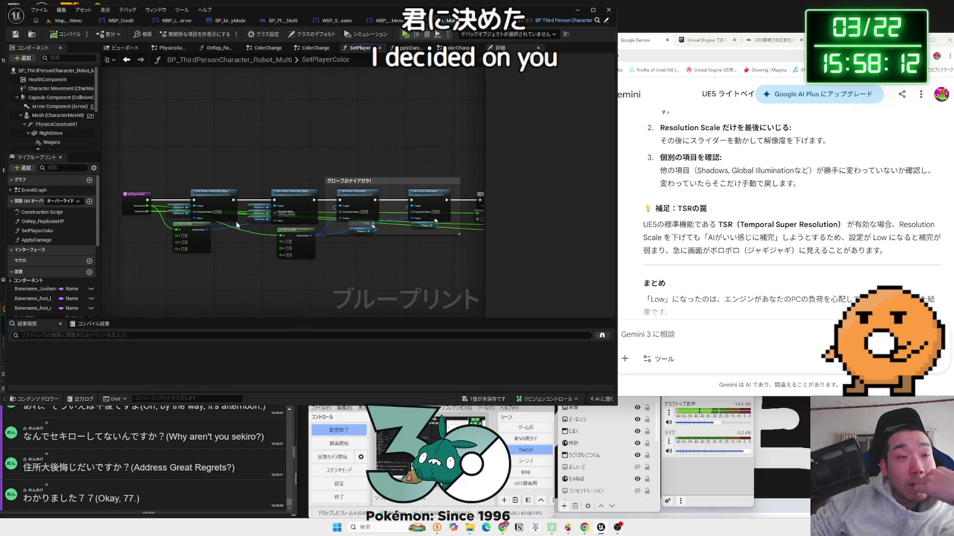
drag(237, 241, 197, 239)
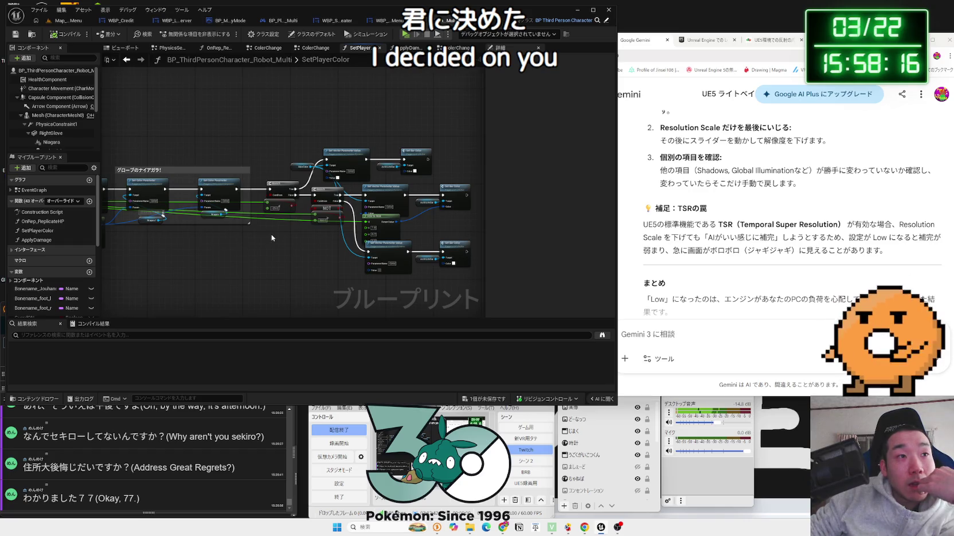
scroll(272, 238, up, 3)
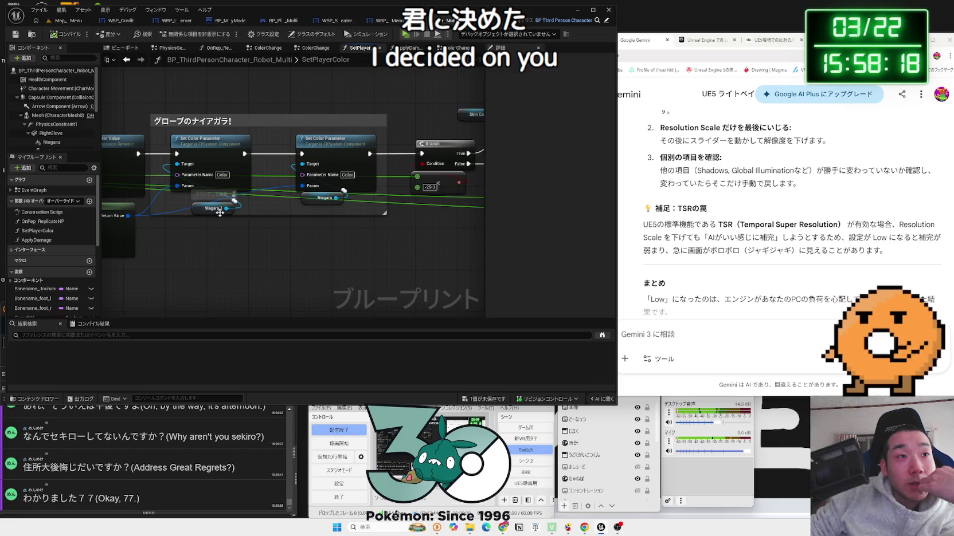
scroll(220, 214, down, 5)
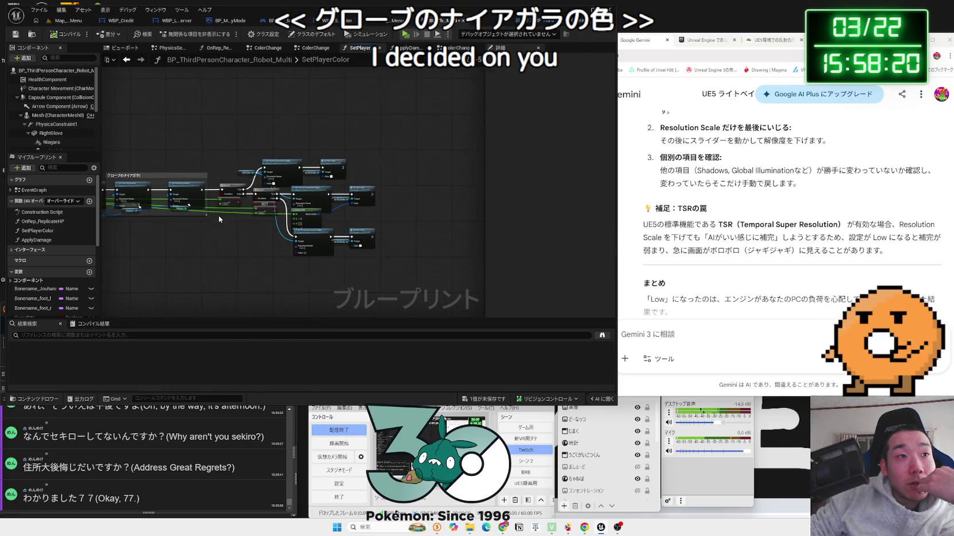
drag(219, 215, 203, 178)
drag(297, 235, 451, 234)
scroll(132, 178, up, 5)
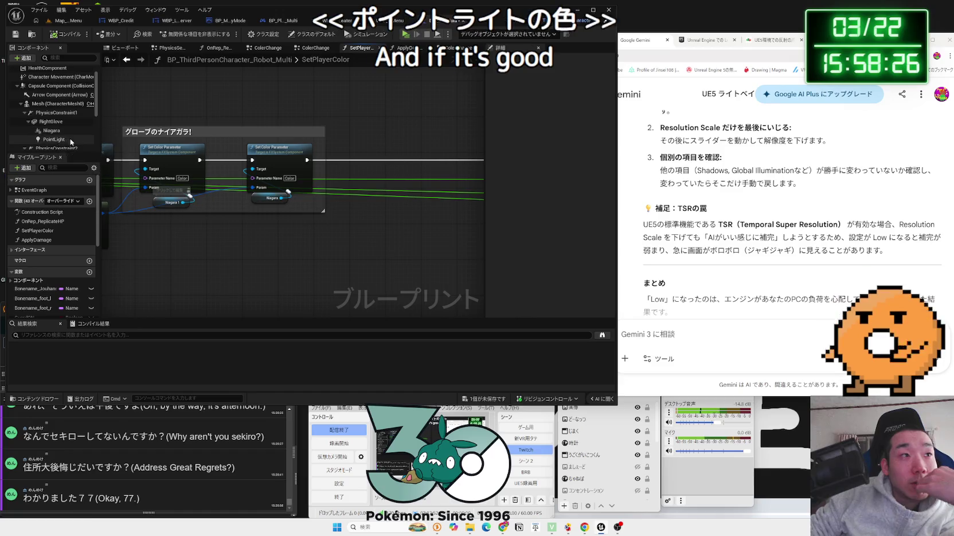
- Add the right and left glove PointLight components to the SetPlayerColor graph as nodes
scroll(51, 138, down, 1)
drag(54, 139, 290, 247)
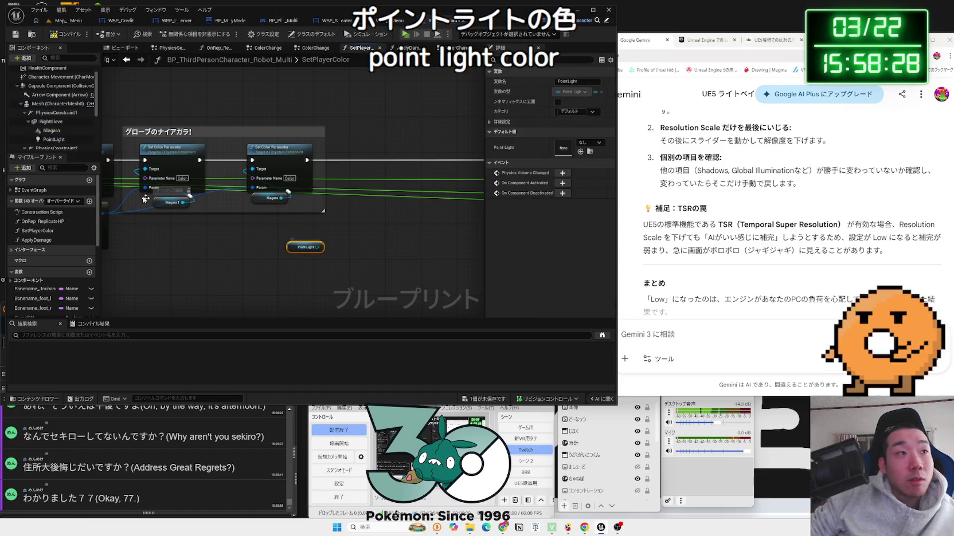
scroll(63, 142, down, 1)
scroll(55, 148, down, 1)
click(55, 140)
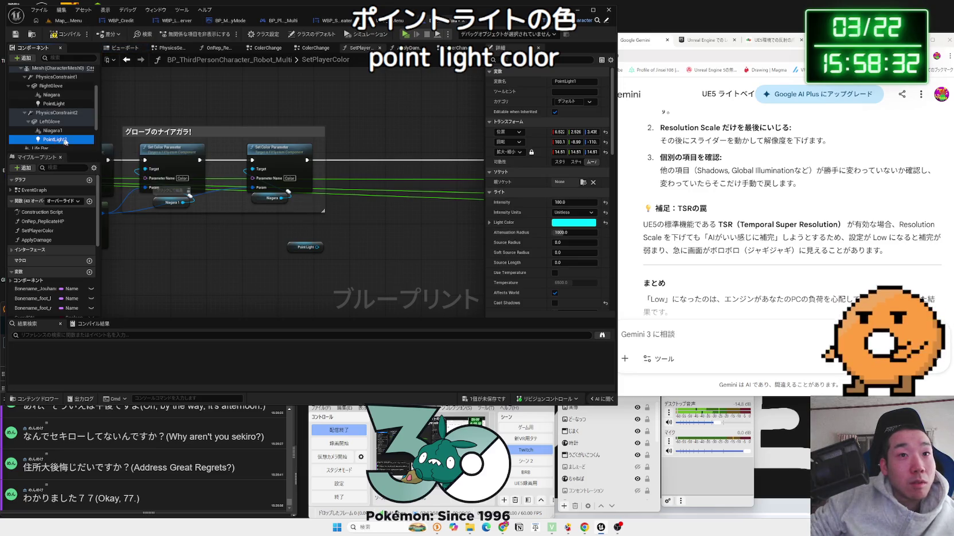
drag(261, 264, 333, 257)
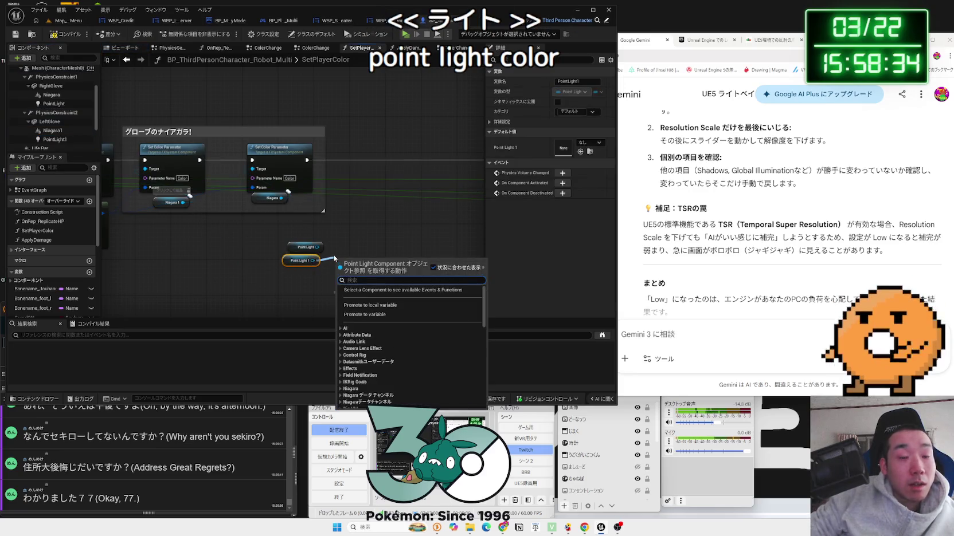
- Add a Set Light Color node and place it beside Set Color Parameter
text(lith)
key(BackSpace)
key(BackSpace)
text(ght colo)
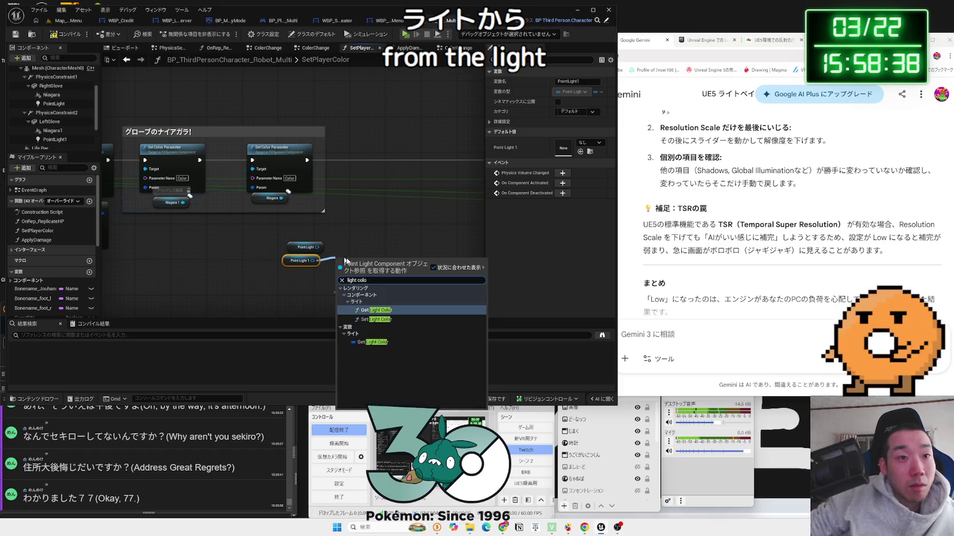
click(378, 320)
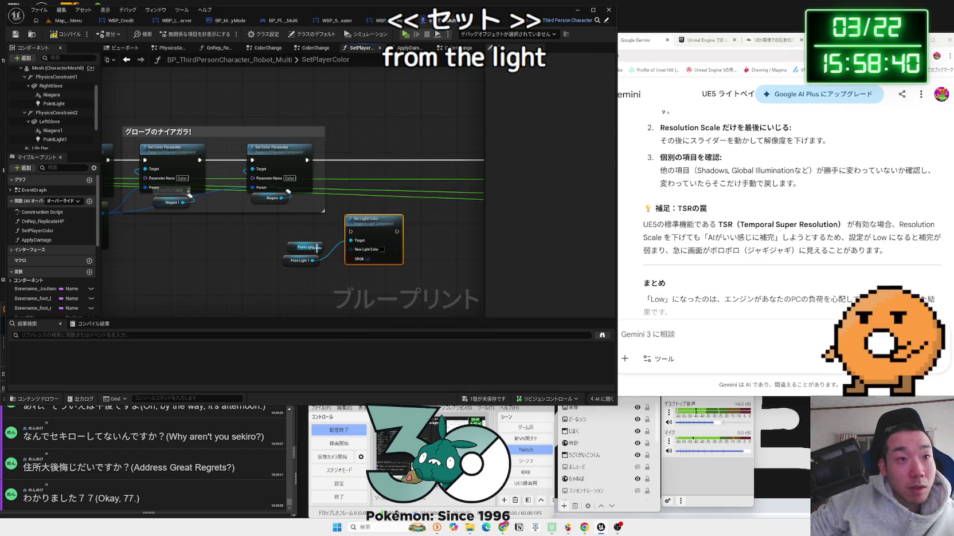
mouse_move(361, 237)
mouse_down()
mouse_move(341, 152)
mouse_move(171, 181)
mouse_up()
- Wire Set Light Color's execution into the Branch and reposition both Point Light nodes
scroll(322, 161, down, 3)
drag(328, 180, 331, 177)
scroll(330, 177, down, 2)
drag(444, 270, 318, 163)
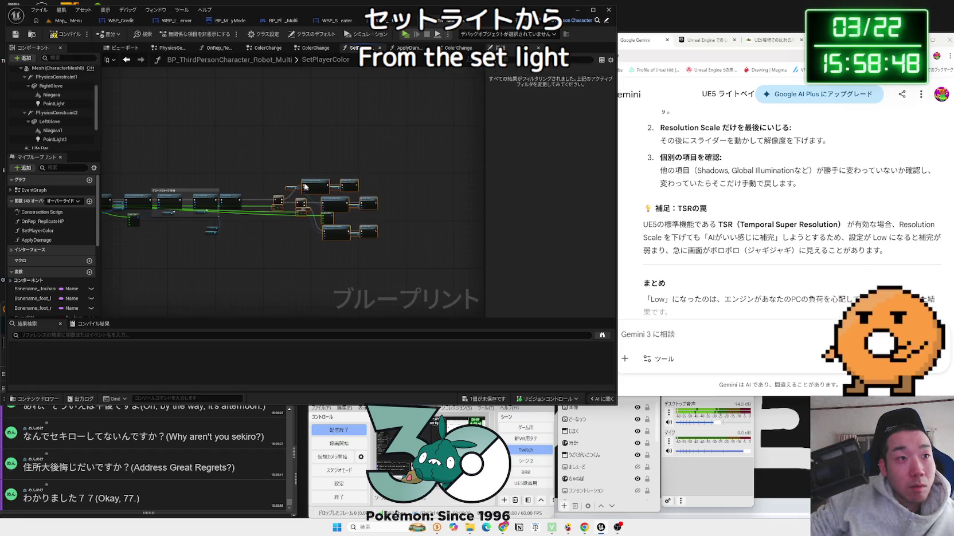
scroll(308, 187, up, 5)
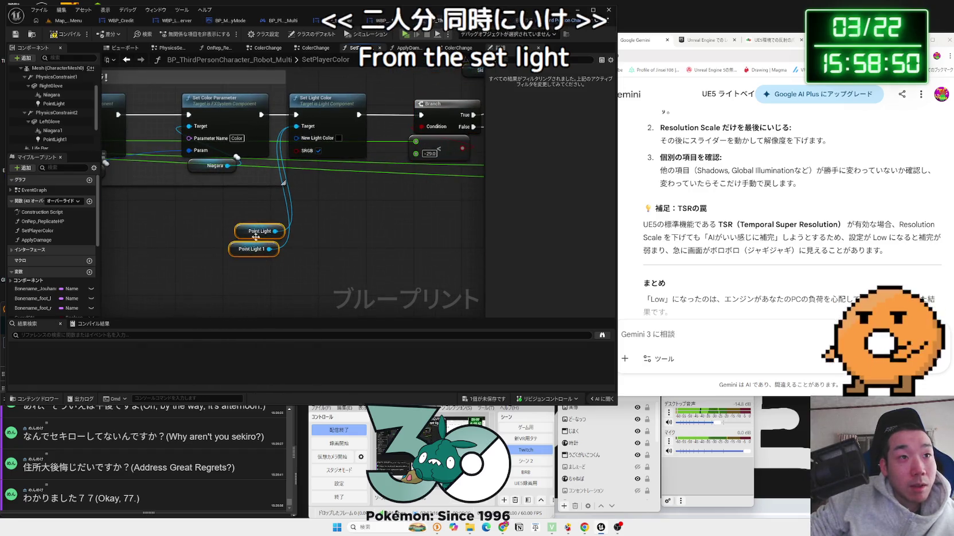
drag(257, 237, 250, 216)
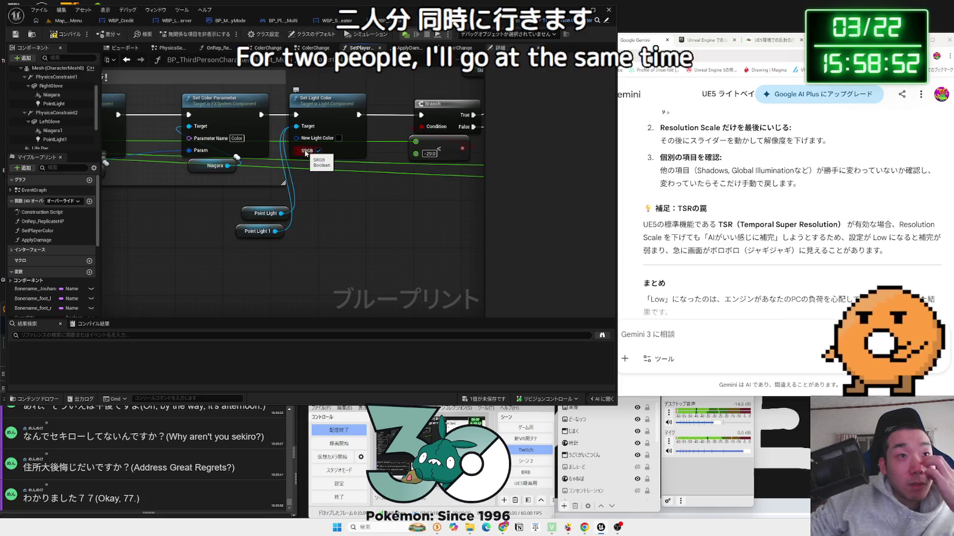
scroll(380, 260, down, 1)
drag(367, 256, 507, 246)
scroll(414, 250, down, 1)
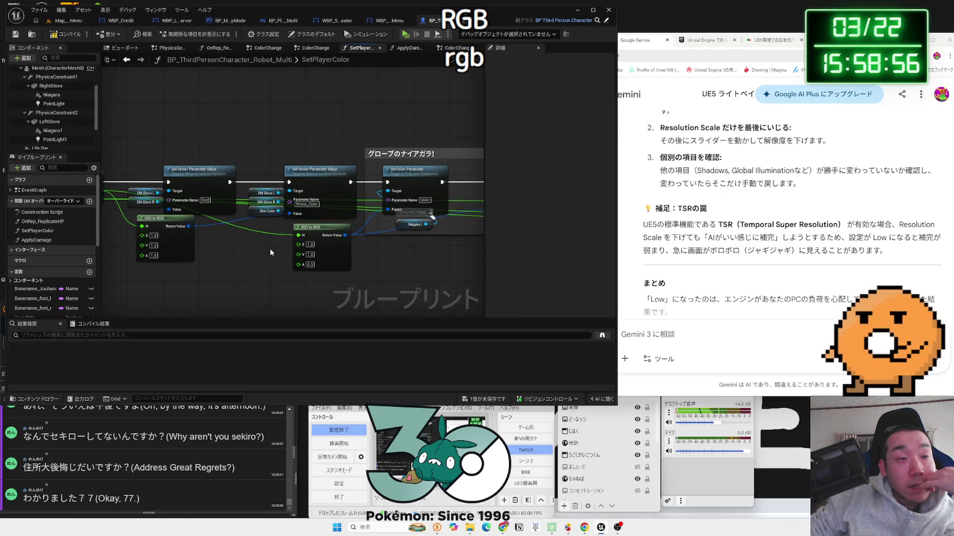
- Connect HSV to RGB's Return Value to New Light Color, compile, and launch a three-client play-test
mouse_move(271, 252)
mouse_down()
mouse_move(373, 249)
mouse_move(326, 232)
mouse_move(76, 236)
mouse_move(293, 236)
mouse_up()
drag(208, 222, 259, 242)
mouse_move(362, 254)
mouse_down()
mouse_move(481, 198)
mouse_move(316, 200)
mouse_move(436, 206)
mouse_up()
scroll(210, 207, up, 2)
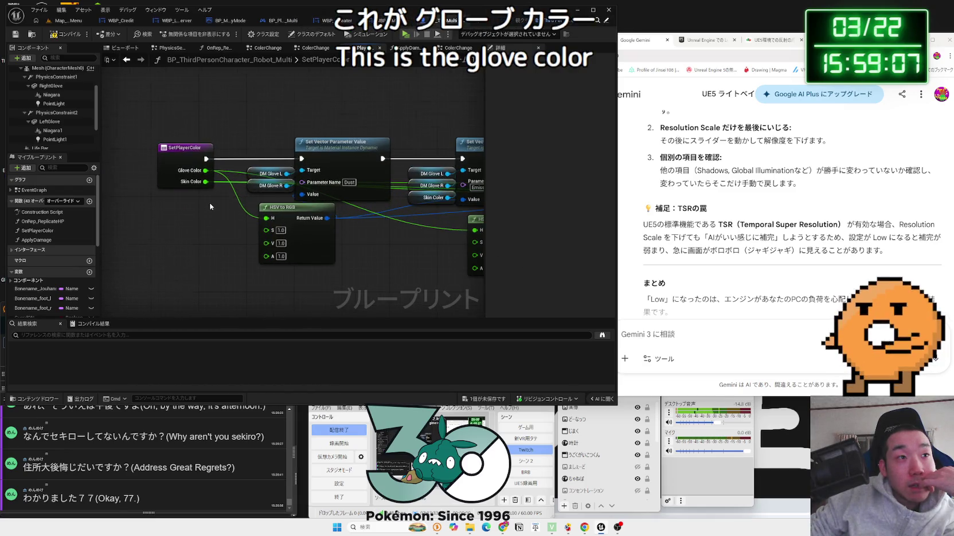
click(63, 22)
click(181, 34)
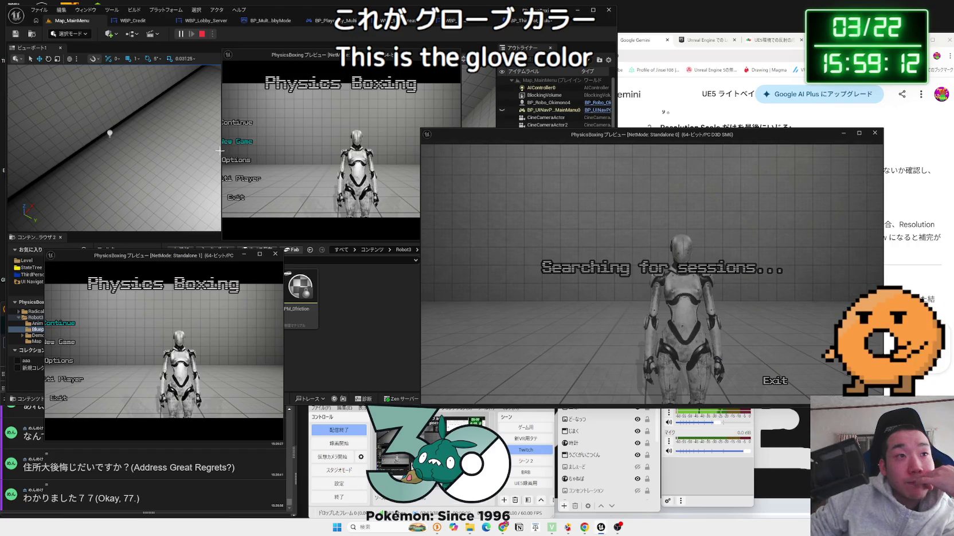
- Arrange the three preview windows and create a 3-player session from Standalone 0
drag(221, 151, 134, 151)
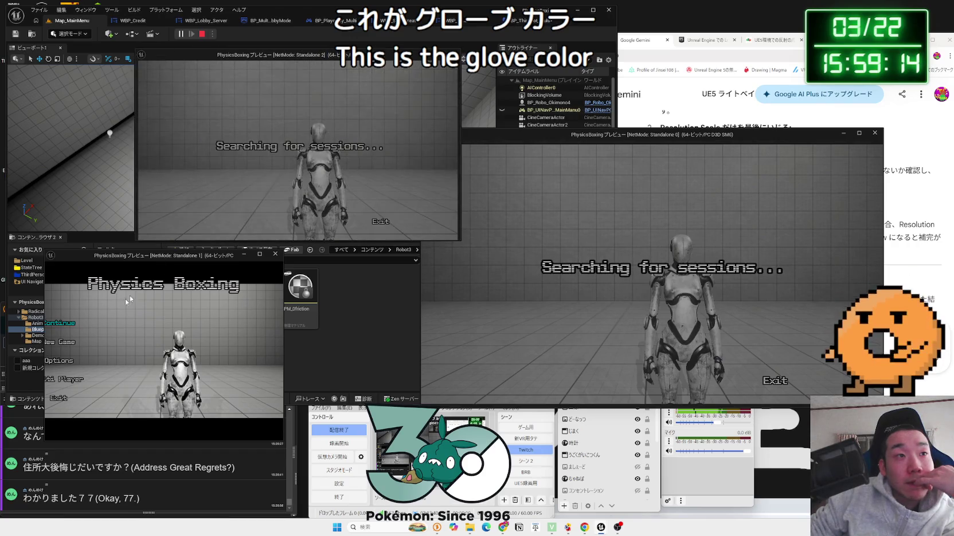
click(80, 386)
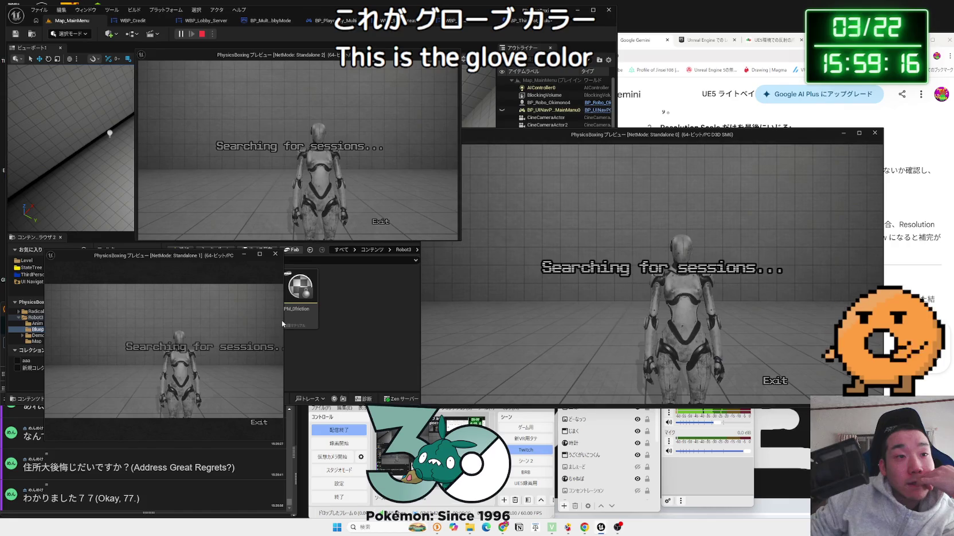
drag(283, 321, 378, 320)
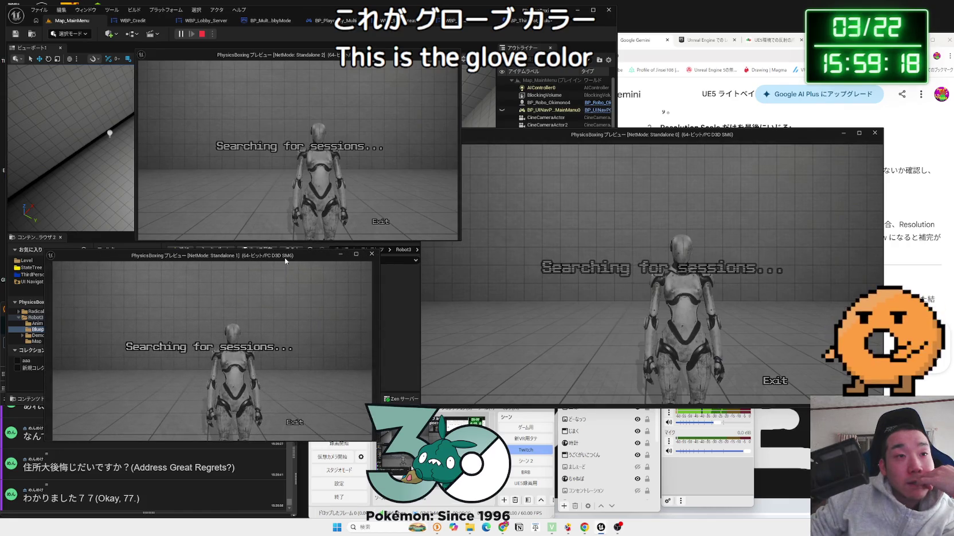
drag(286, 259, 330, 254)
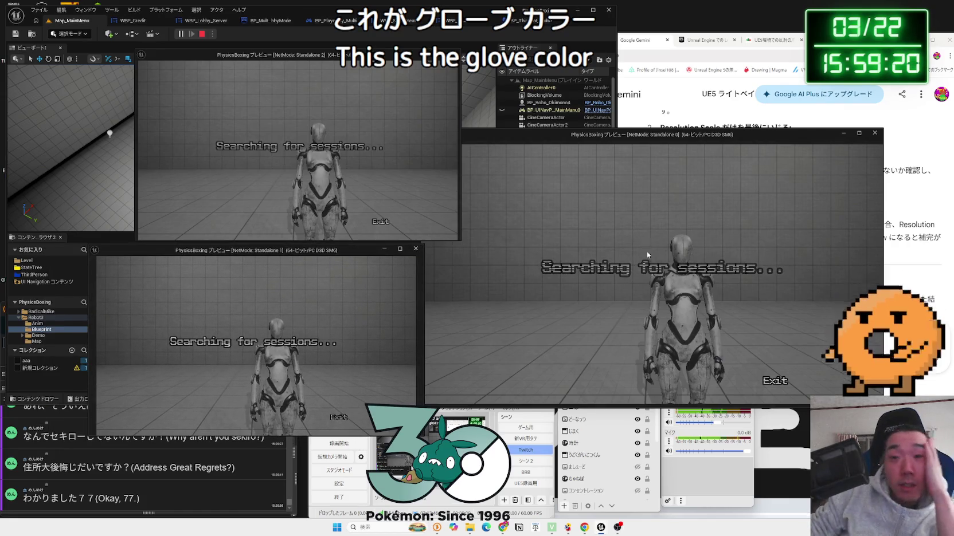
click(650, 275)
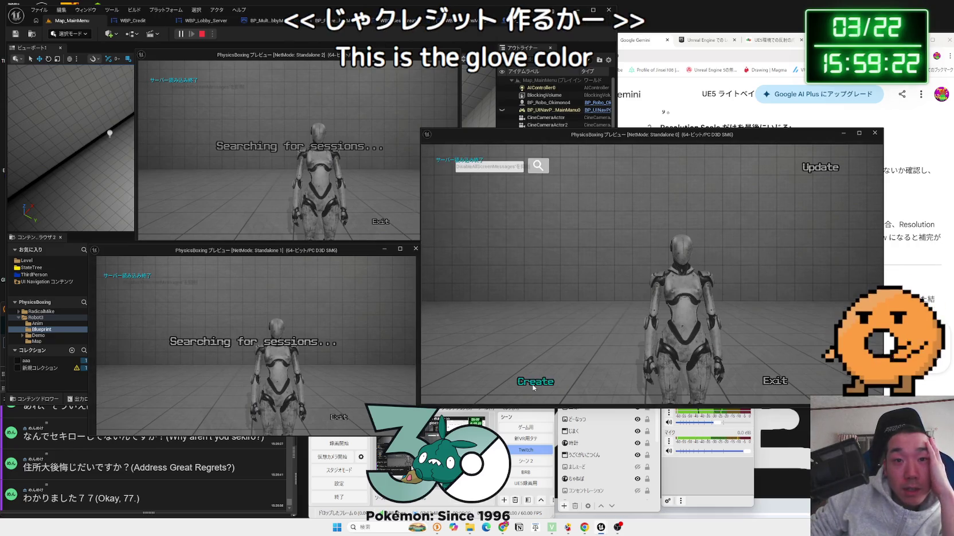
click(723, 254)
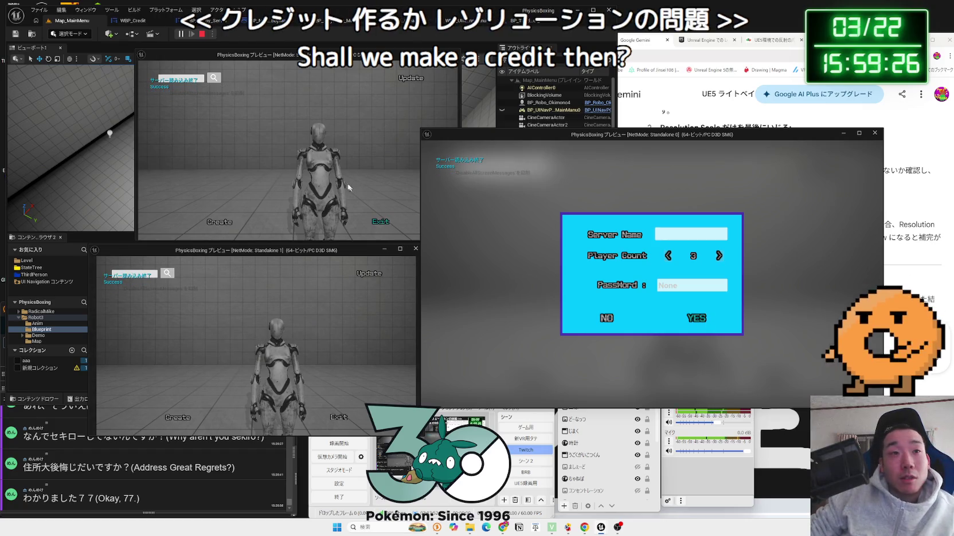
click(400, 172)
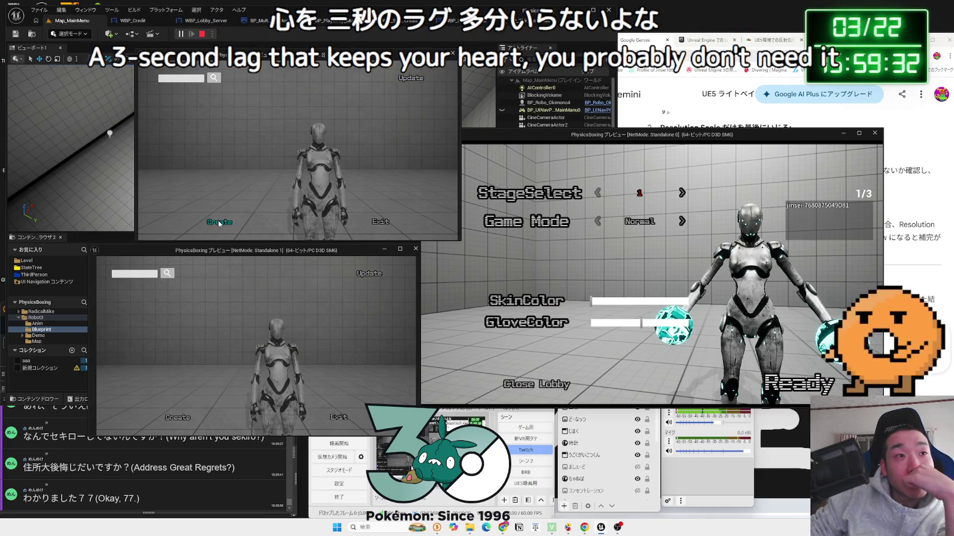
- Refresh Standalone 1's search, make the host robot teal with purple gloves on dark stage 2
click(369, 275)
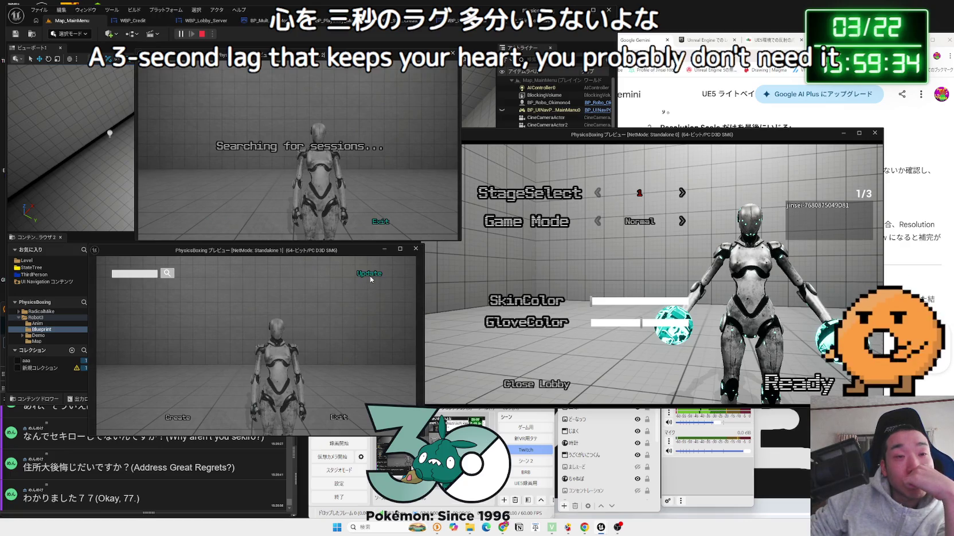
click(370, 276)
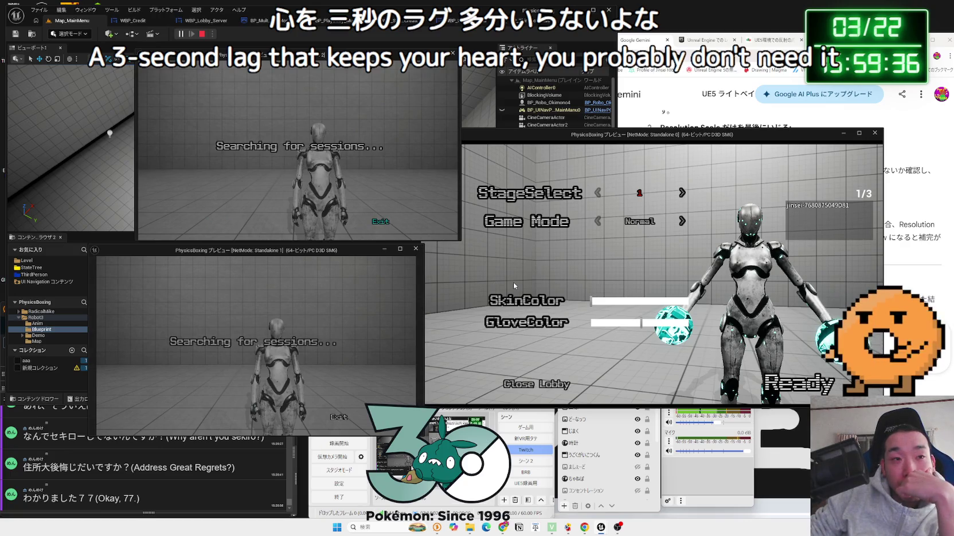
click(627, 299)
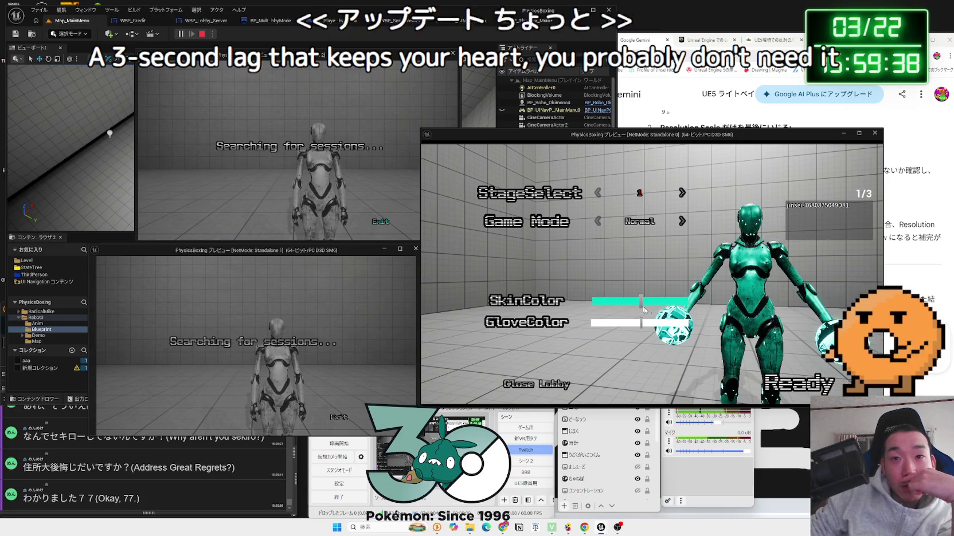
click(664, 323)
click(681, 194)
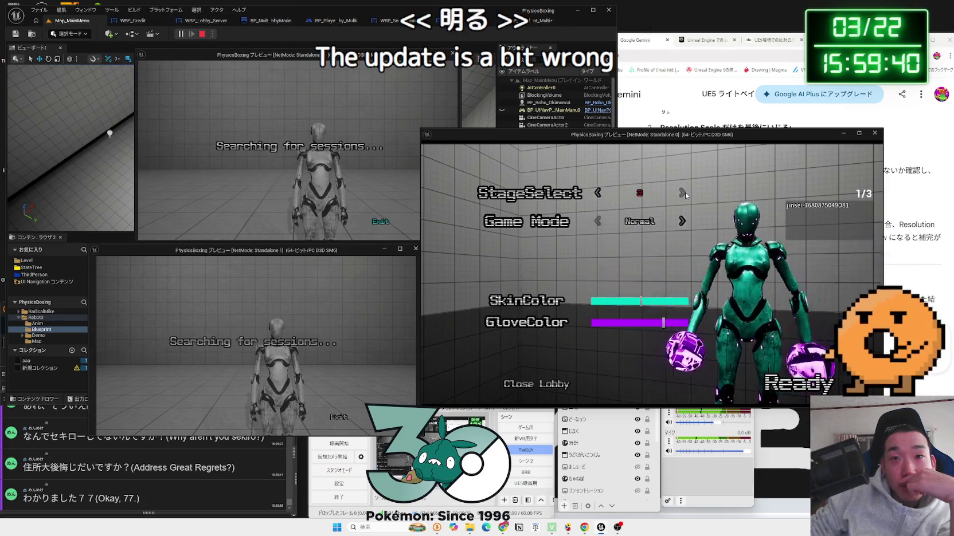
click(596, 194)
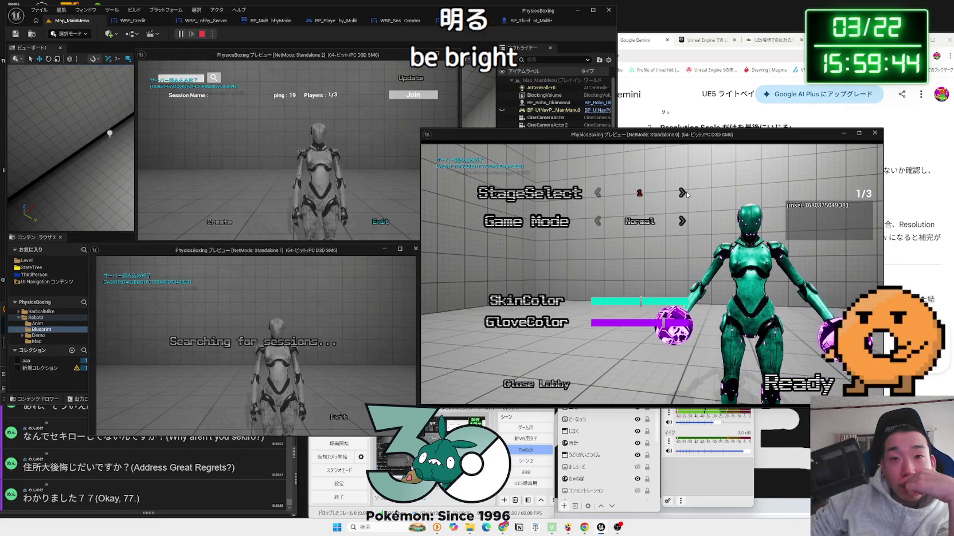
click(685, 193)
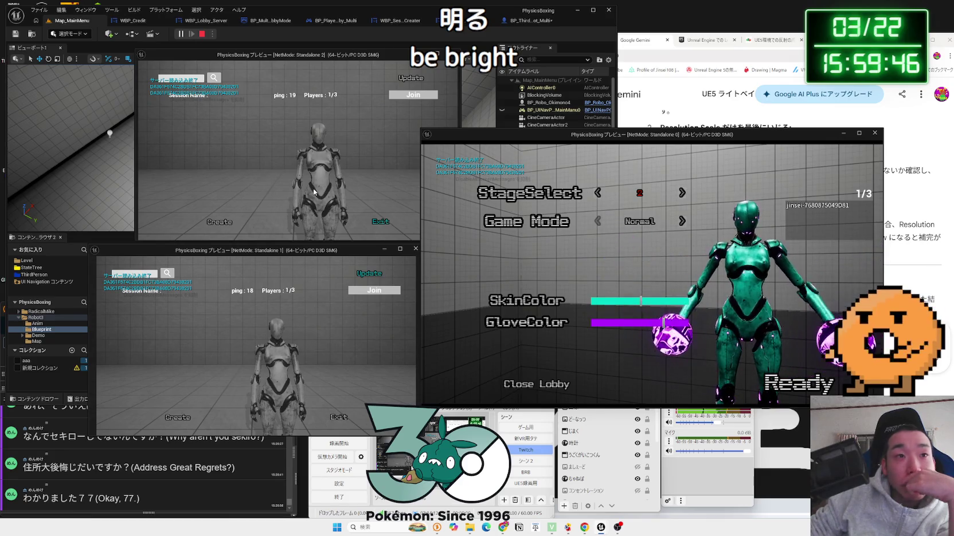
- Join the host's lobby from Standalone 2 and Standalone 1 while cycling the stage selection
click(343, 154)
click(411, 98)
click(372, 291)
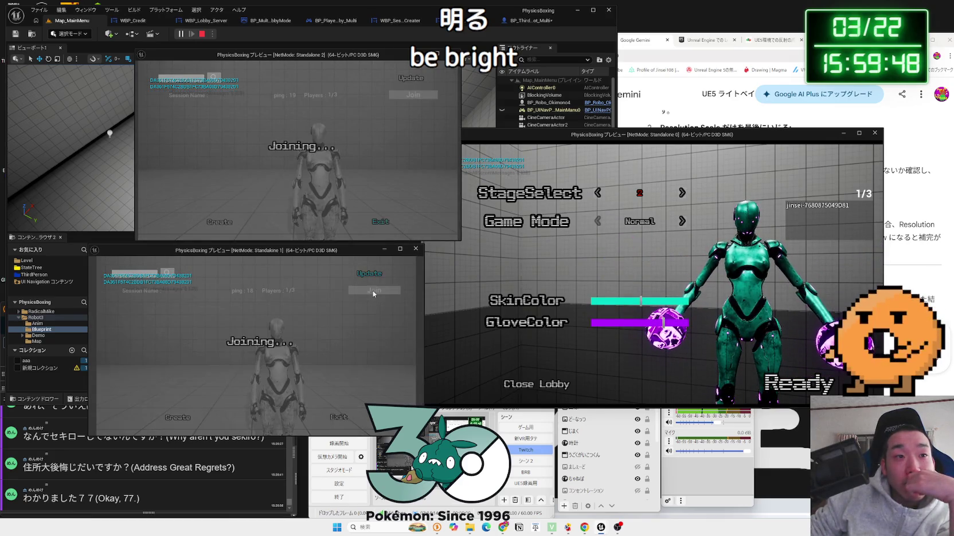
click(674, 192)
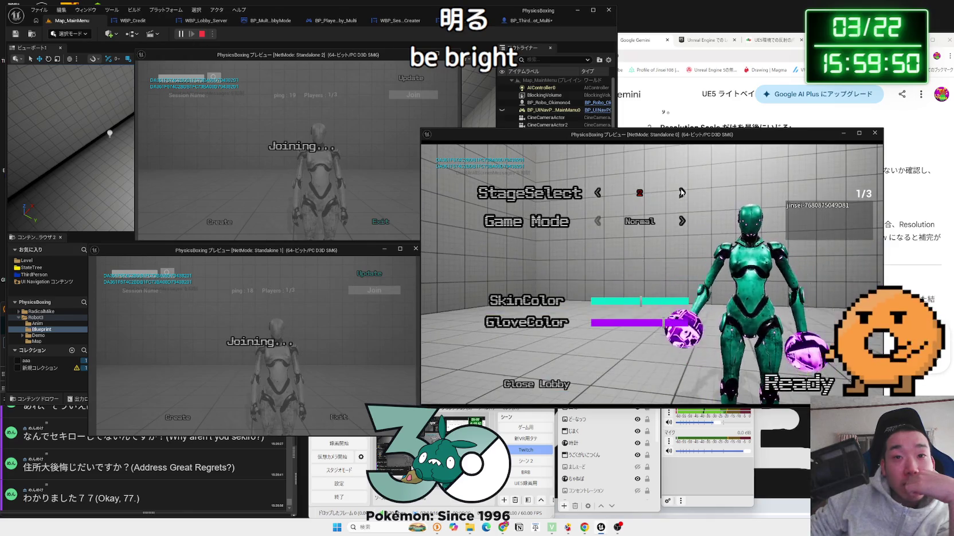
click(681, 192)
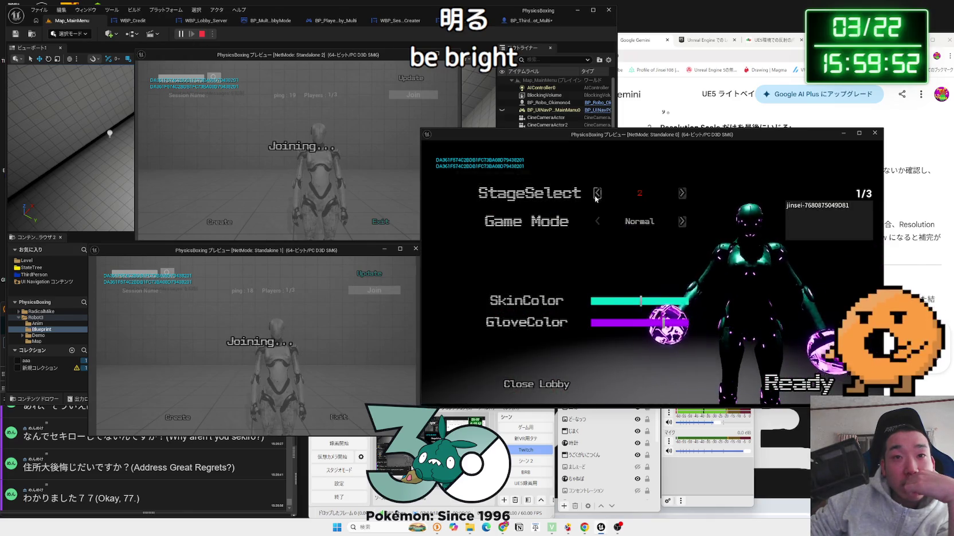
click(596, 195)
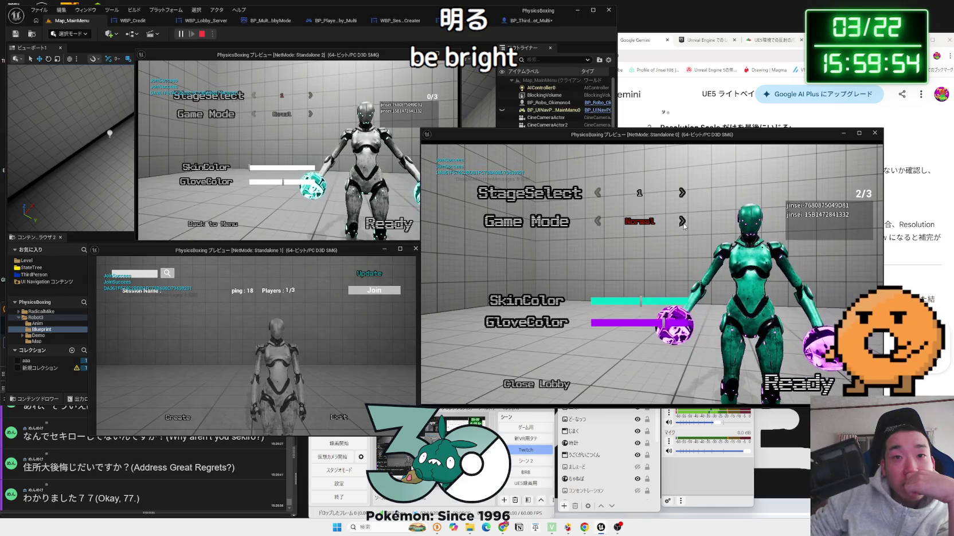
- Recolour the two joined players purple and yellow, and mark them ready
click(302, 168)
click(302, 168)
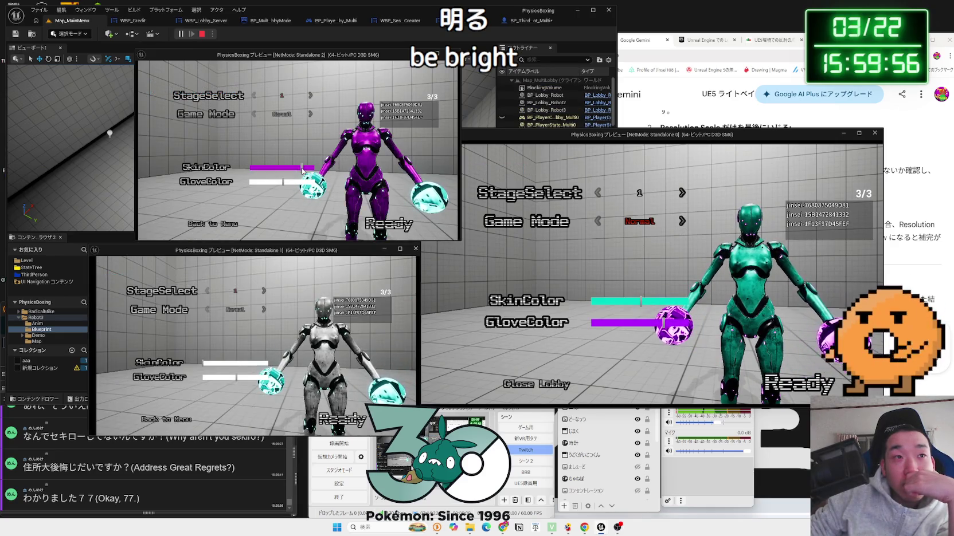
click(272, 168)
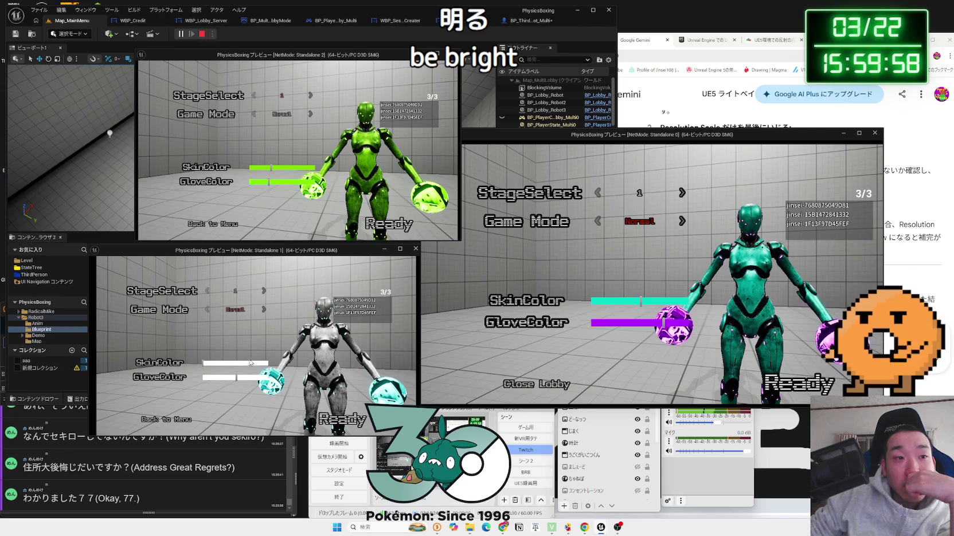
click(251, 362)
click(251, 377)
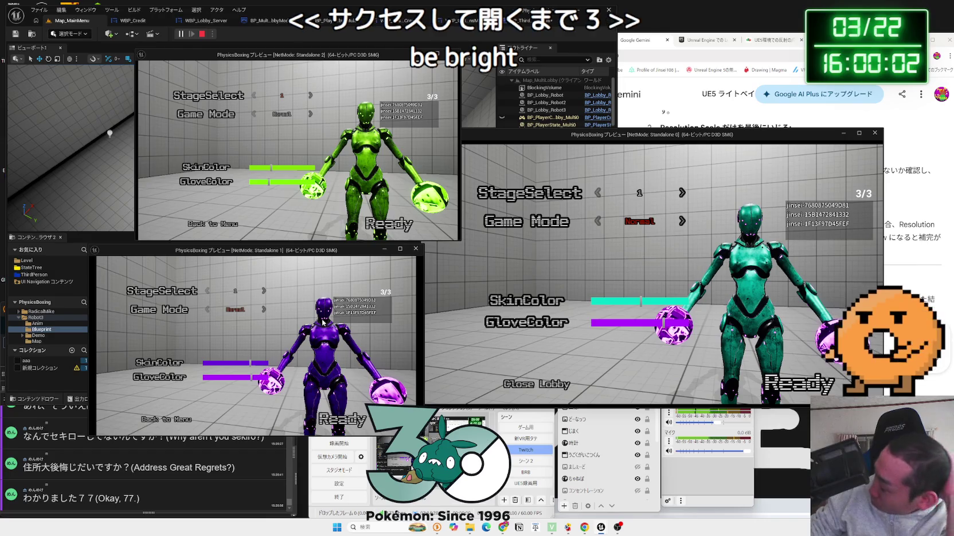
click(295, 168)
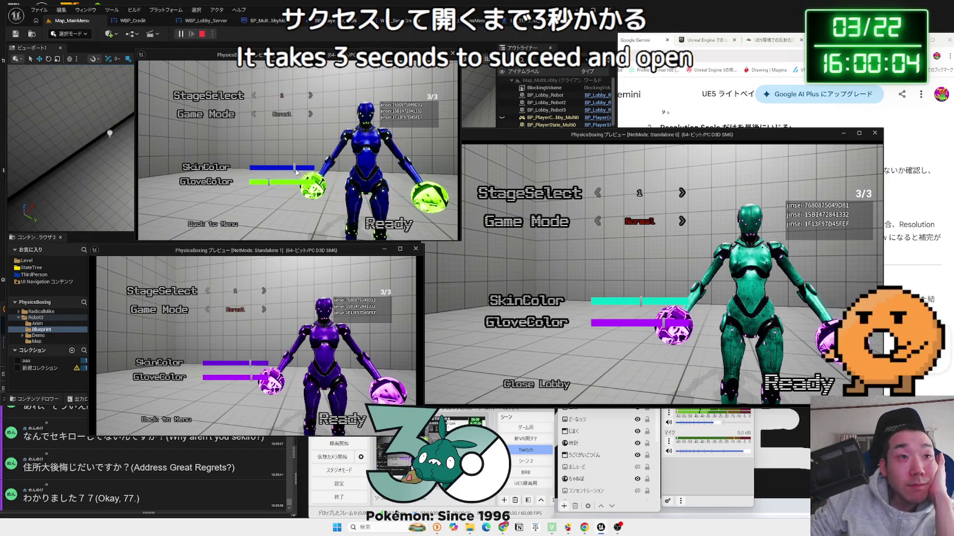
click(297, 181)
click(271, 187)
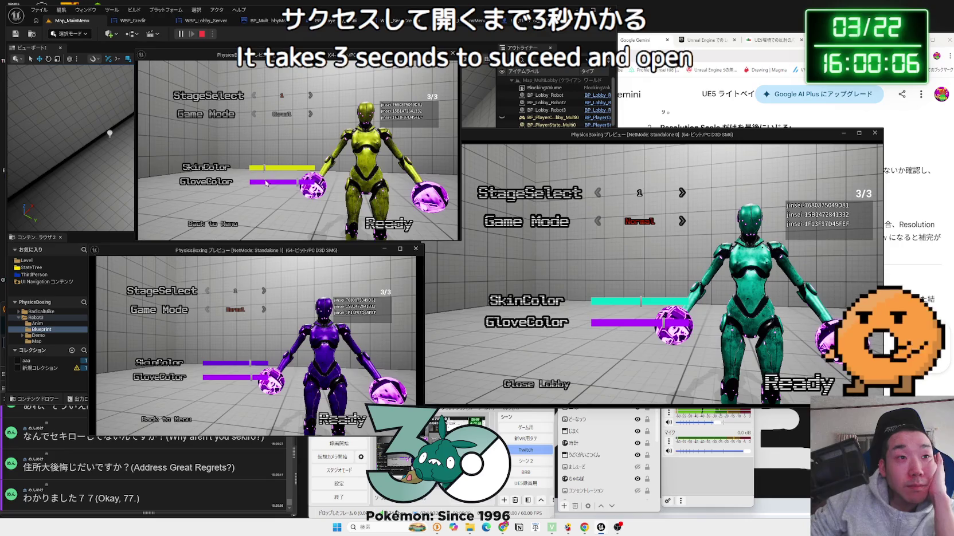
click(340, 418)
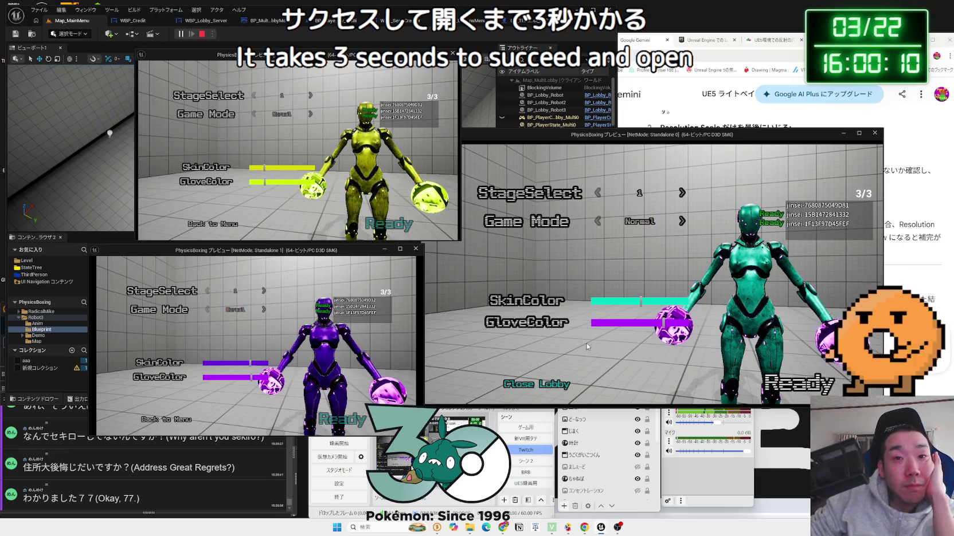
- Give the host robot red gloves and a black body, then mark it ready
click(663, 320)
drag(640, 301, 725, 306)
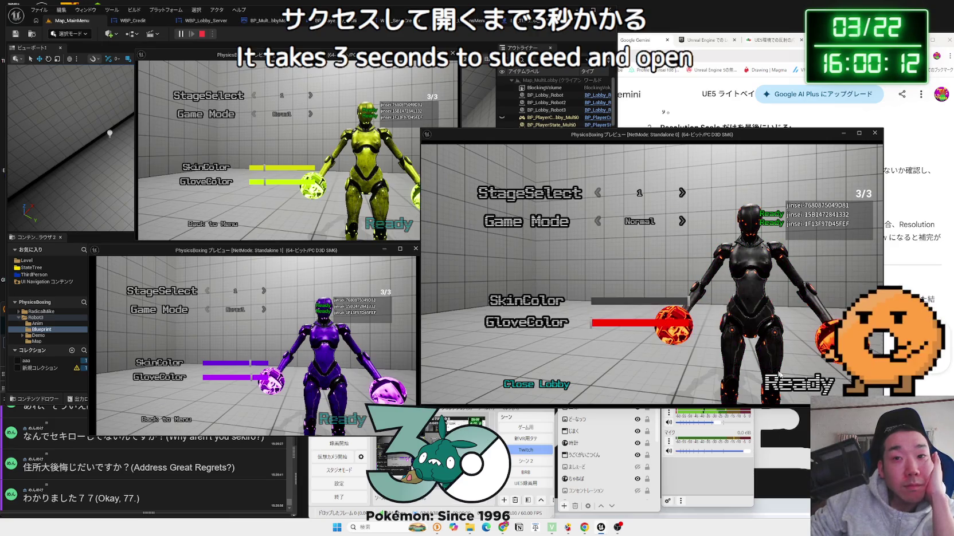
click(801, 388)
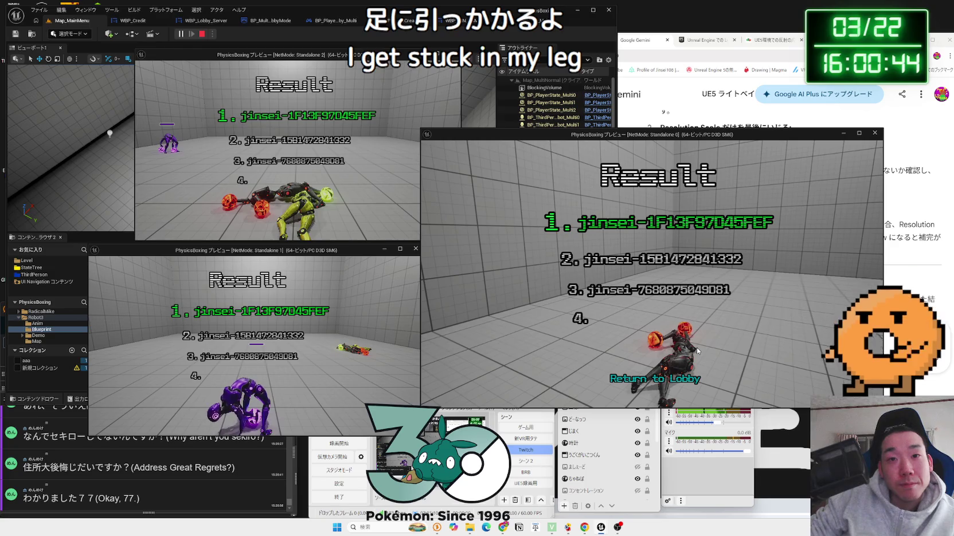
- Return to the lobby, select stage 3, and mark all three players ready
click(682, 222)
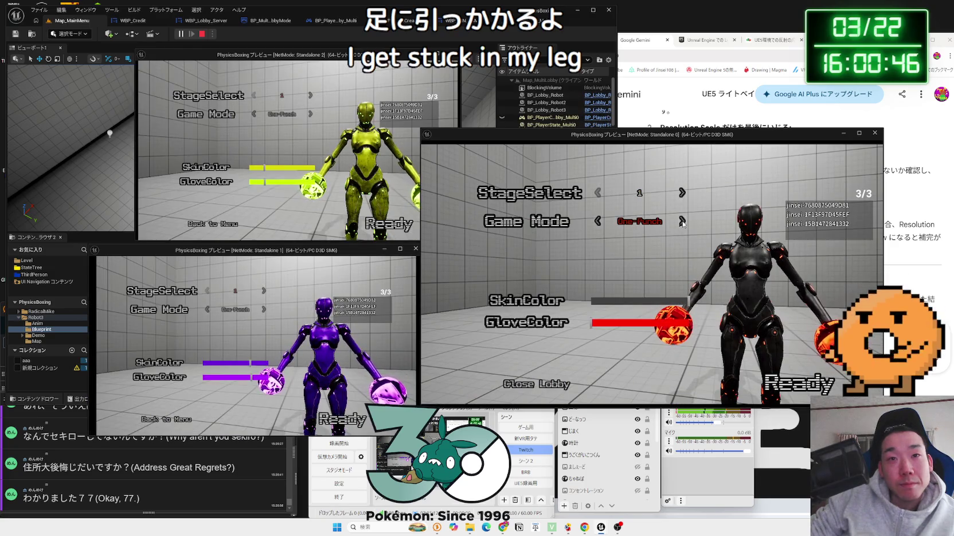
click(805, 386)
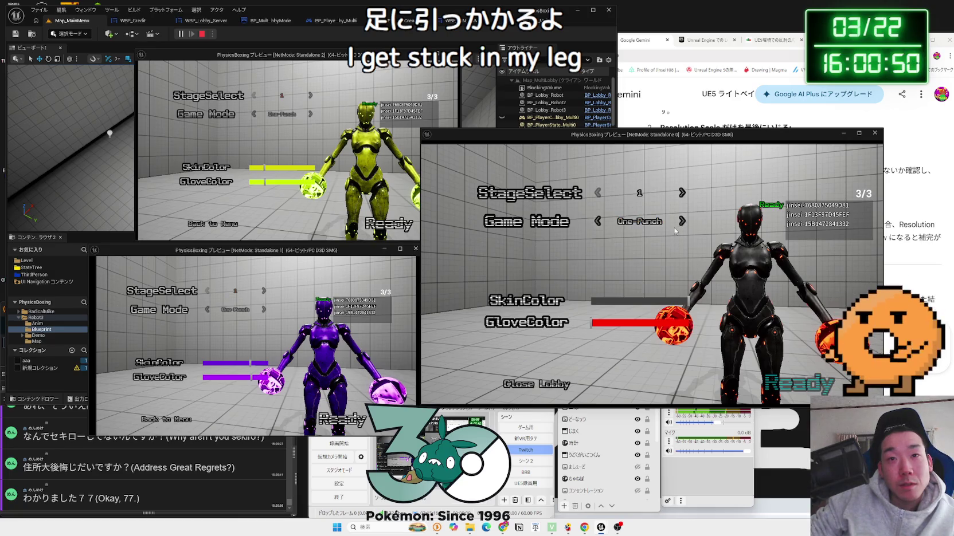
click(682, 193)
click(682, 193)
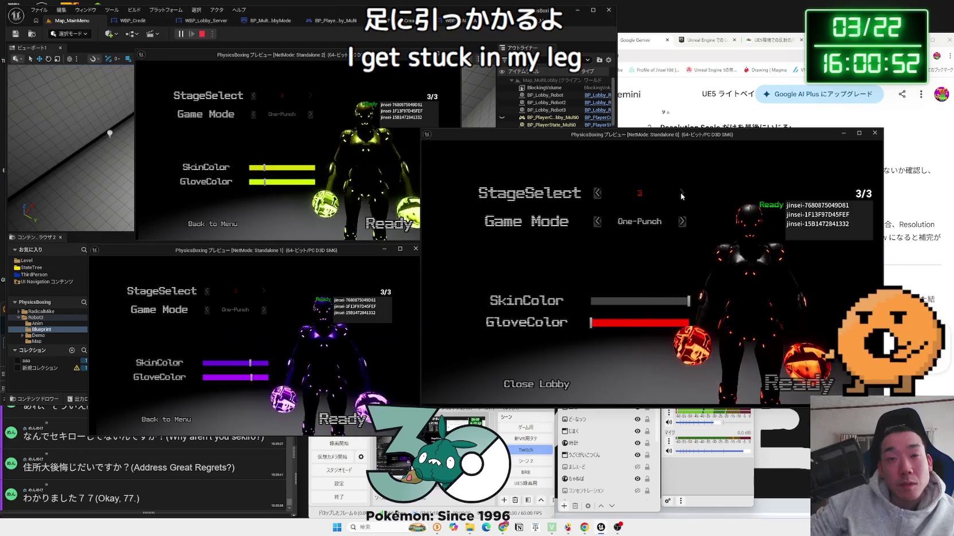
click(354, 398)
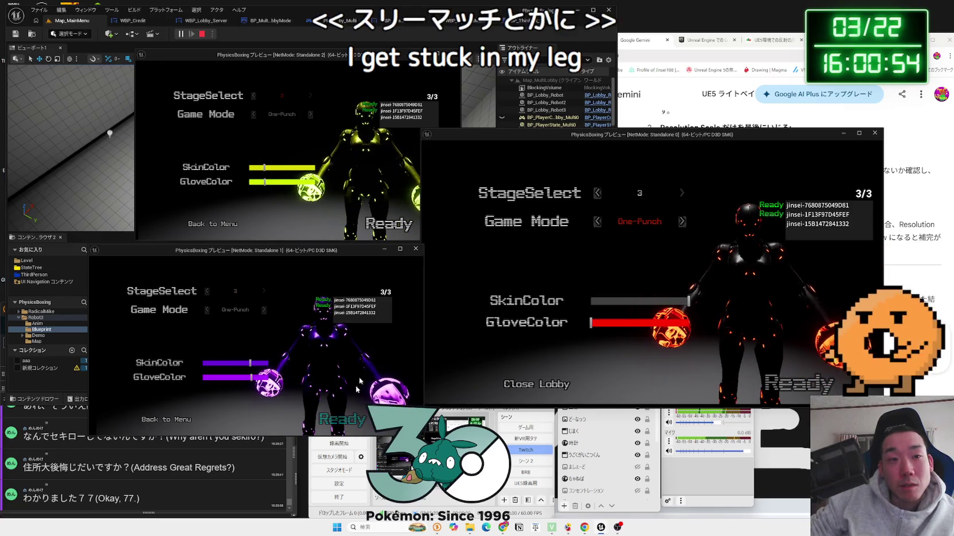
click(389, 224)
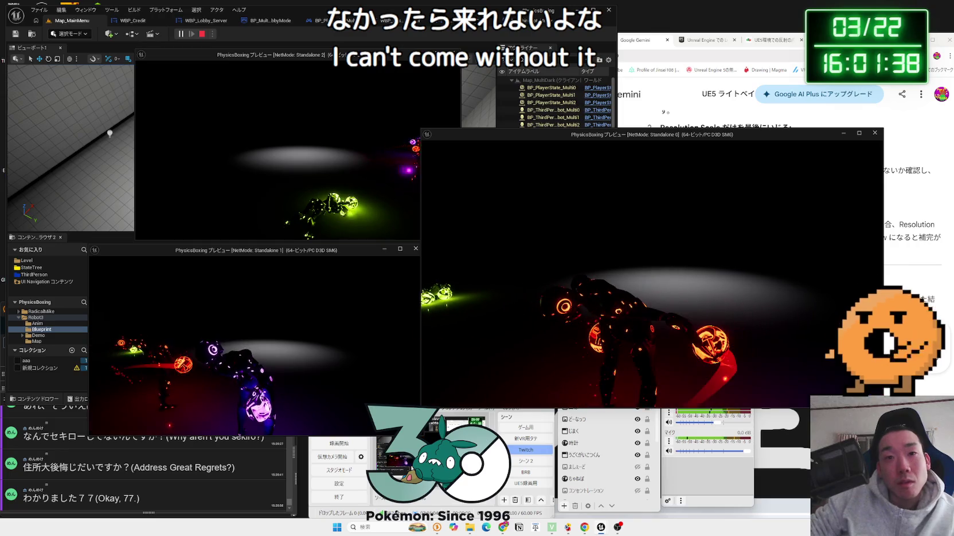
- Stop the play-in-editor session and return to the Map_MainMenu level
key(Escape)
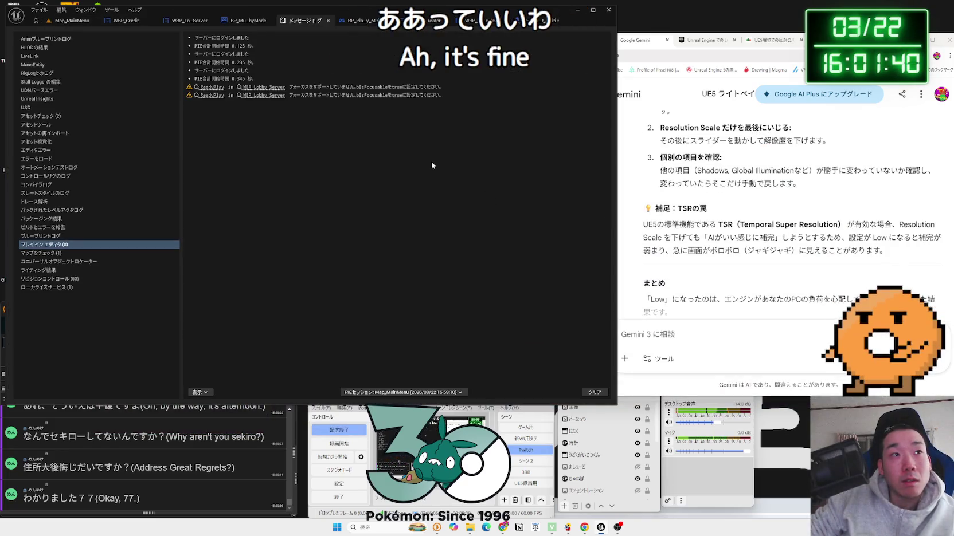
click(328, 20)
click(71, 21)
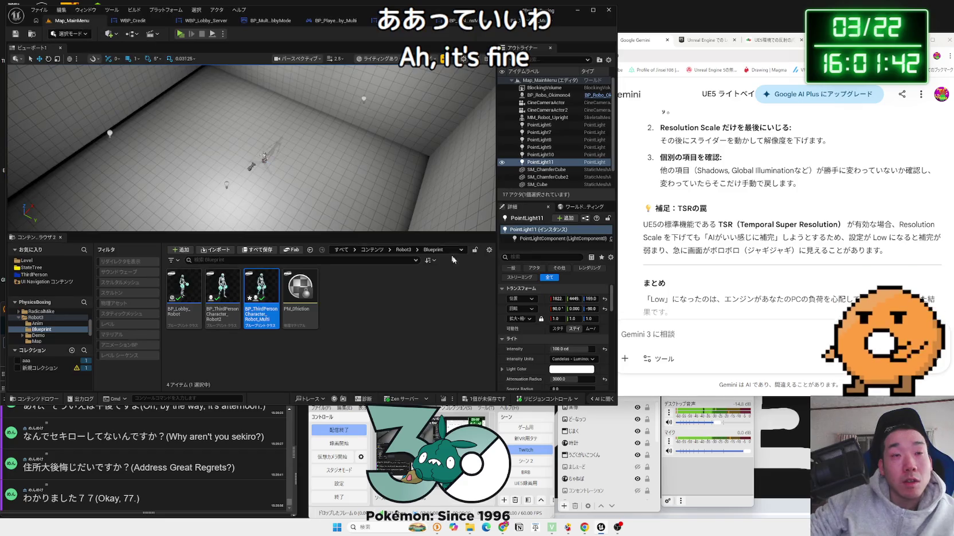
click(430, 304)
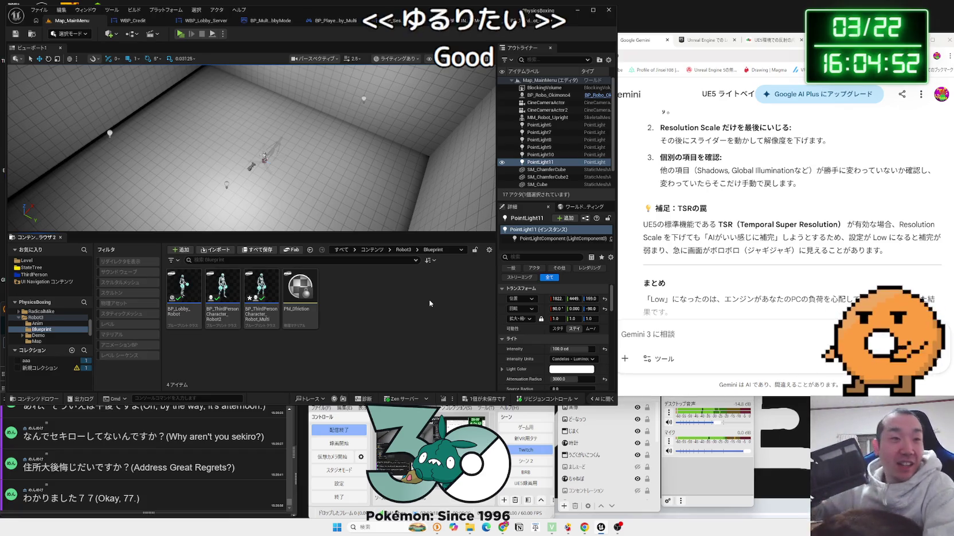
- Switch to the Gemini chat on UE5 resolution settings and scroll through it
key(ctrl+Tab)
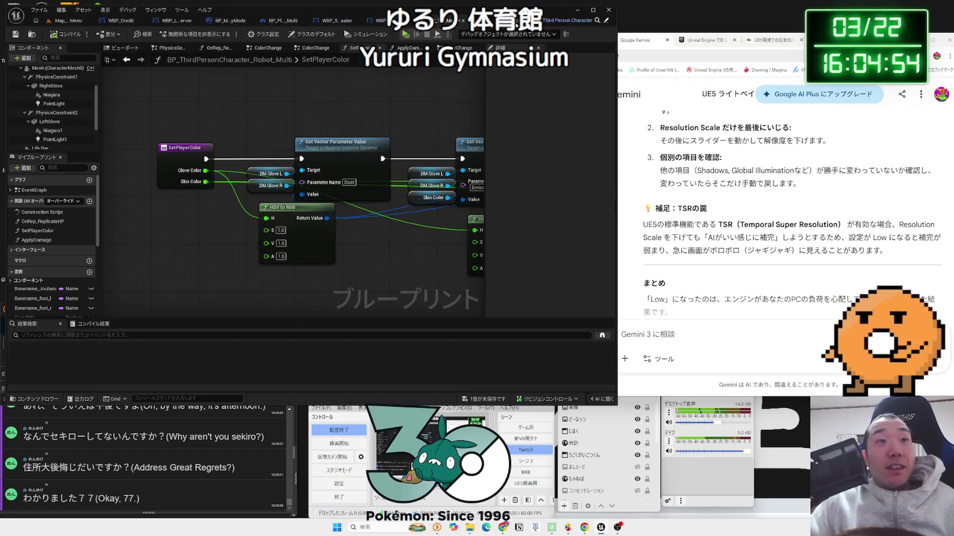
key(ctrl+Tab)
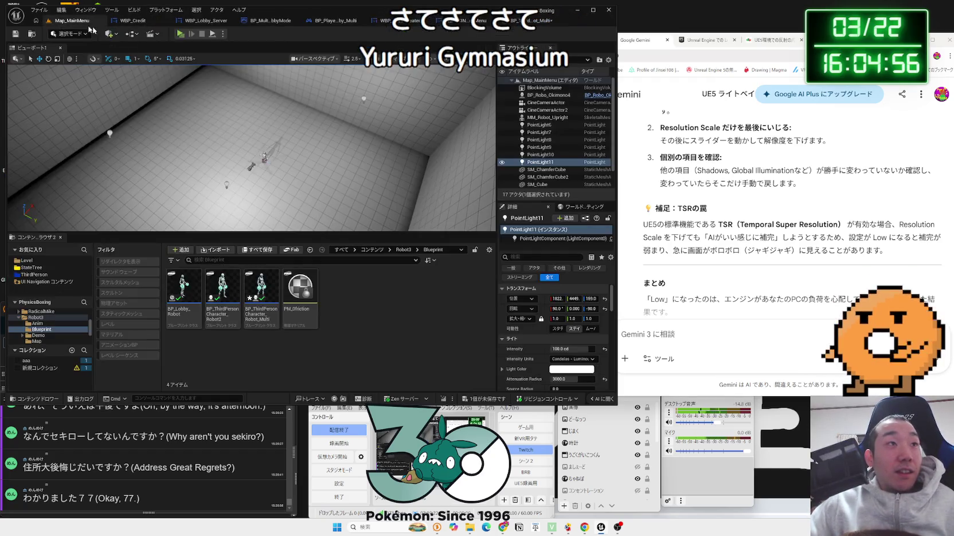
key(alt+Tab)
scroll(722, 252, down, 2)
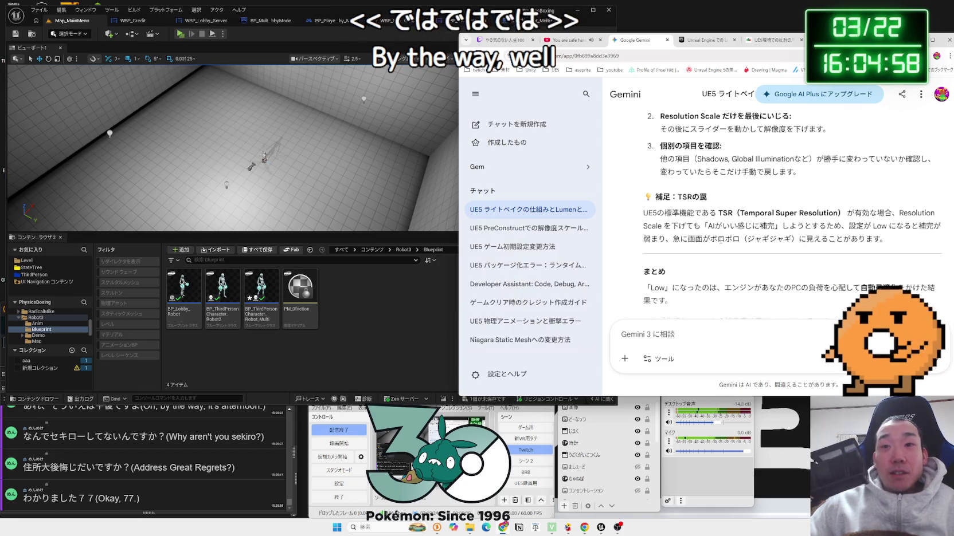
scroll(720, 243, down, 1)
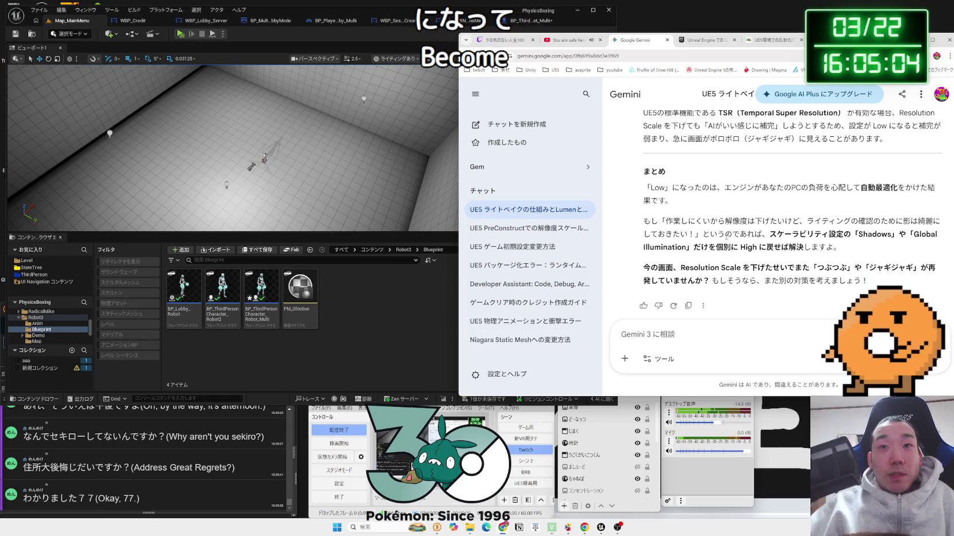
scroll(722, 241, up, 10)
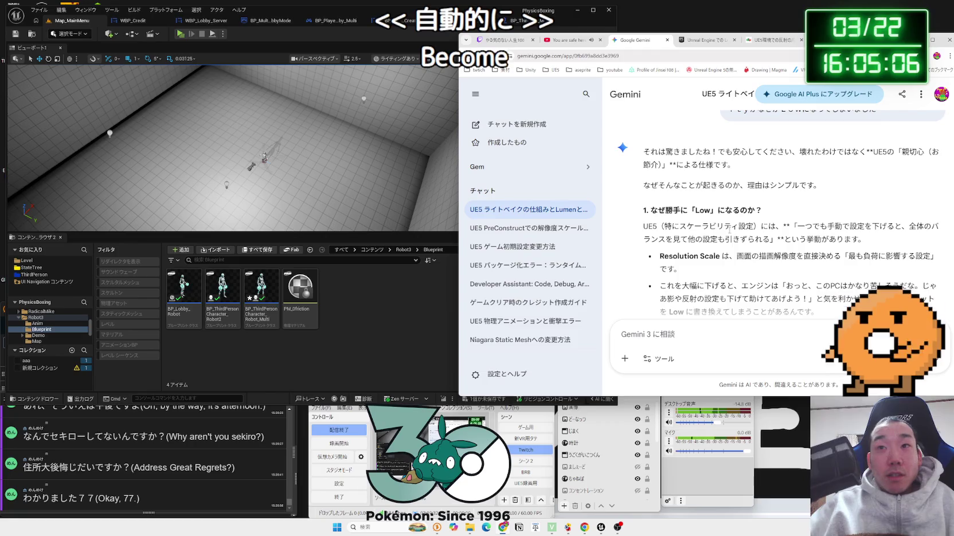
scroll(729, 231, down, 1)
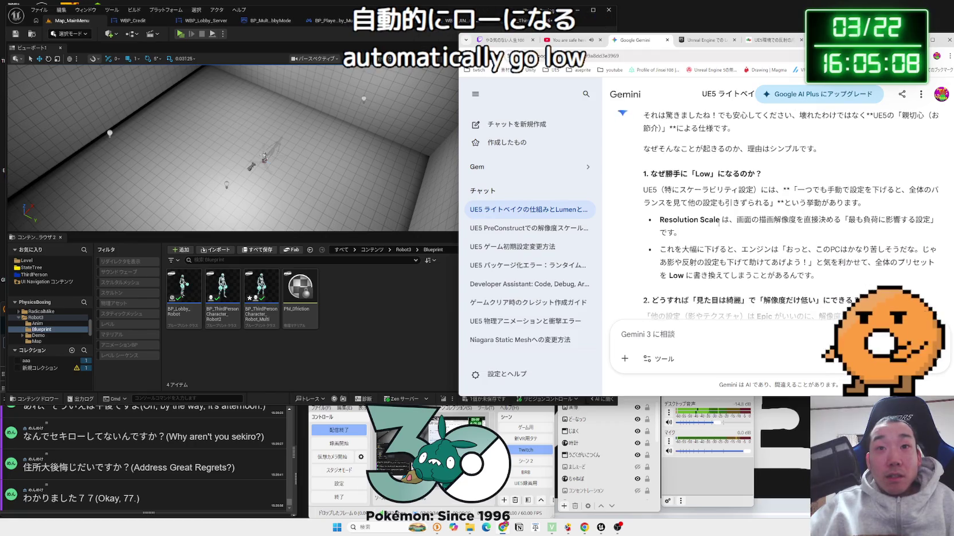
mouse_move(658, 189)
mouse_down()
mouse_move(864, 203)
mouse_move(797, 191)
mouse_move(854, 202)
mouse_up()
click(796, 191)
click(777, 192)
mouse_move(791, 191)
mouse_down()
mouse_move(854, 201)
mouse_move(812, 192)
mouse_move(854, 202)
mouse_move(731, 212)
mouse_up()
click(852, 203)
scroll(838, 200, down, 1)
mouse_move(823, 227)
mouse_down()
mouse_move(662, 211)
mouse_move(808, 225)
mouse_up()
drag(704, 211, 808, 224)
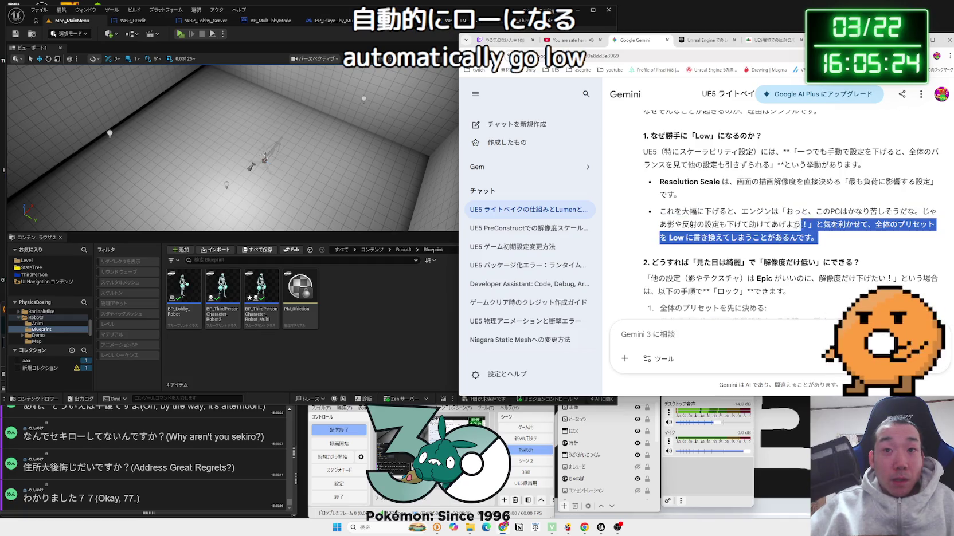
drag(682, 211, 829, 238)
click(829, 238)
scroll(829, 241, down, 1)
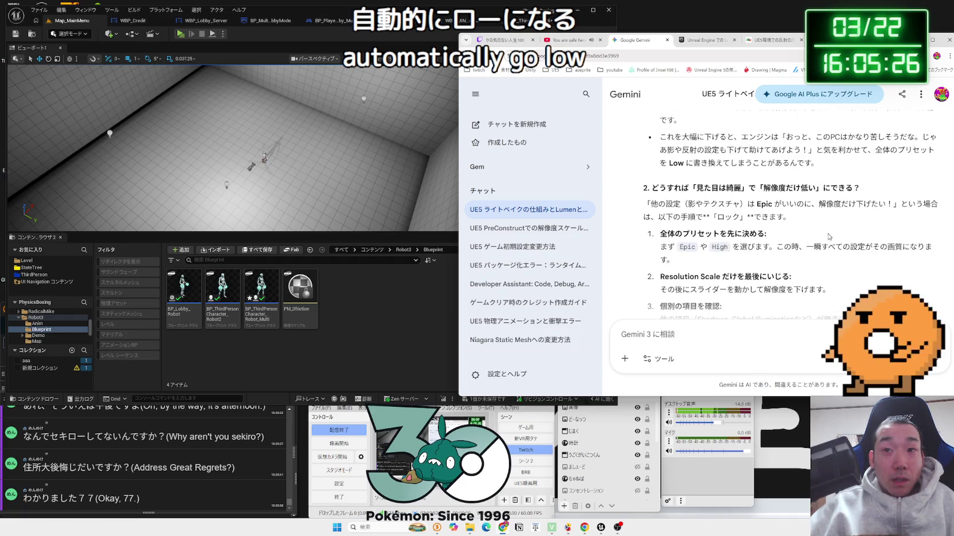
click(787, 330)
- Type '全体プリセットを動かないようにして' into the Gemini prompt and clear the stray characters
text(ぜんたい)
text(ぷりせっとを)
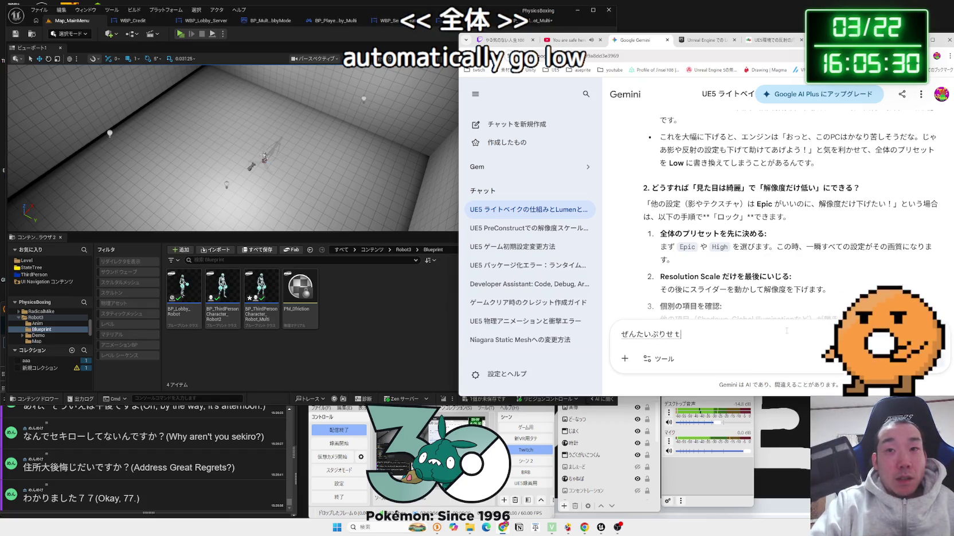
key(space)
text(うごか)
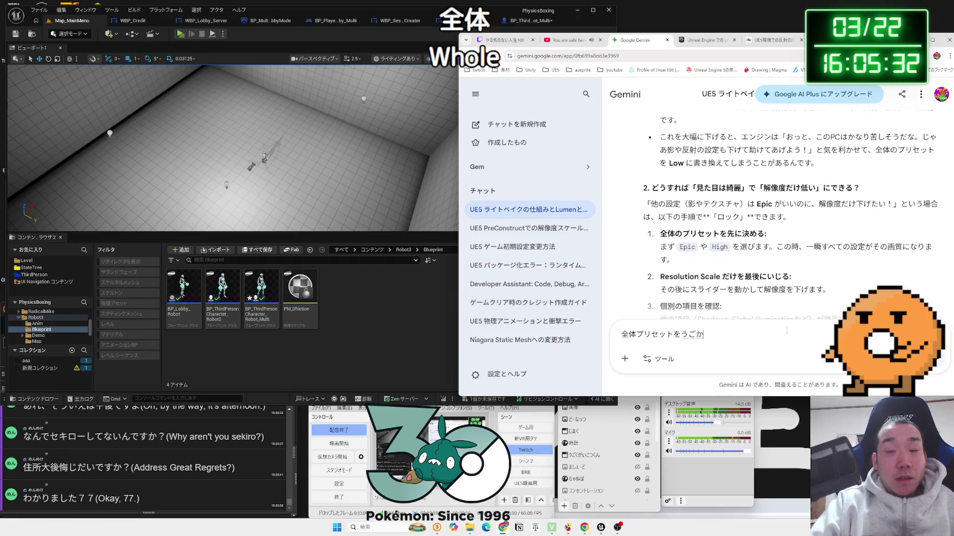
text(ようにして)
key(space)
text(suke)
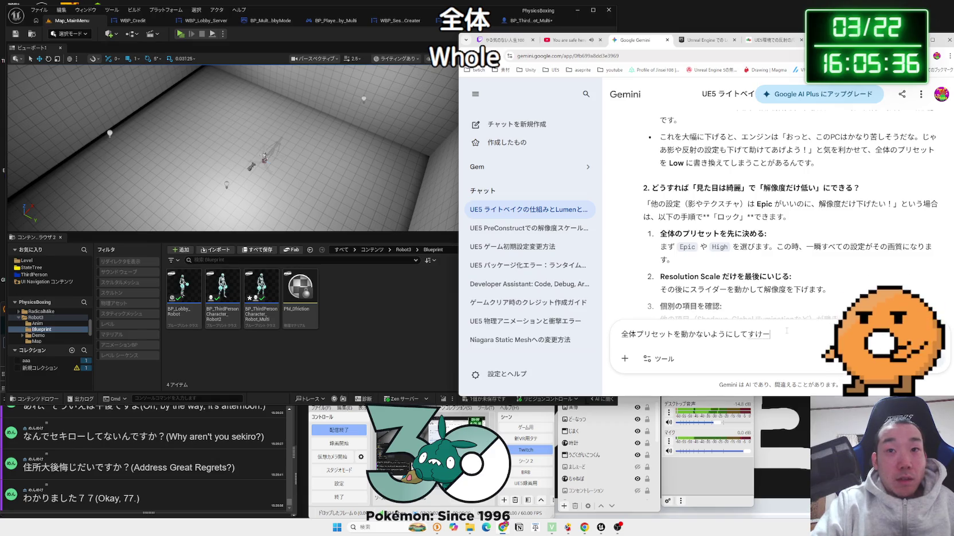
key(BackSpace)
key(BackSpace)
key(BackSpace)
text(れs)
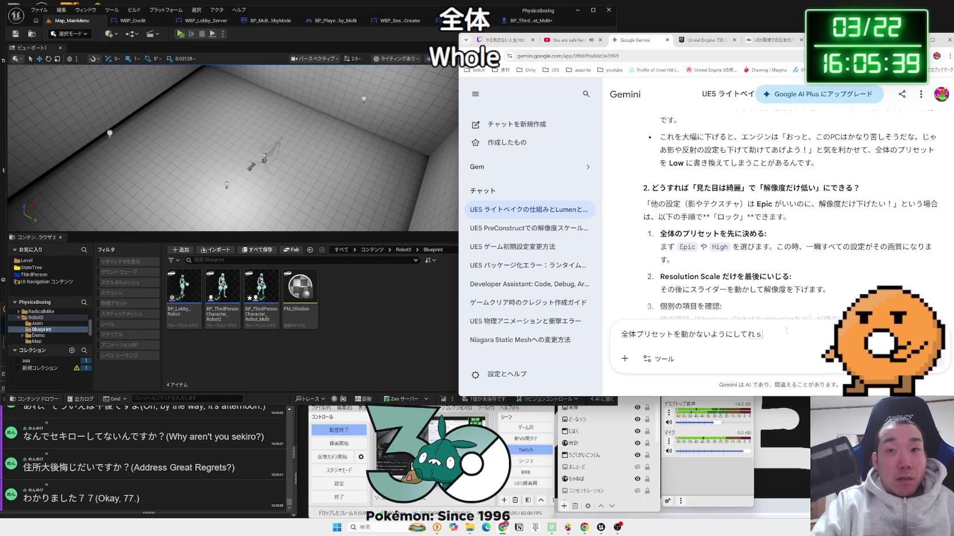
text(oryu)
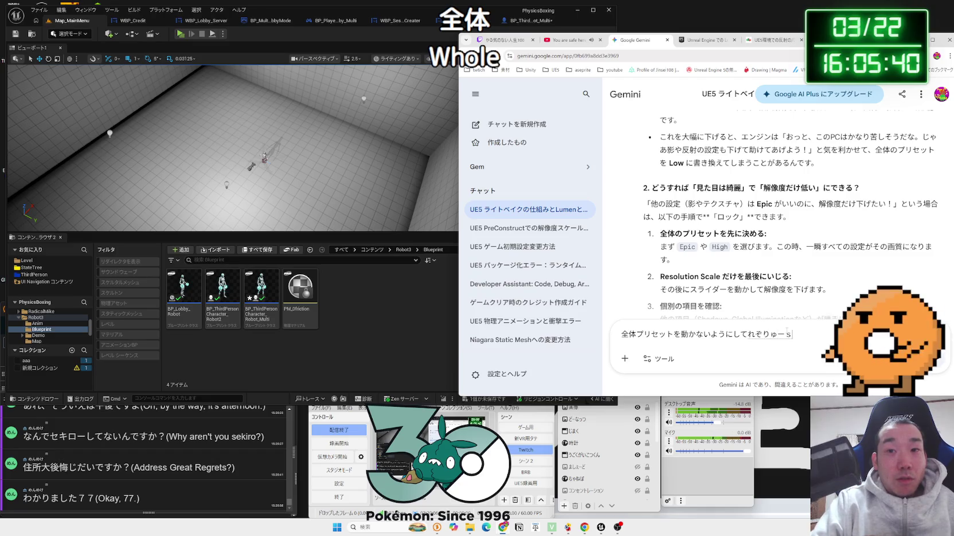
text(honsuk)
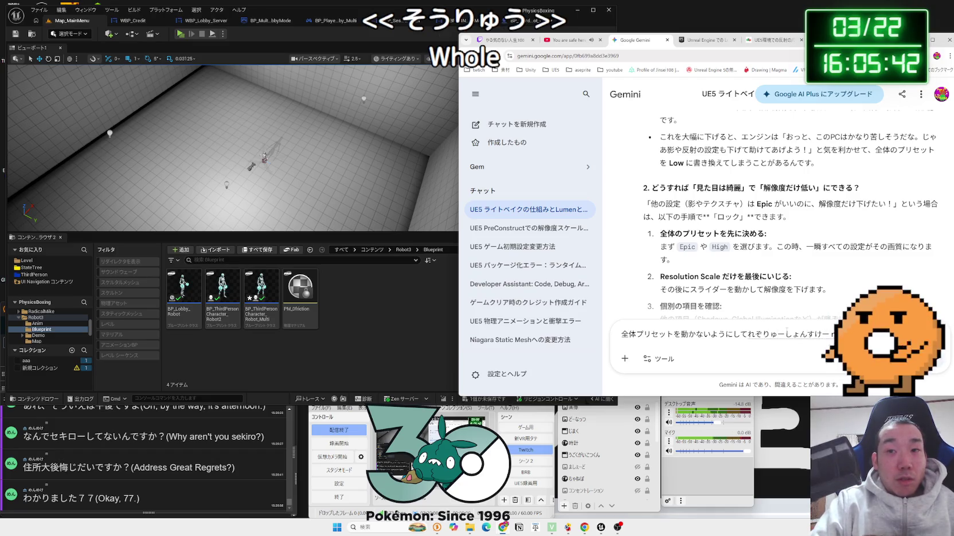
key(BackSpace)
key(BackSpace)
key(BackSpace)
key(BackSpace)
key(BackSpace)
key(BackSpace)
key(BackSpace)
- Send the follow-up that changing resolution scale last makes the preset turn Low
text(gyakude)
key(space)
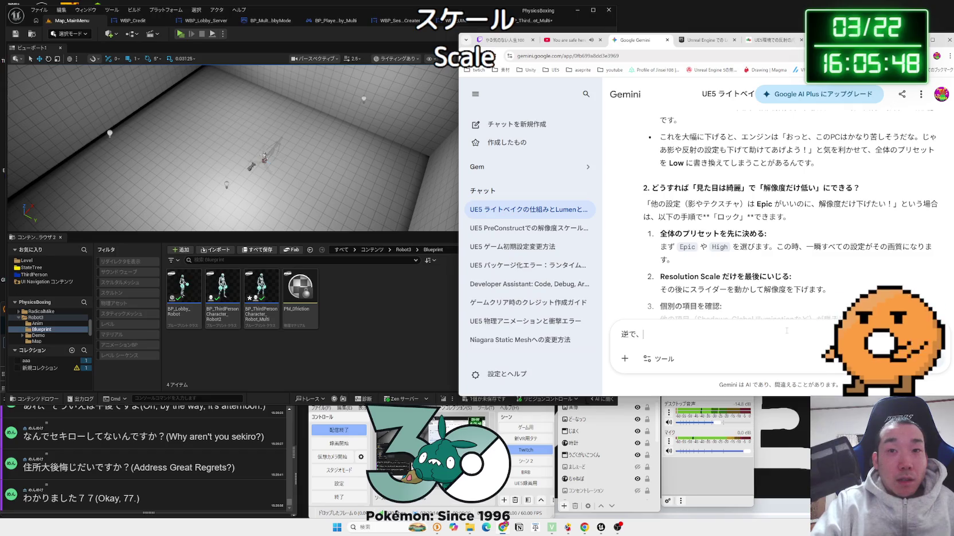
text(or)
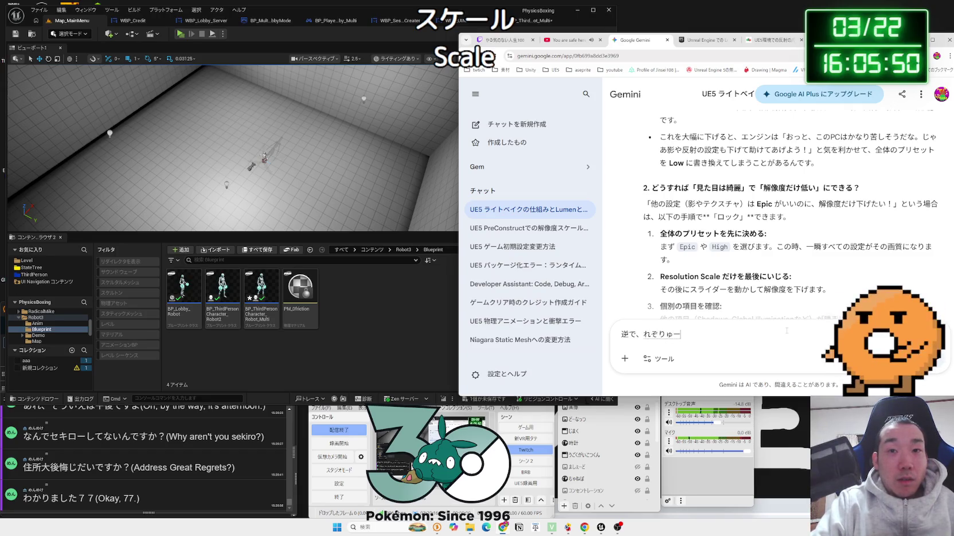
text(shonsuke-woigoniijir)
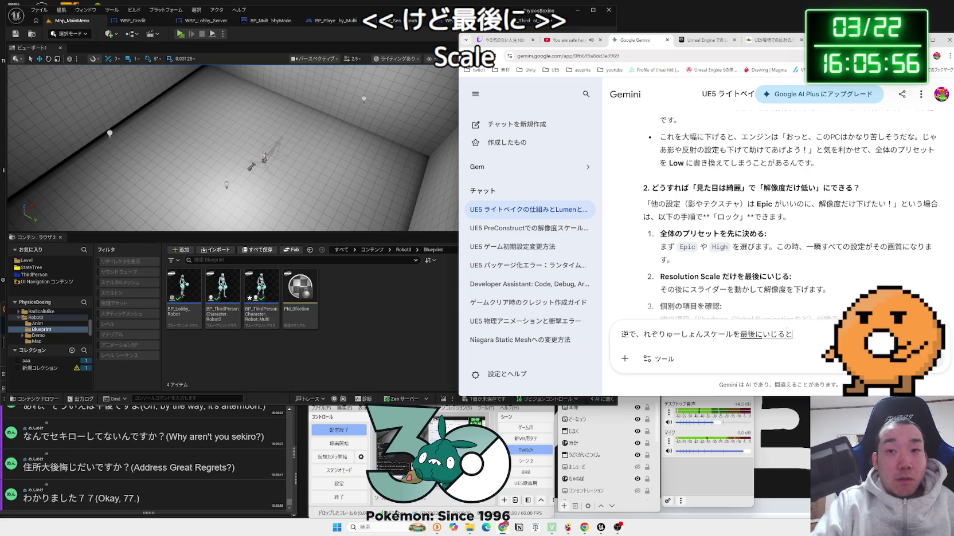
text(L)
key(BackSpace)
text(w)
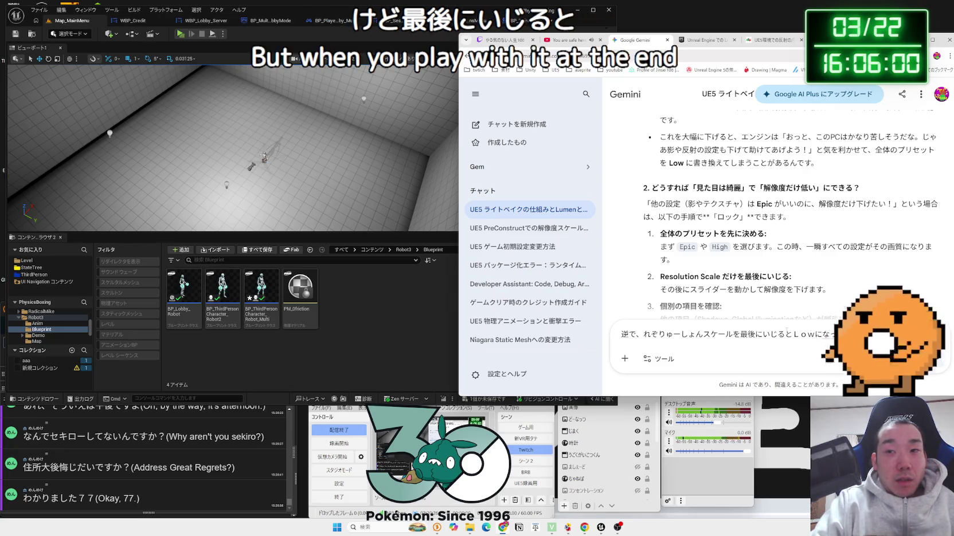
key(Return)
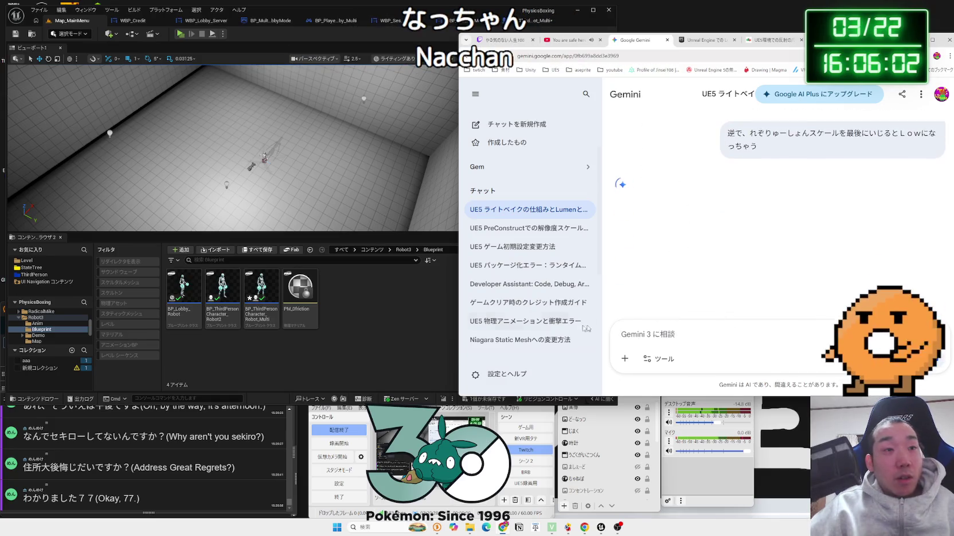
- Save the BP_ThirdPersonCharacter_Robot_Multi Blueprint in Unreal
click(380, 301)
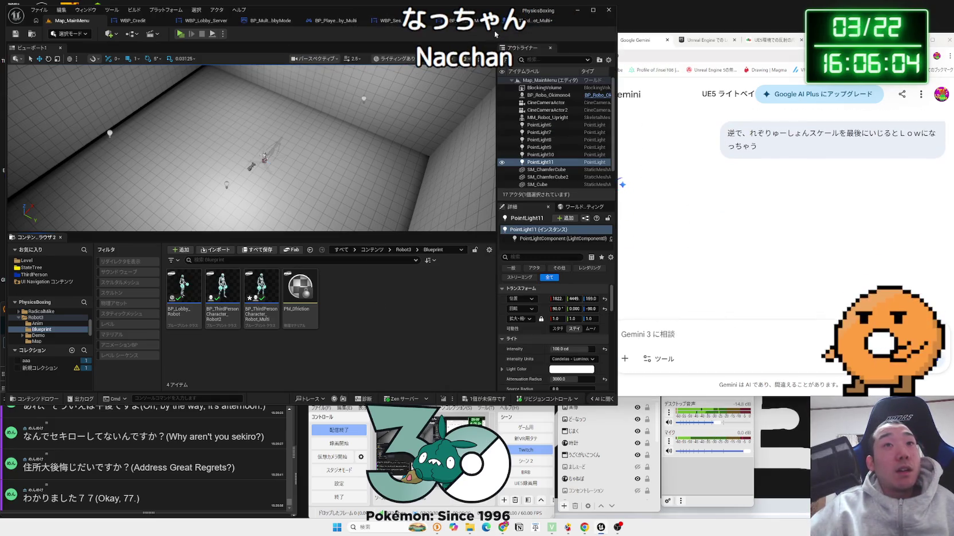
click(530, 20)
key(ctrl+s)
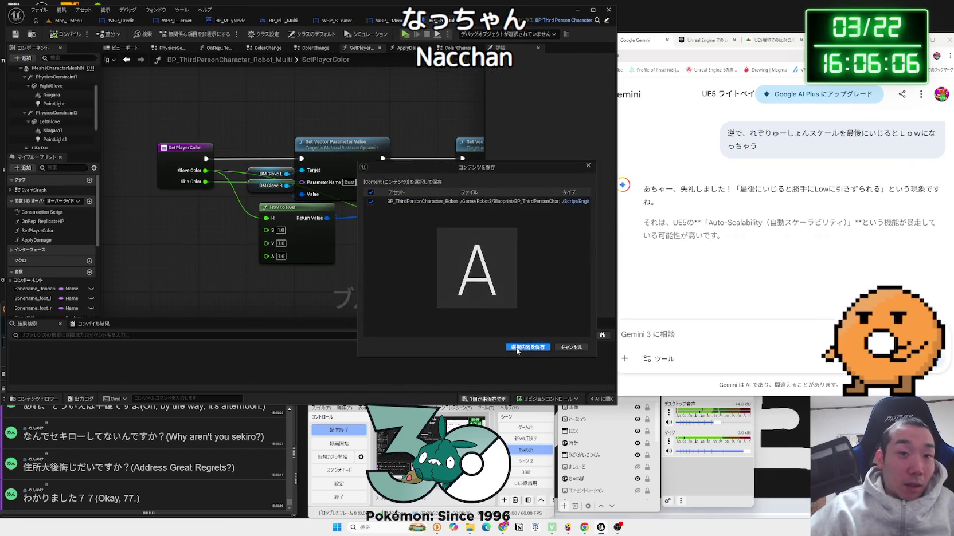
click(528, 343)
- Show the WBP_UINavOptionsMenu Graph with its Reset Video Settings scalability logic
click(519, 528)
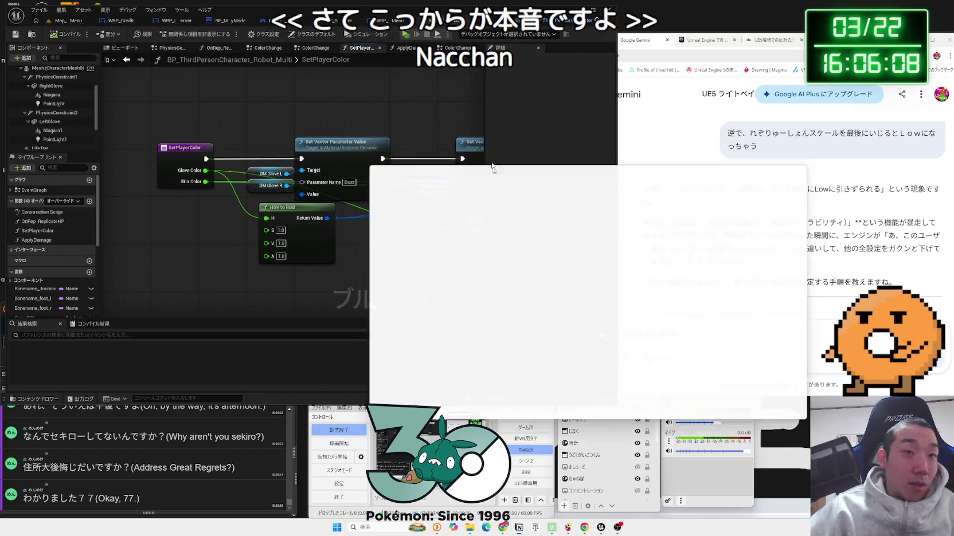
click(383, 20)
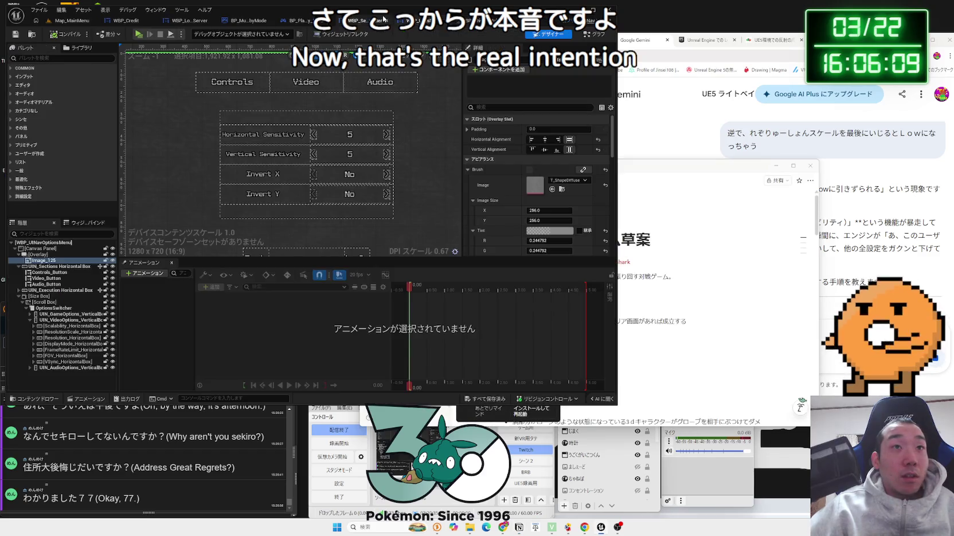
click(588, 36)
scroll(271, 269, down, 3)
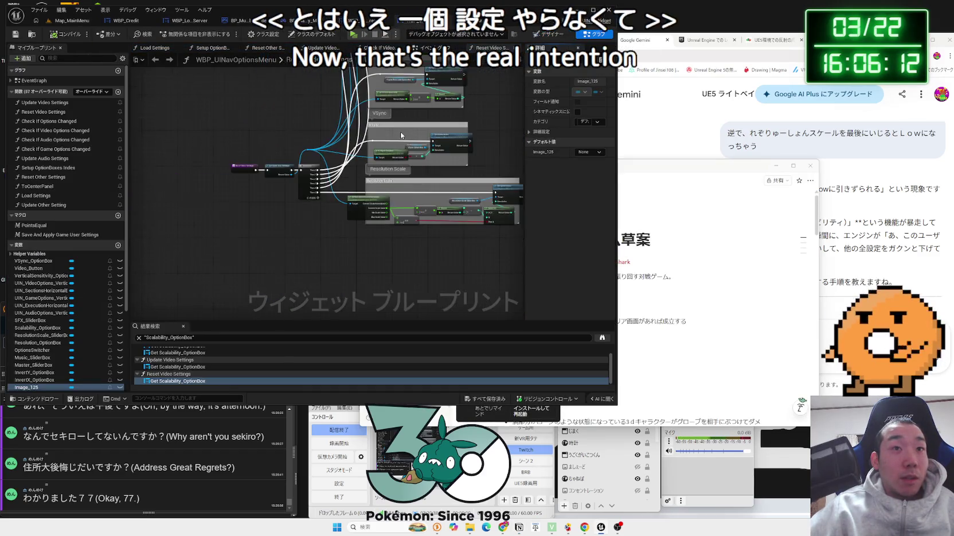
scroll(277, 216, up, 5)
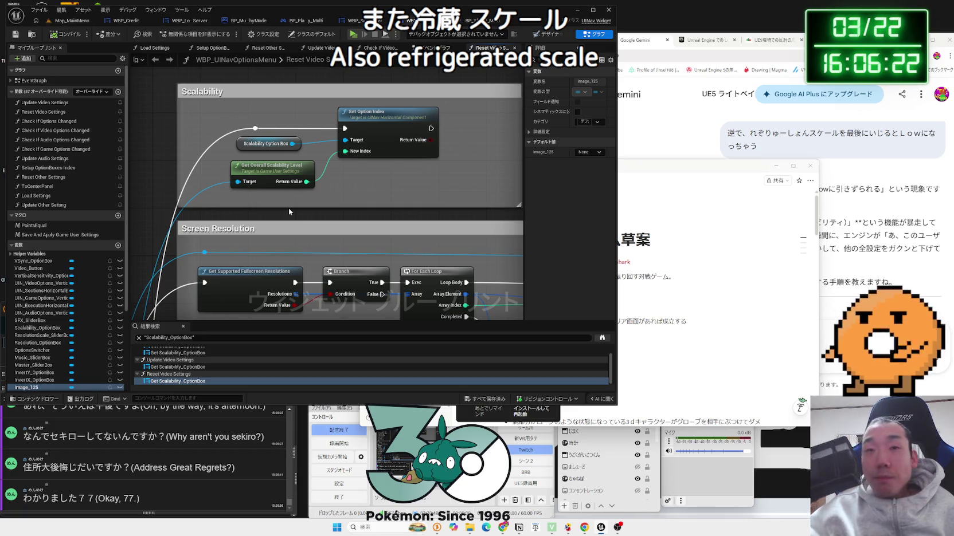
- Inspect each Scalability_OptionBox reference listed in the Find Results
double_click(179, 367)
scroll(179, 368, up, 1)
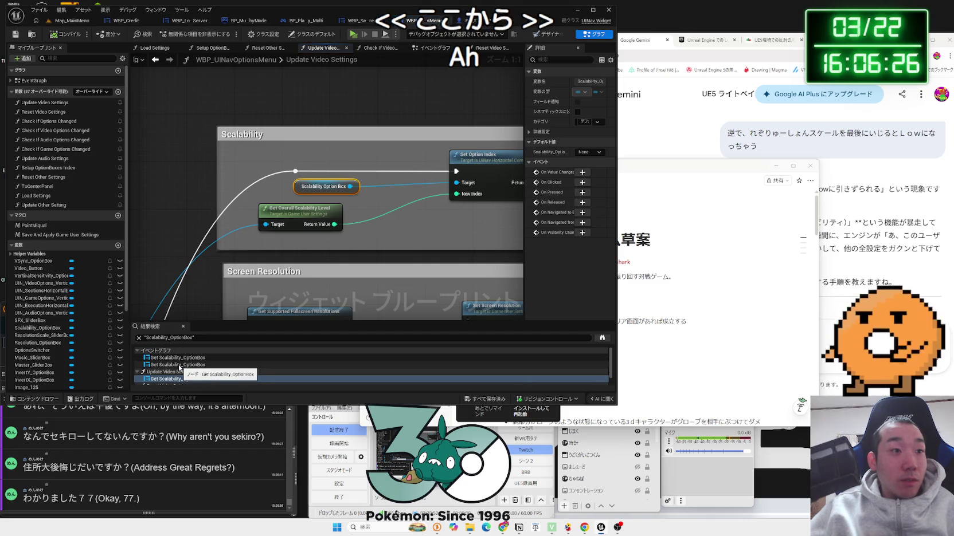
double_click(180, 365)
double_click(179, 357)
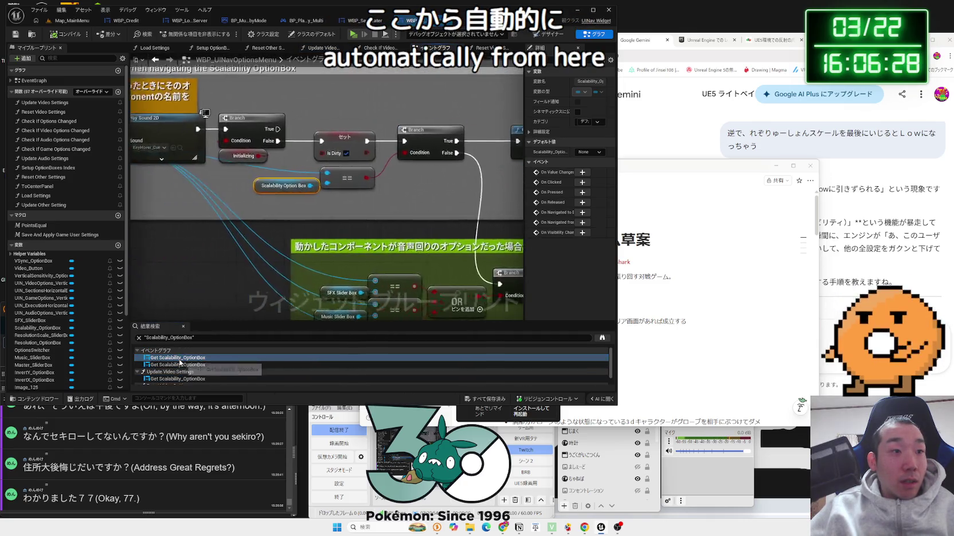
scroll(233, 181, up, 5)
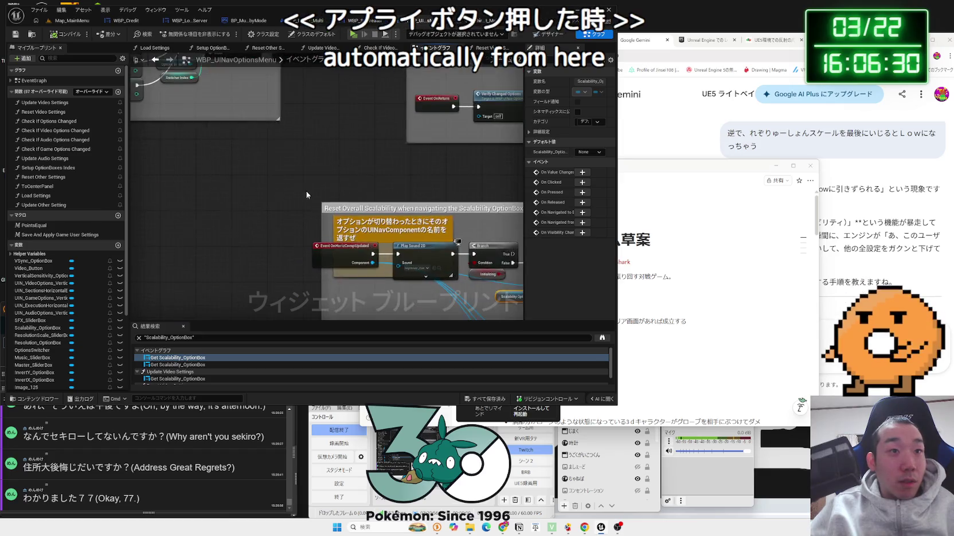
scroll(306, 238, down, 4)
scroll(332, 210, up, 5)
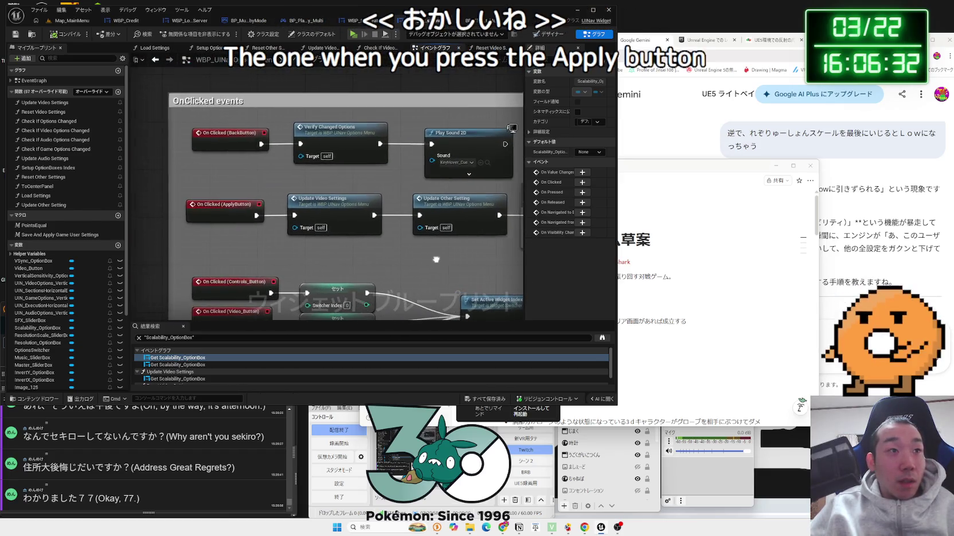
- Return to Update Video Settings and drag from the scalability level output
double_click(331, 210)
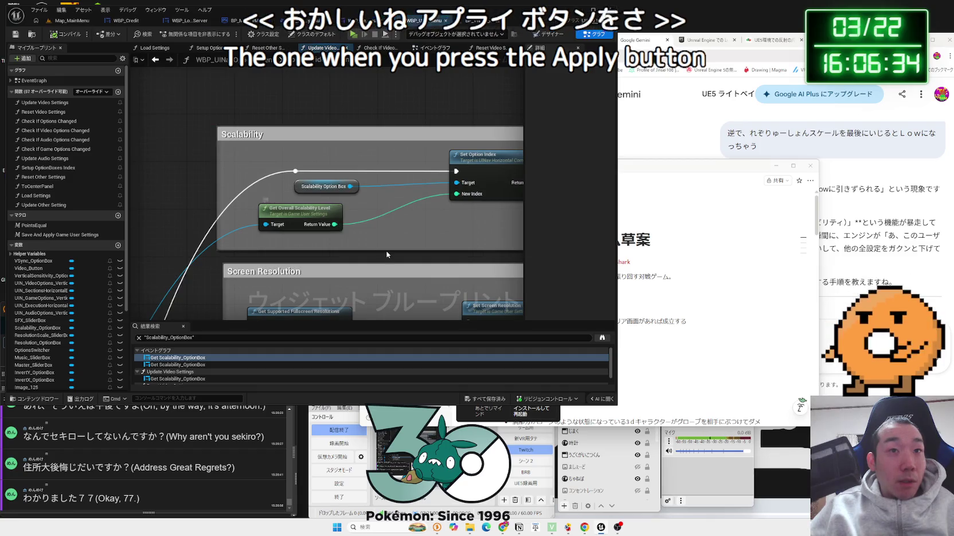
mouse_move(299, 218)
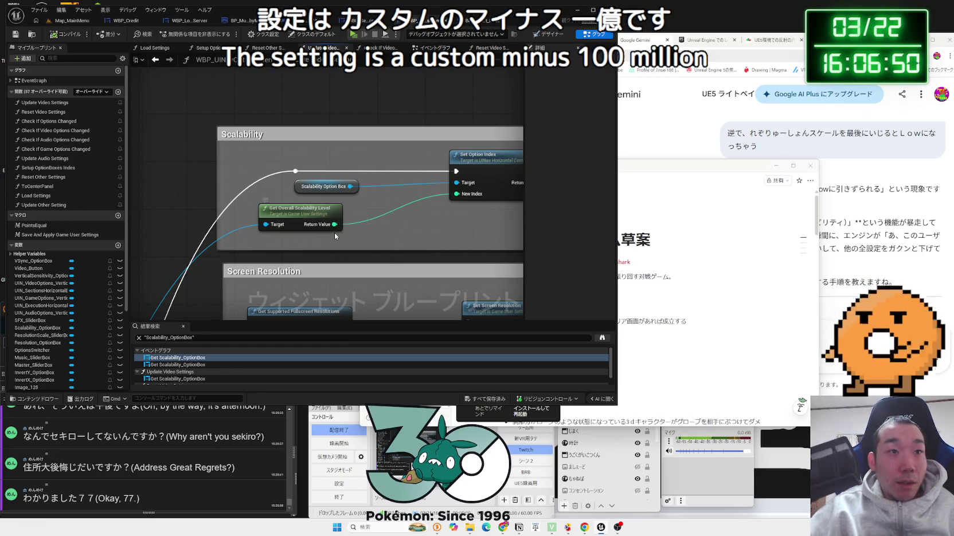
drag(334, 224, 370, 221)
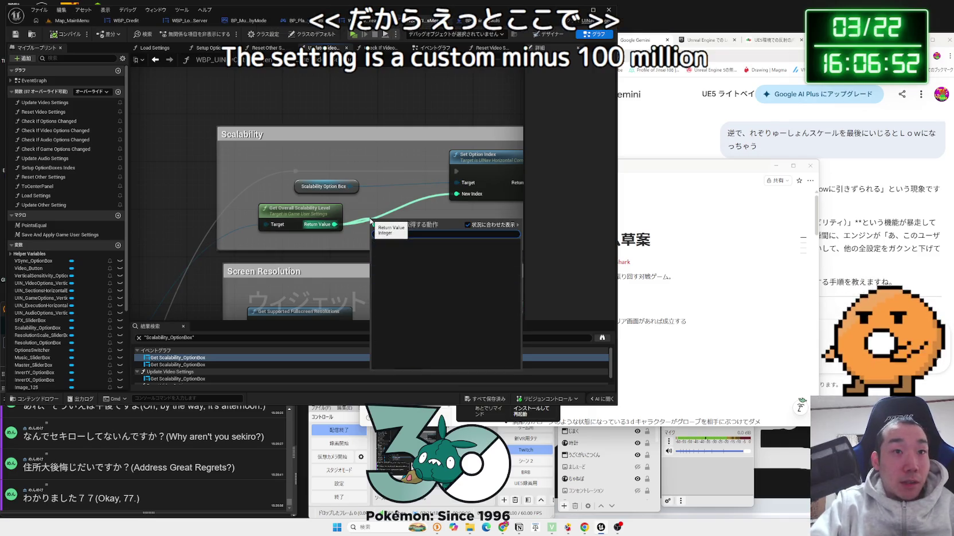
- Add an Equal check and a Branch whose True output feeds Set Option Index
click(354, 193)
drag(334, 224, 378, 233)
text(==)
key(Return)
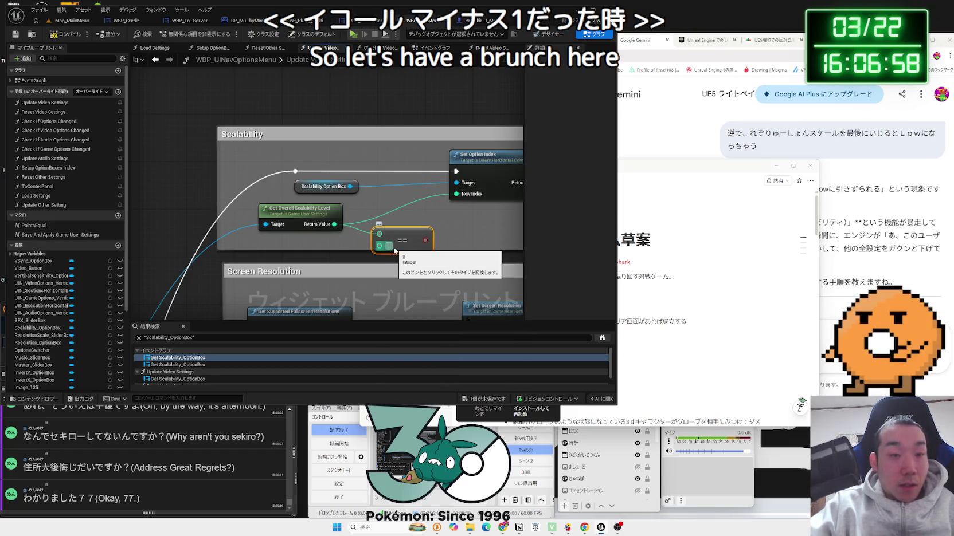
drag(427, 240, 450, 238)
text(bn)
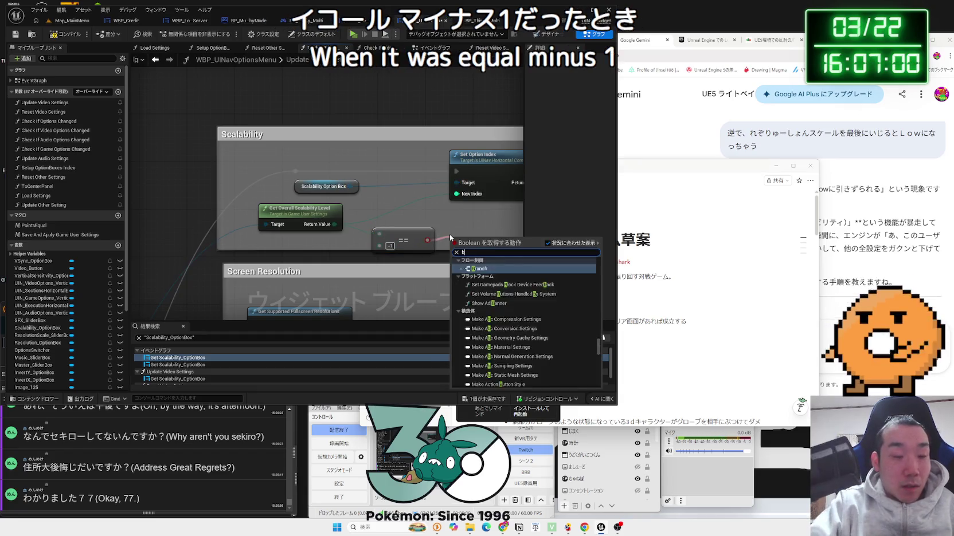
key(BackSpace)
text(ranch)
key(Return)
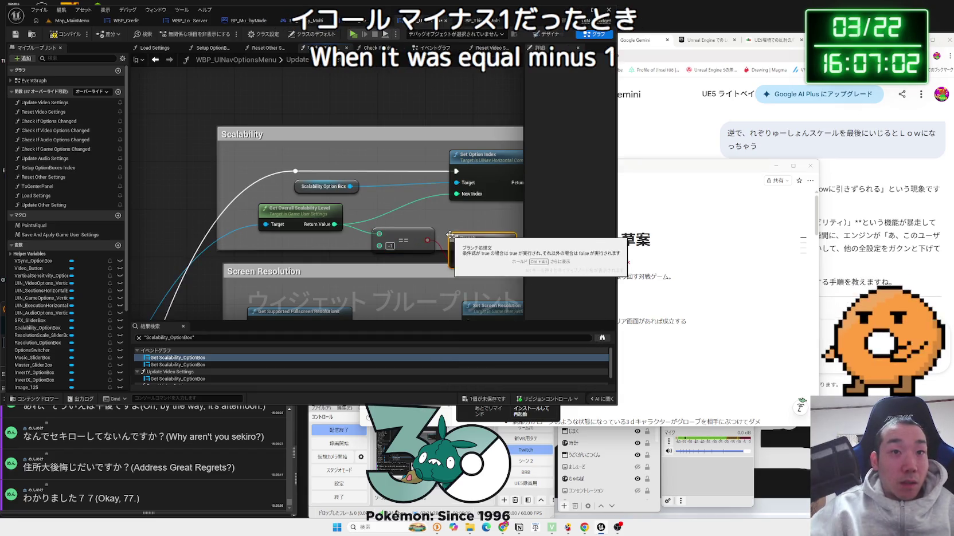
mouse_move(449, 211)
mouse_down()
mouse_move(392, 170)
mouse_move(450, 172)
mouse_move(407, 158)
mouse_move(418, 156)
mouse_up()
key(Escape)
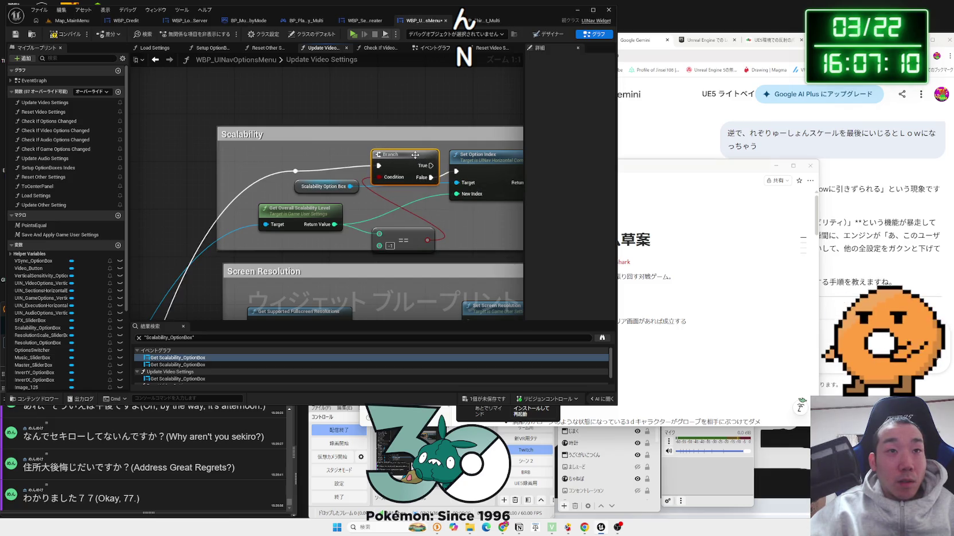
click(441, 177)
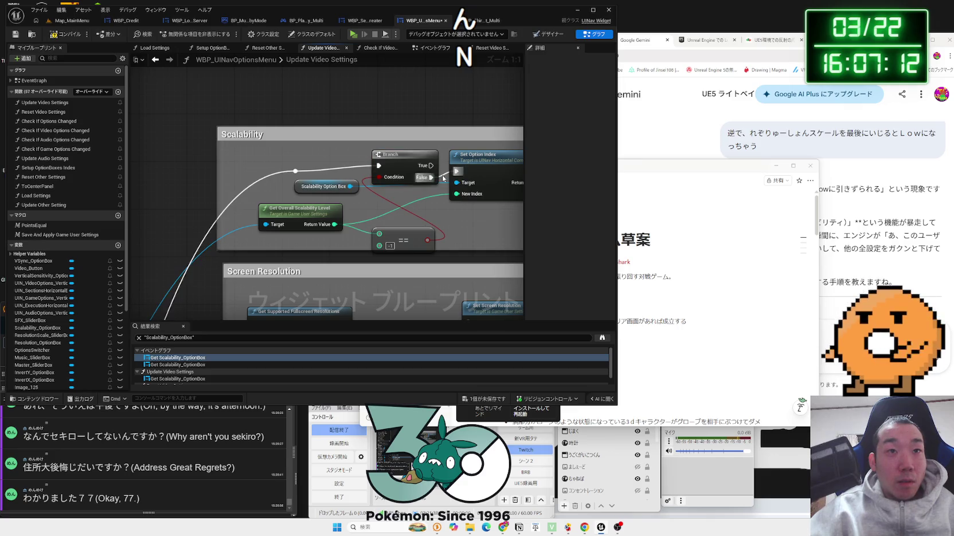
mouse_move(433, 170)
mouse_down()
mouse_move(457, 171)
mouse_move(416, 169)
mouse_up()
- Replace the Equal node with a != -1 comparison wired into the Branch Condition
click(412, 232)
key(Delete)
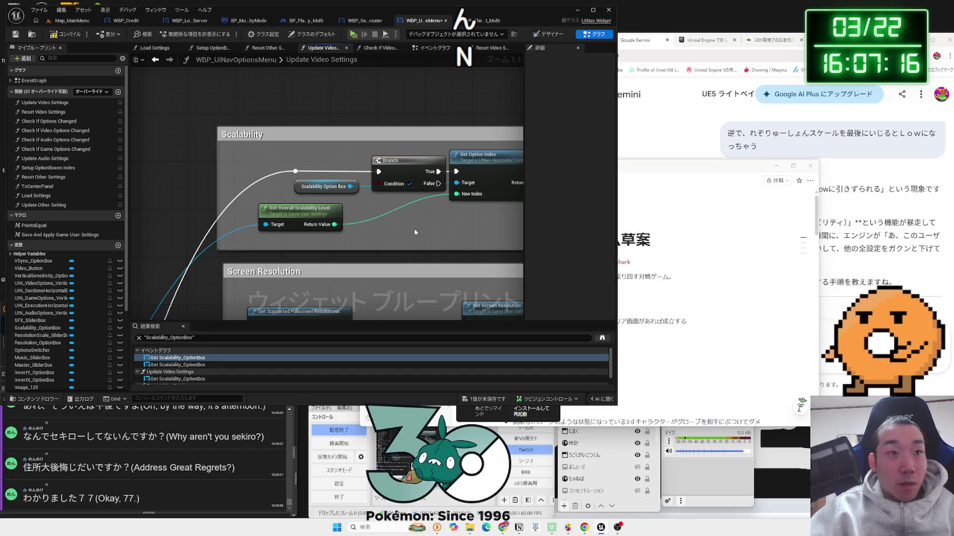
drag(335, 226, 370, 238)
text(=)
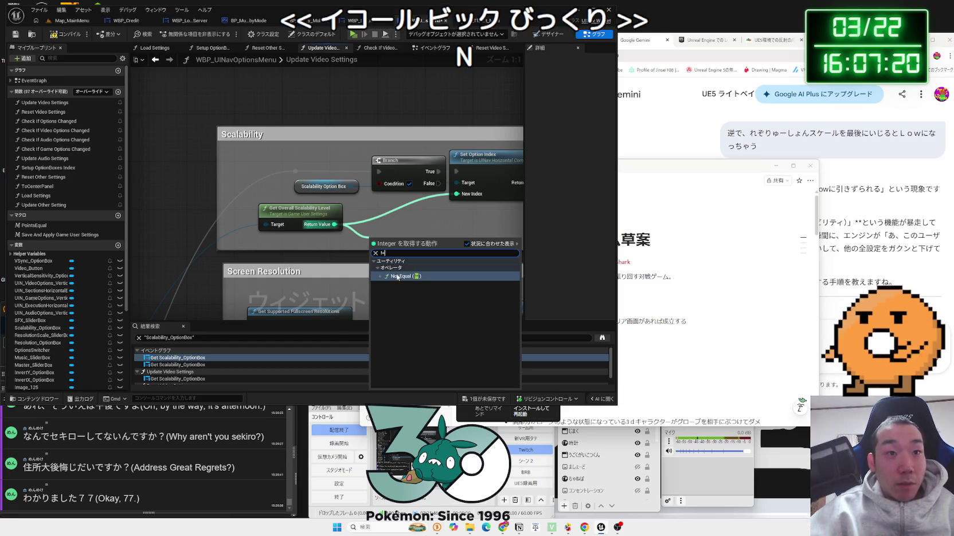
click(402, 261)
click(383, 253)
text(-1)
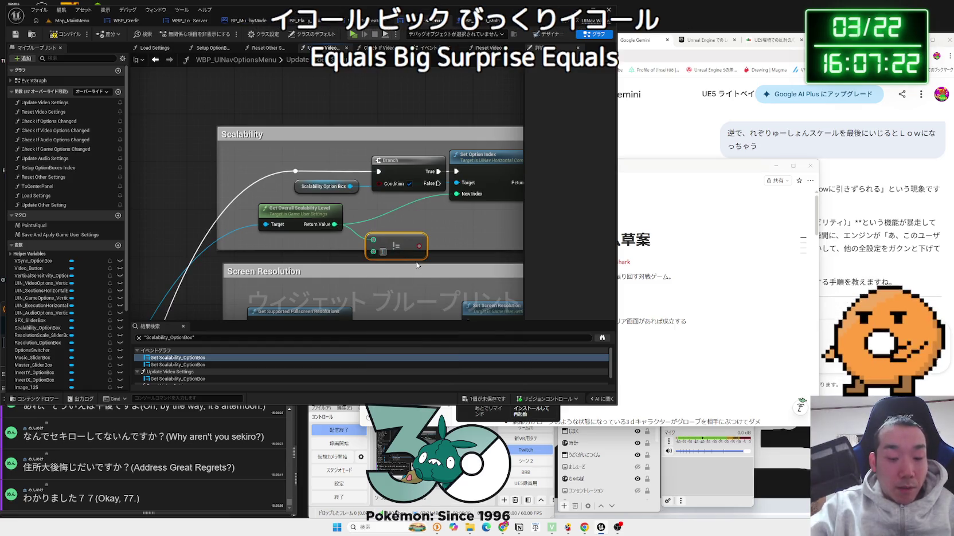
mouse_move(421, 247)
mouse_down()
mouse_move(378, 183)
mouse_move(399, 231)
mouse_move(394, 227)
mouse_up()
click(448, 239)
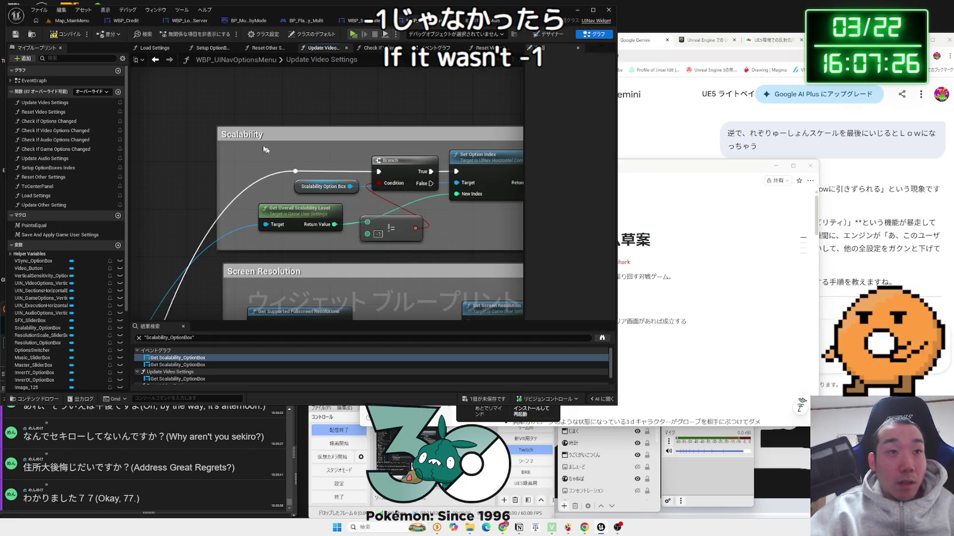
- Save the WBP_UINavOptionsMenu widget
click(506, 395)
click(526, 344)
key(alt+Tab)
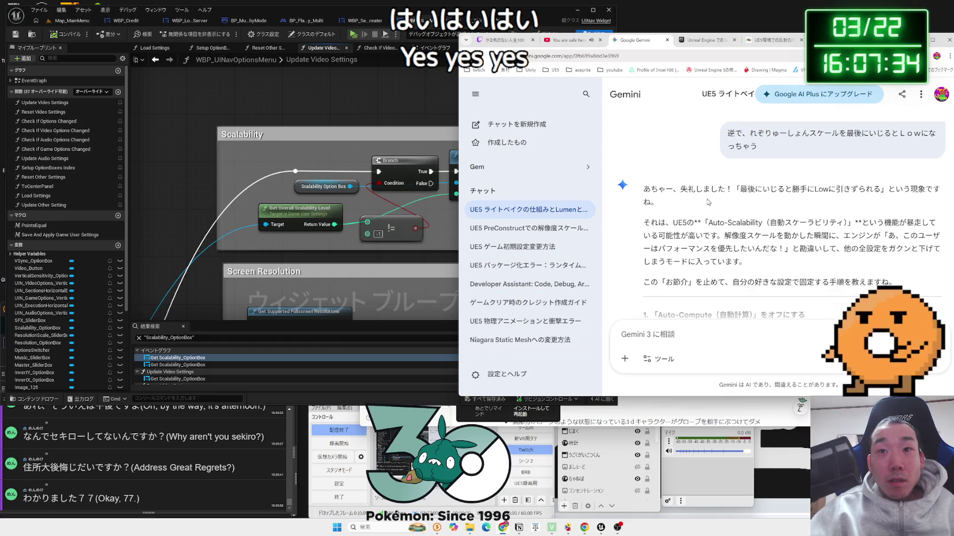
- Snip the Get Overall Scalability Level node and paste the screenshot into Gemini's prompt
scroll(709, 201, down, 3)
click(313, 207)
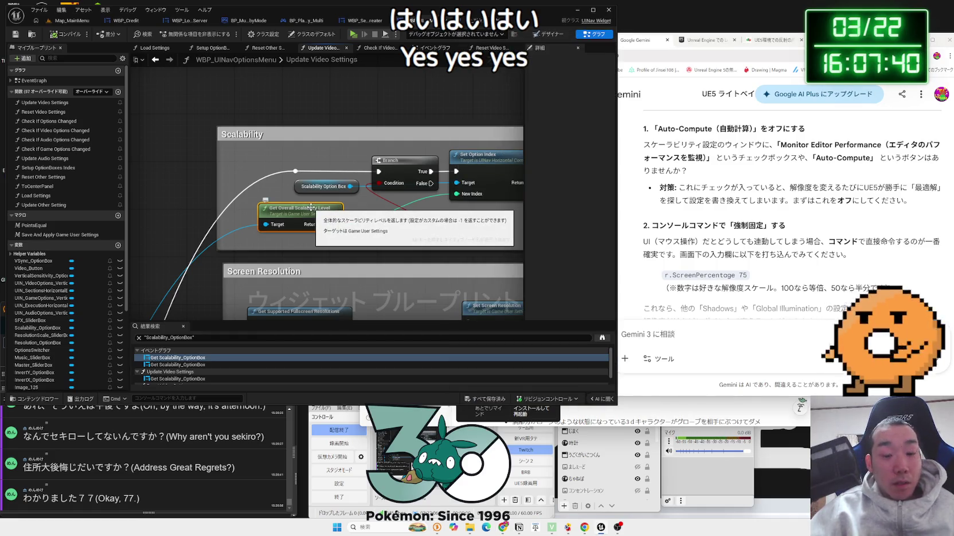
key(super+shift+s)
drag(261, 199, 520, 259)
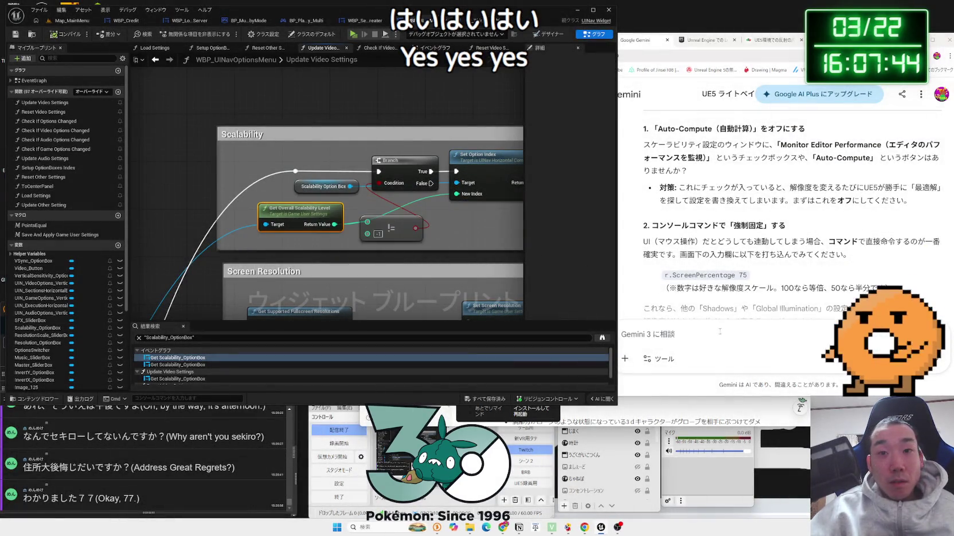
click(720, 331)
key(ctrl+v)
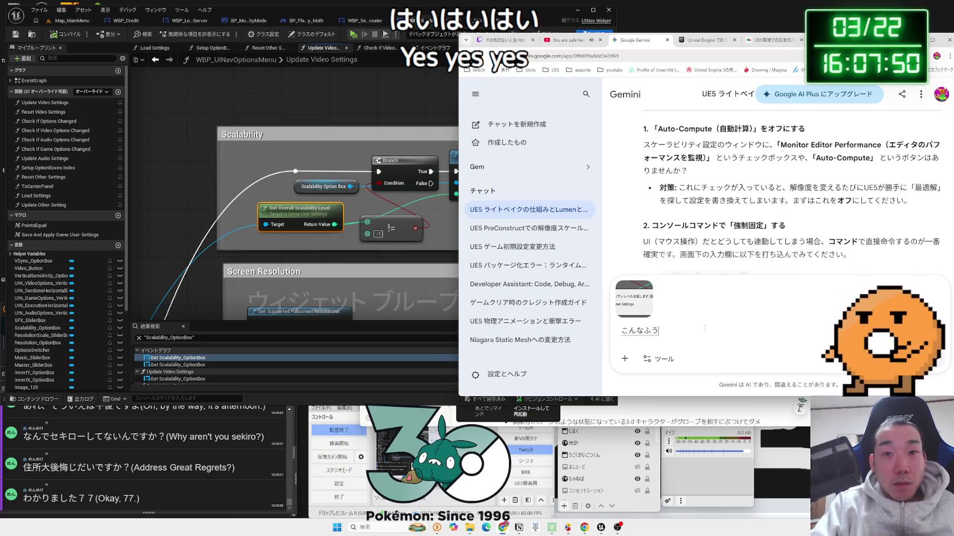
- Send the screenshot with a question asking whether -1 really means Low
text(niketeimasu.)
key(space)
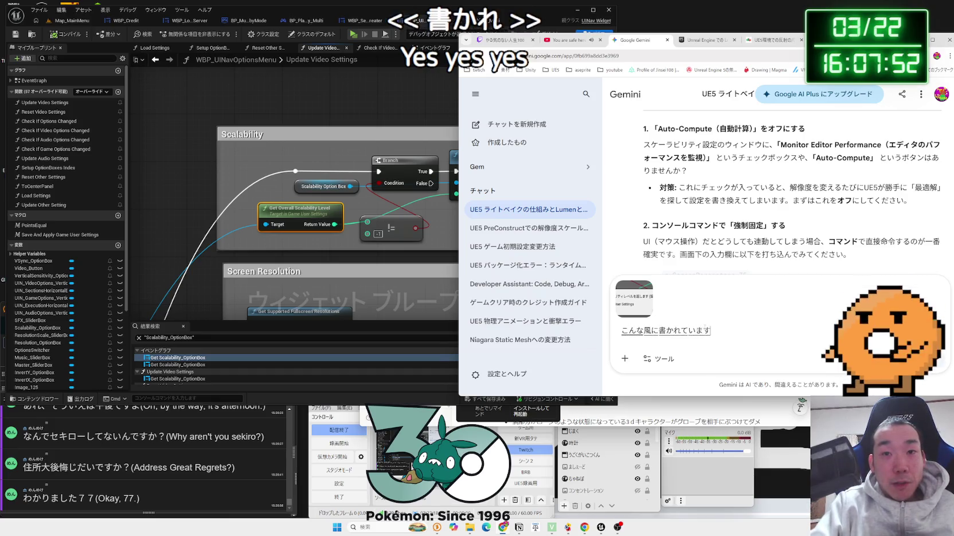
key(Return)
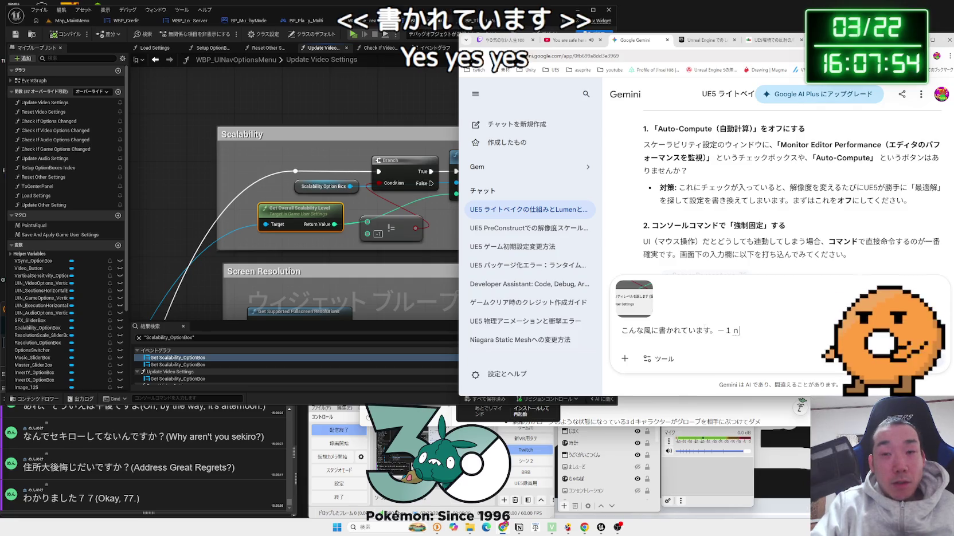
text(inaruedownitte)
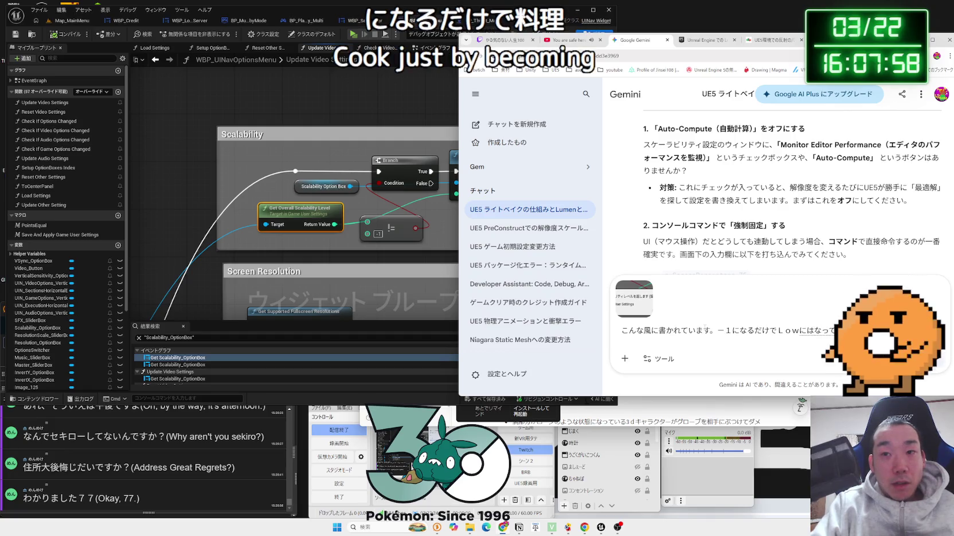
text(inai)
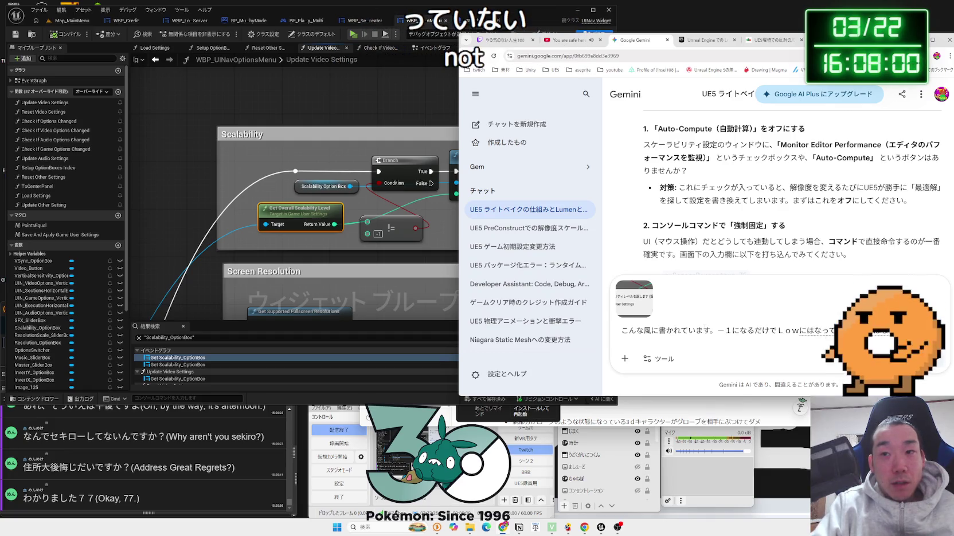
text(ka?)
key(Return)
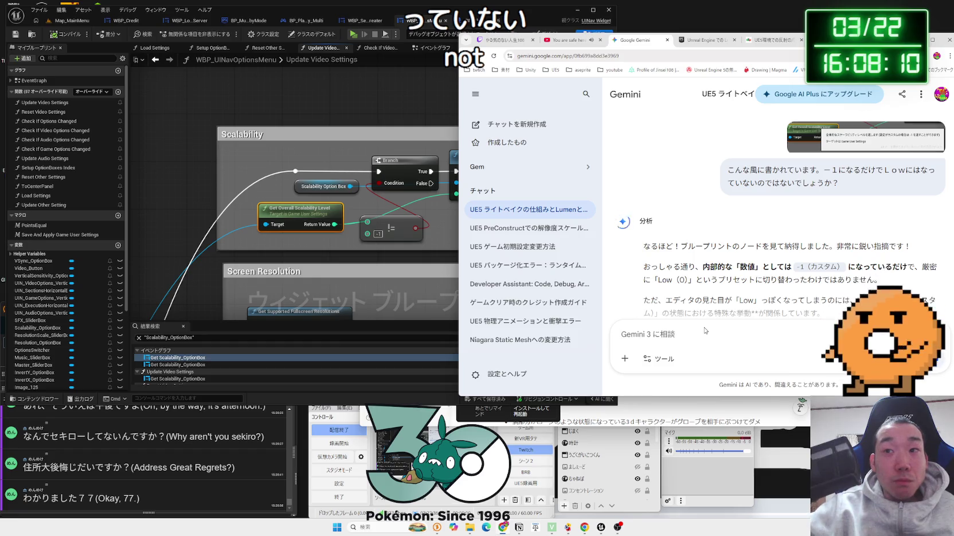
- Read Gemini's answer, then switch Unreal to the Map_MainMenu level
scroll(750, 277, down, 2)
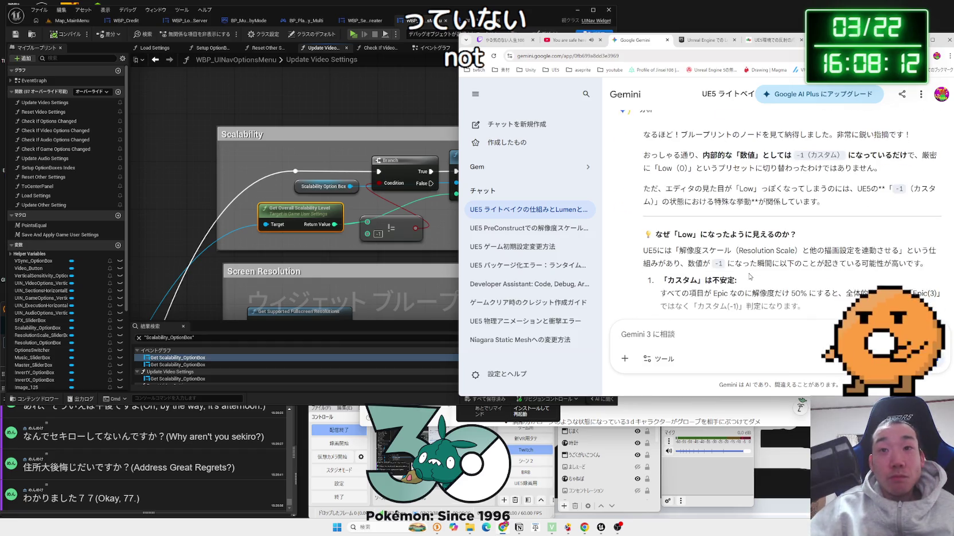
scroll(745, 277, down, 2)
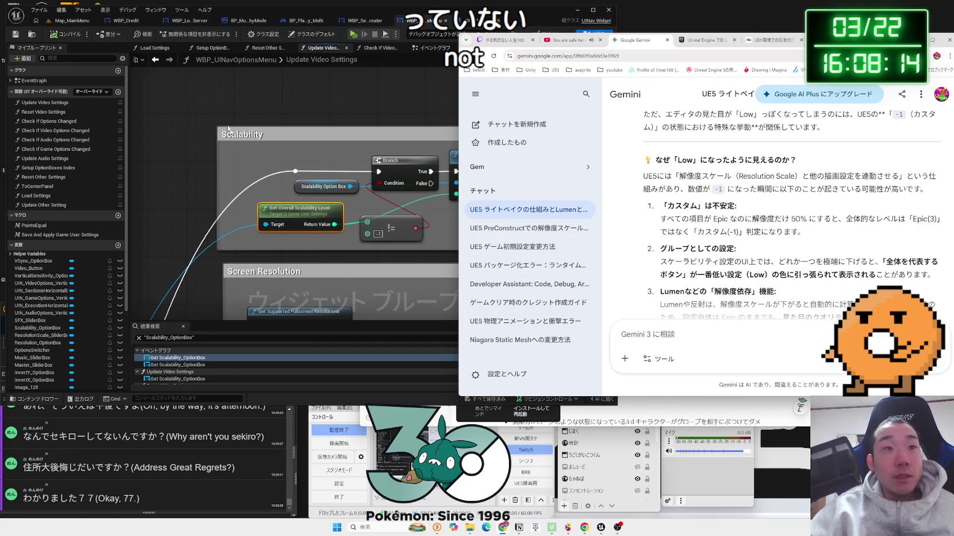
click(218, 111)
click(70, 20)
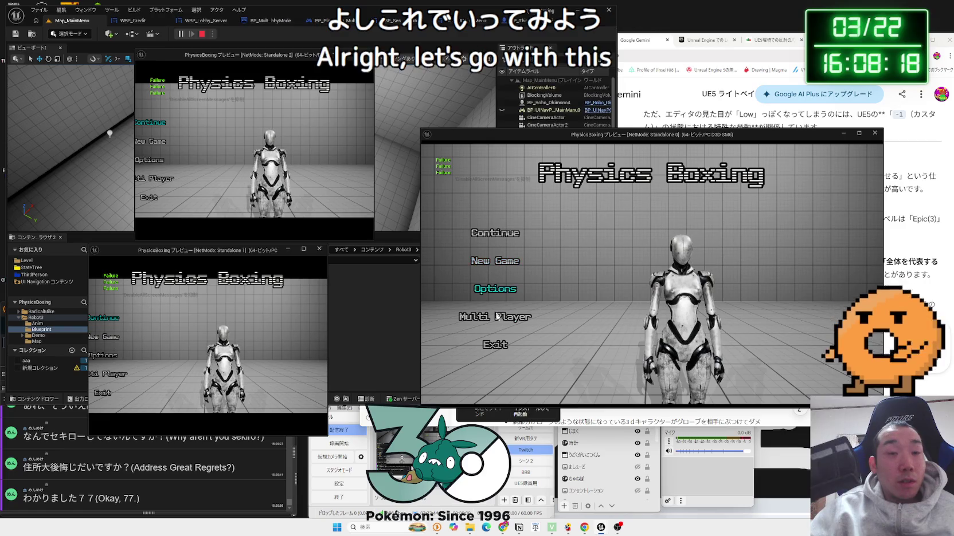
- In the game's Video options, raise Scalability from Low to Middle
click(494, 292)
click(647, 174)
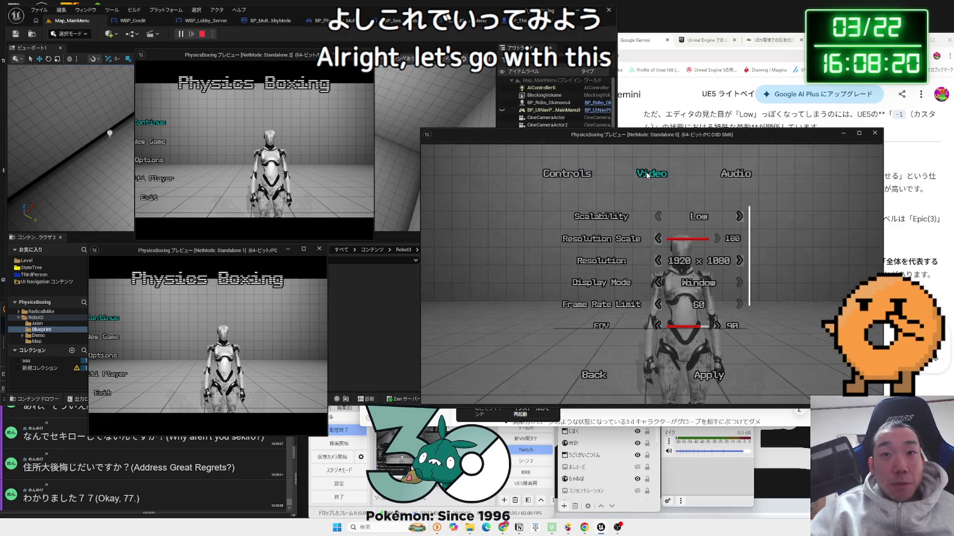
click(739, 216)
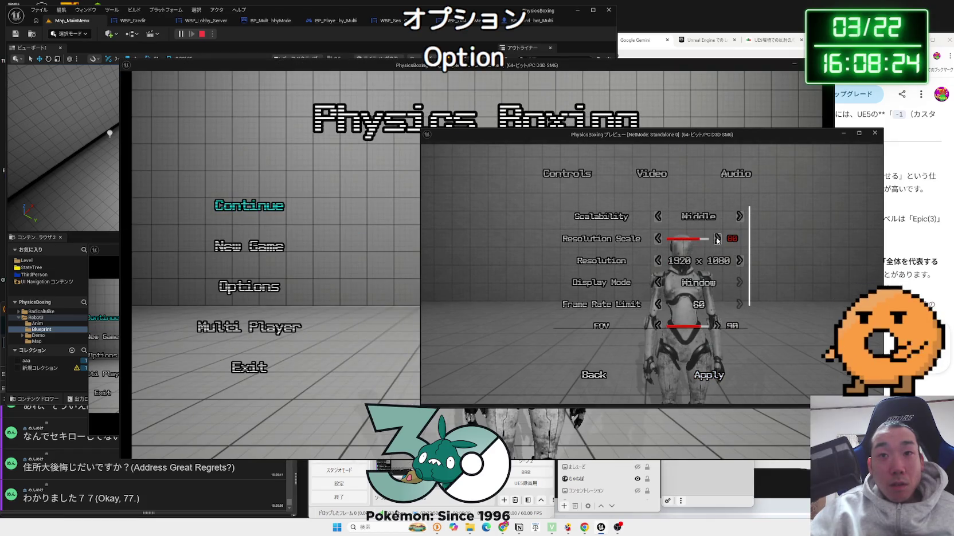
scroll(716, 256, down, 1)
scroll(714, 254, up, 1)
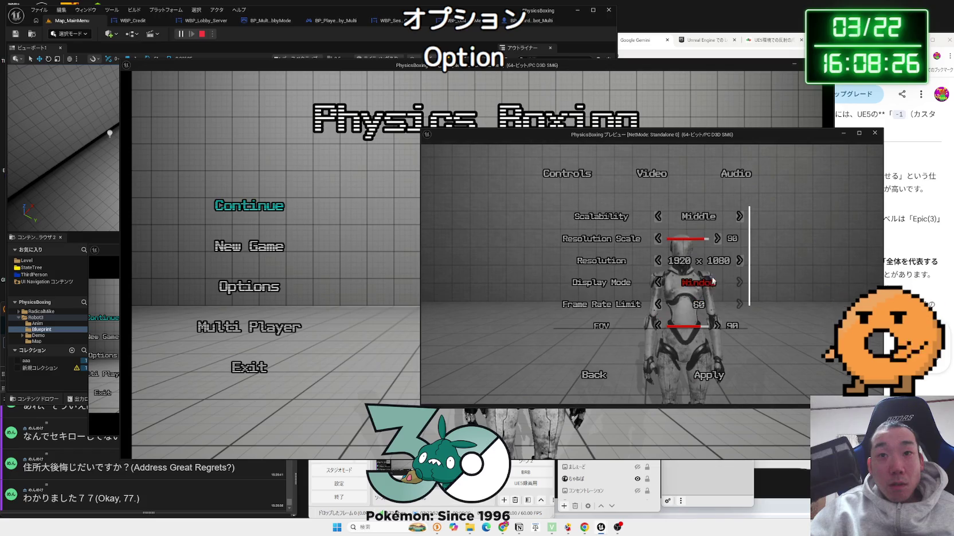
- Exit the game, confirm closing the preview, and open the Play options menu
click(594, 375)
click(572, 332)
click(687, 294)
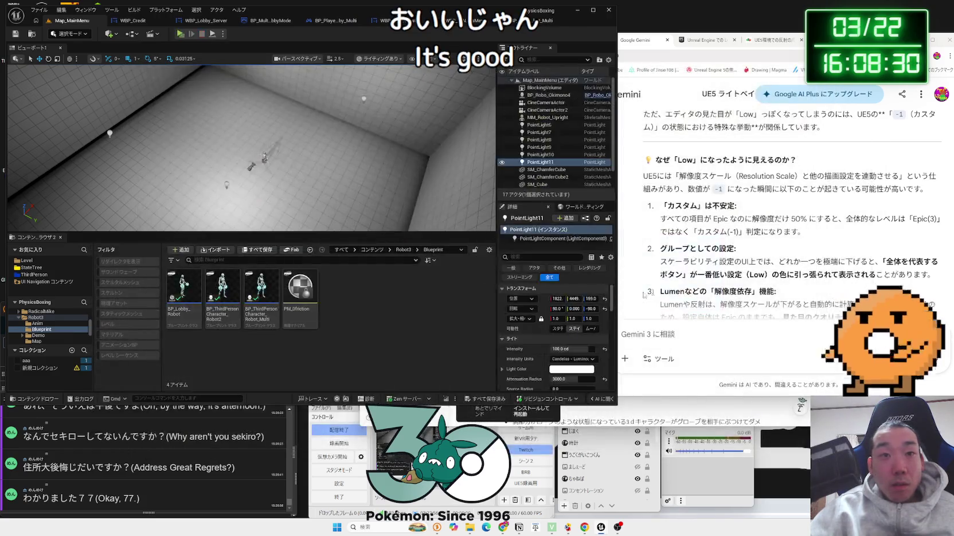
click(224, 35)
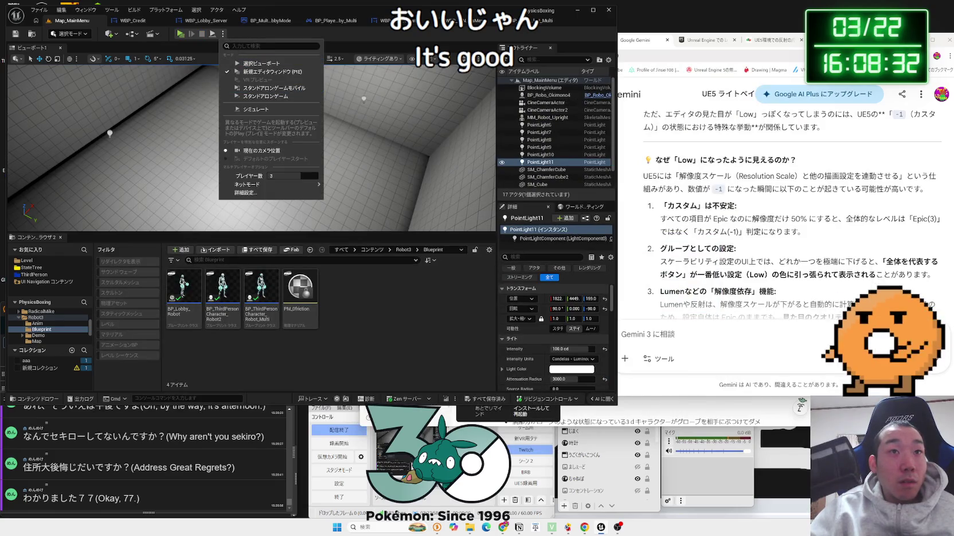
click(433, 59)
mouse_move(465, 103)
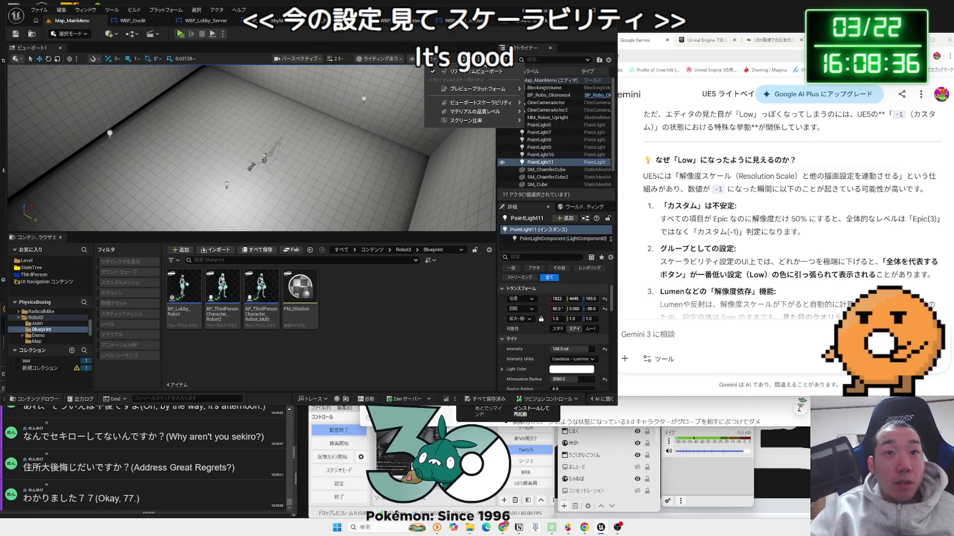
key(Escape)
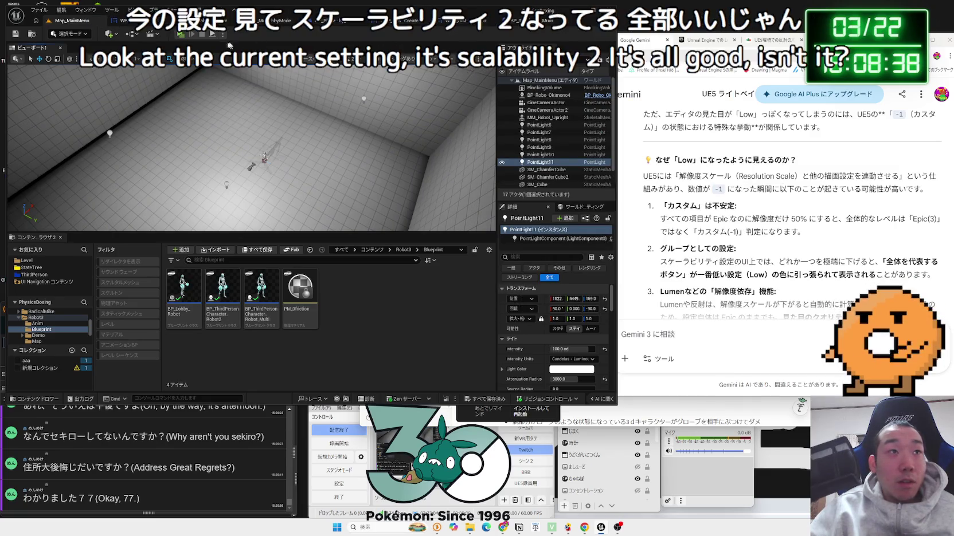
click(452, 61)
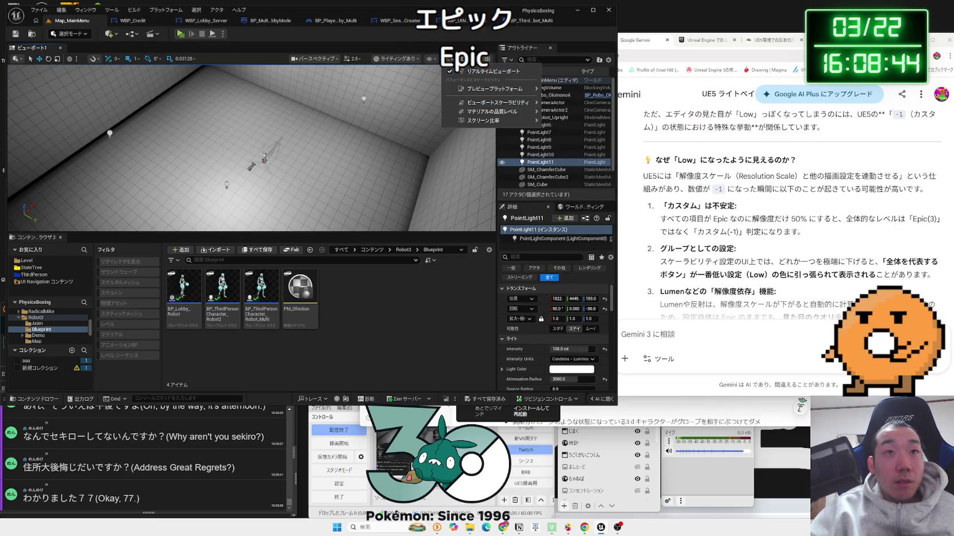
mouse_move(515, 91)
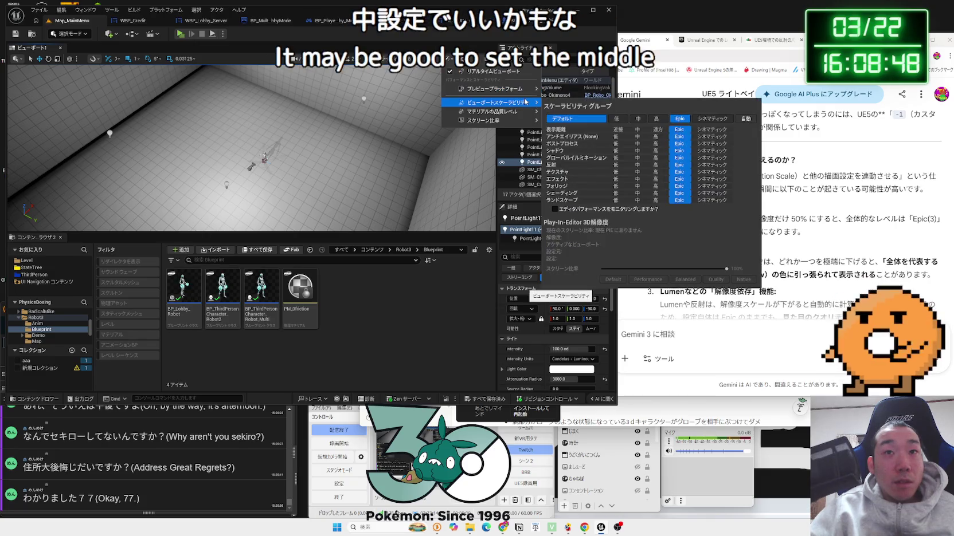
key(Escape)
key(Escape)
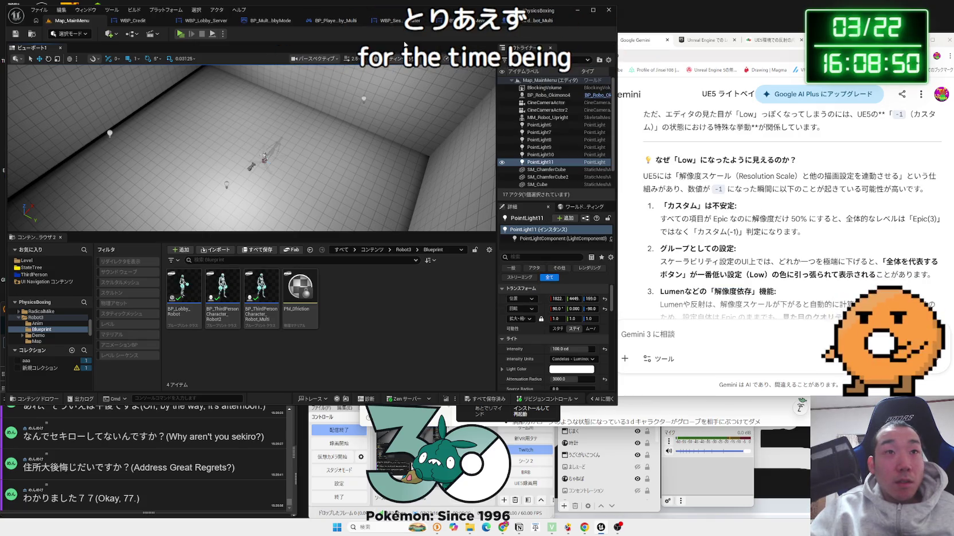
click(447, 58)
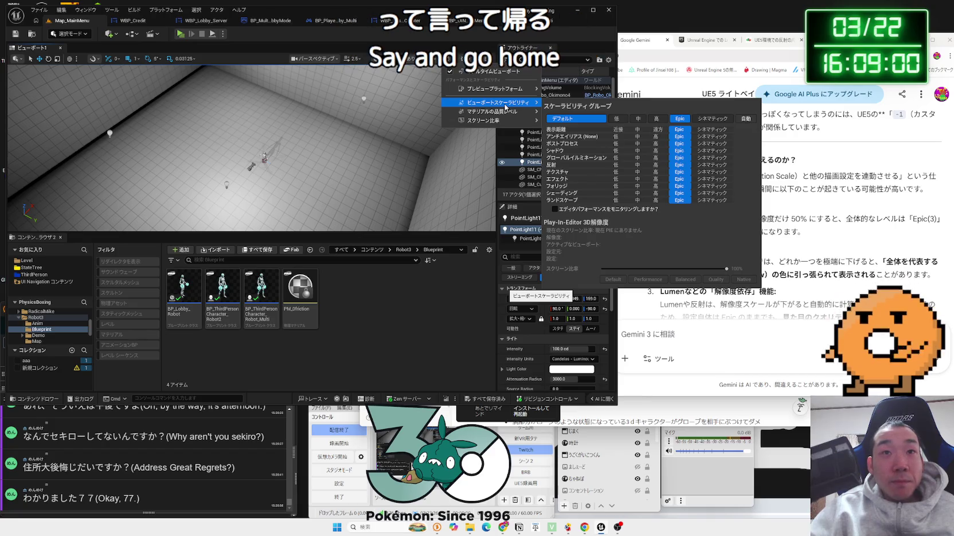
click(578, 161)
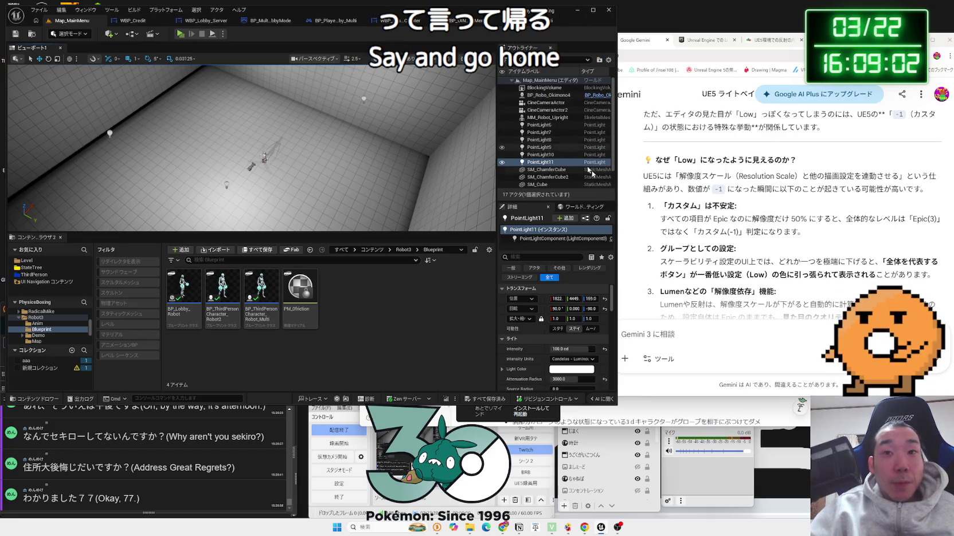
click(705, 332)
- Send Gemini 'ゲーム始まった当初のスケーラビリティをMiddemにするほうほうある。' about starting scalability
text(げ)
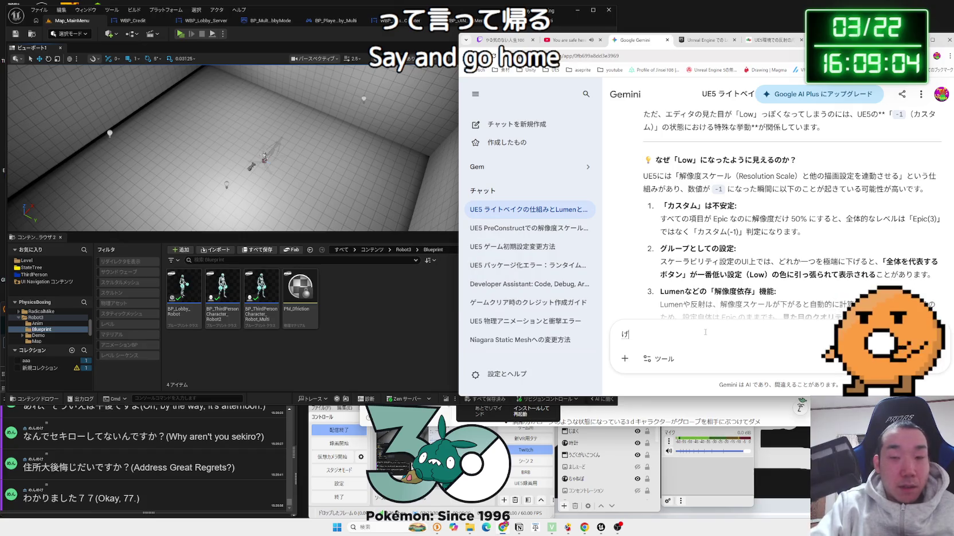
text(当初の)
key(Return)
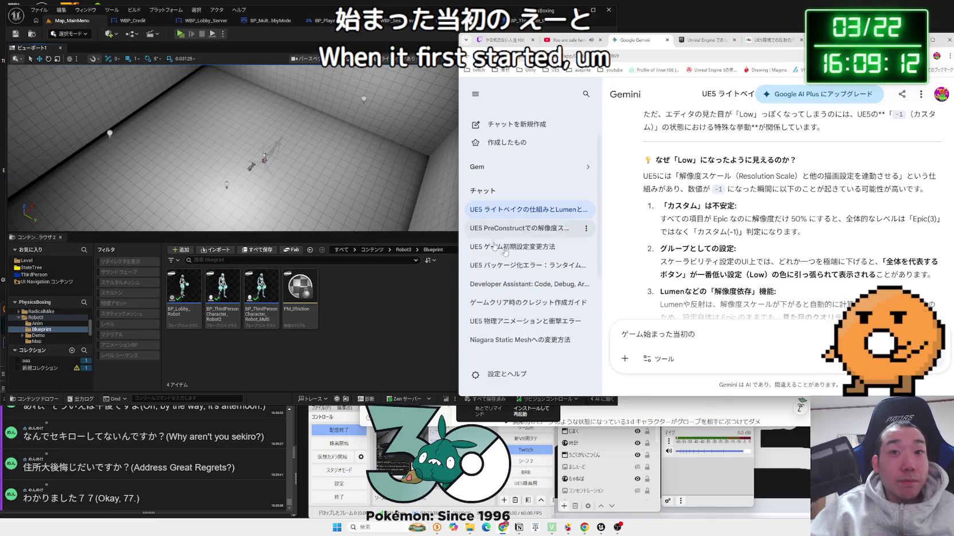
scroll(737, 307, up, 10)
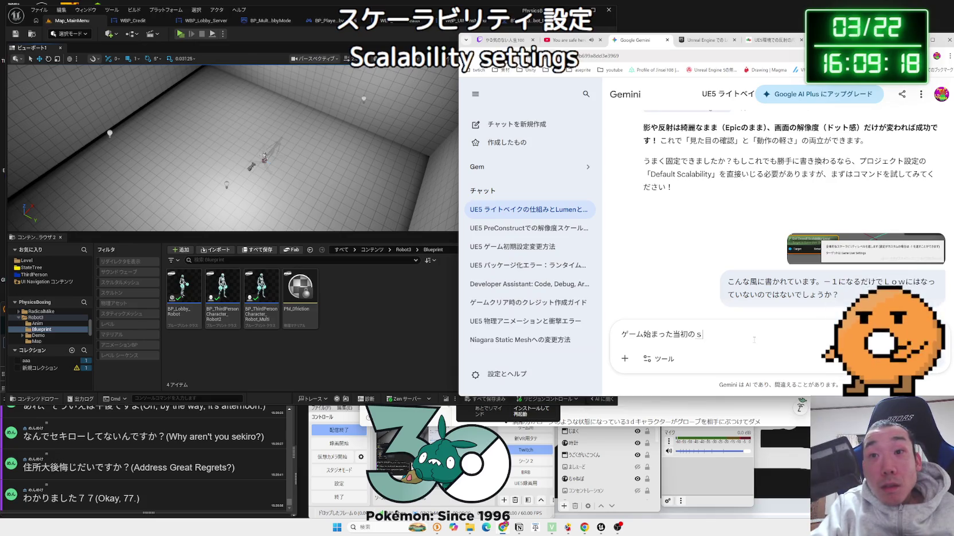
text(abir)
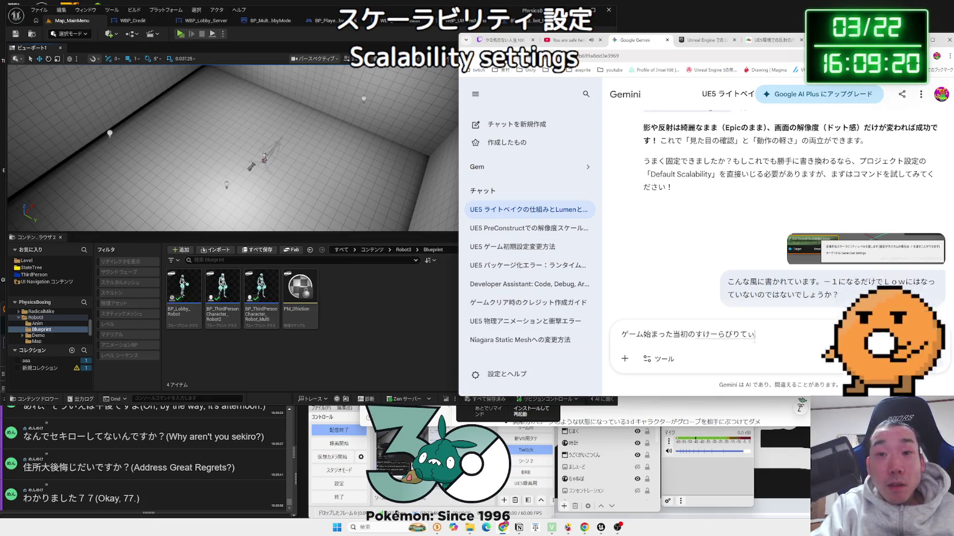
key(space)
text(Mi)
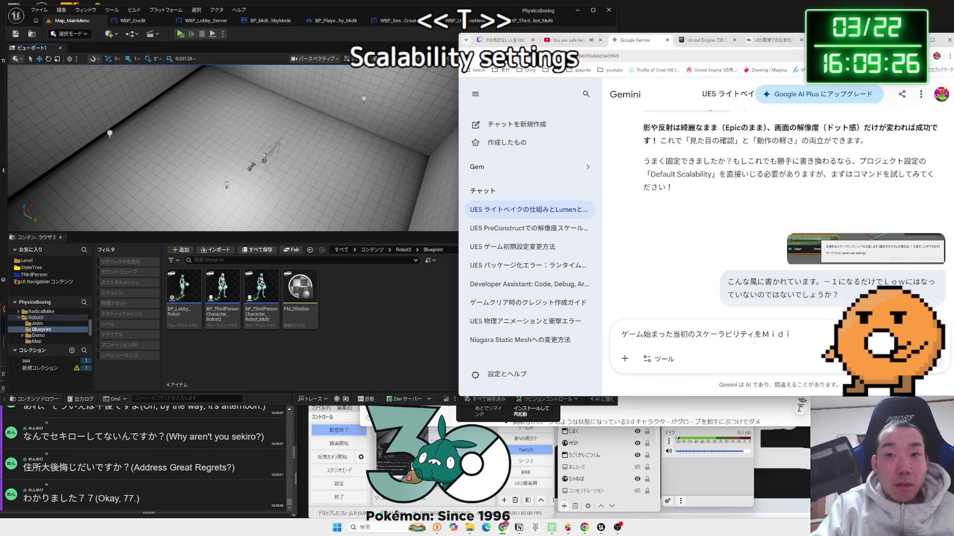
key(BackSpace)
key(BackSpace)
key(BackSpace)
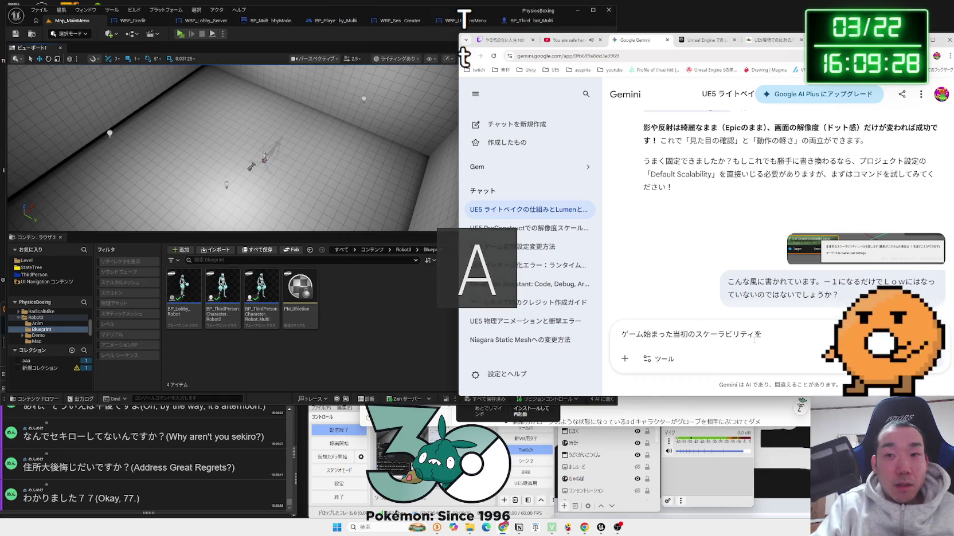
key(BackSpace)
text(m)
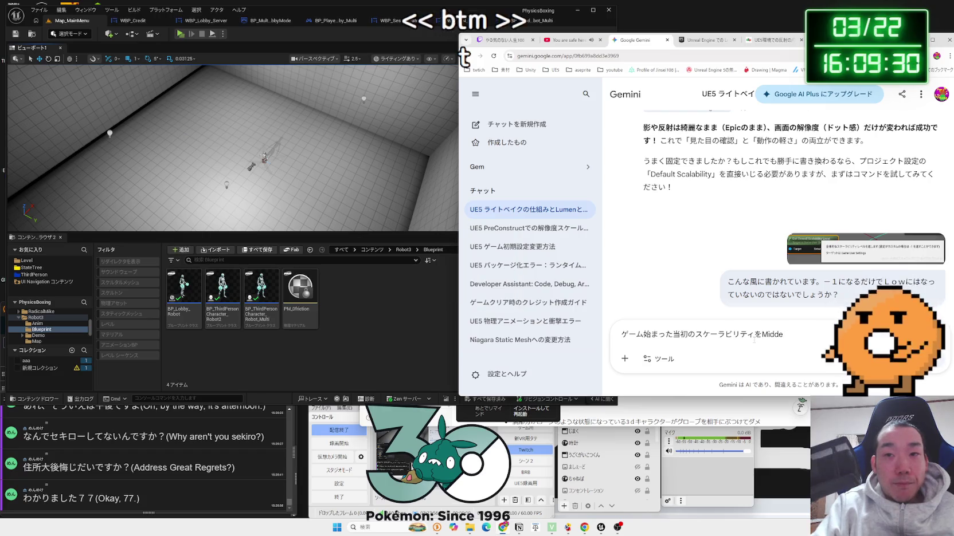
key(Zenkaku_Hankaku)
text(にして)
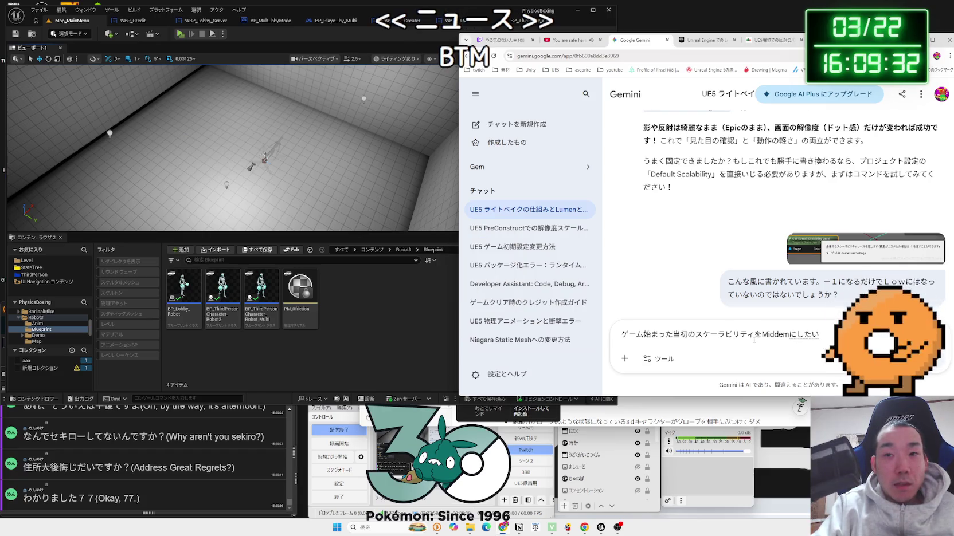
text(するほう)
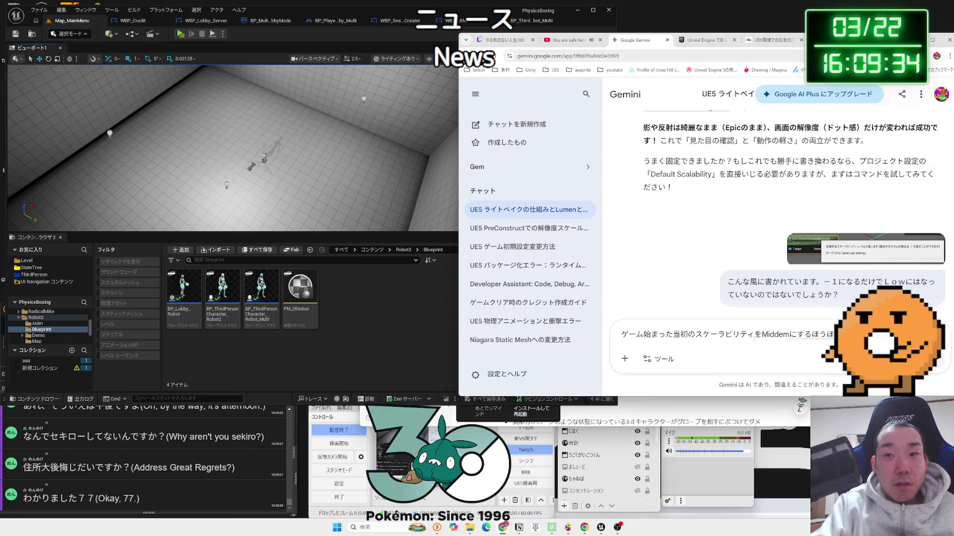
key(Return)
key(Return)
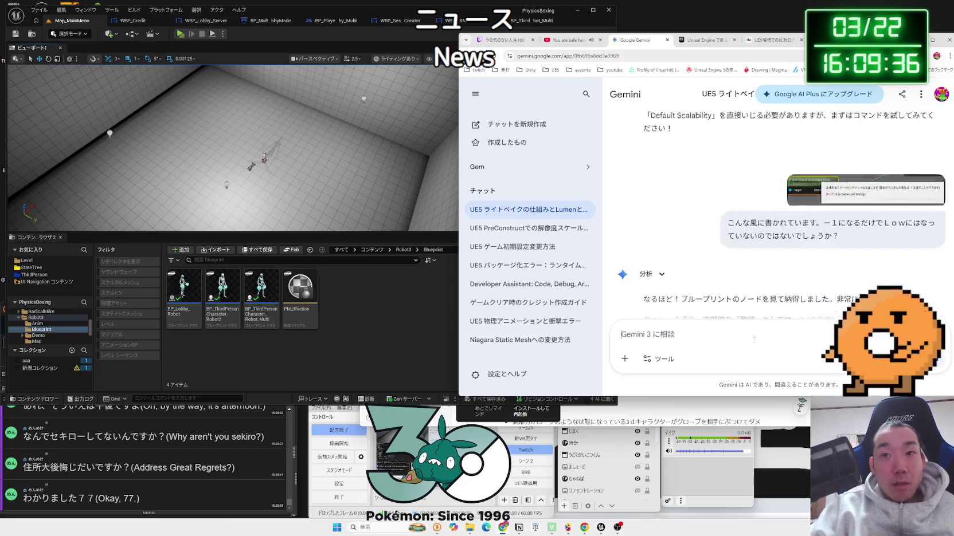
click(401, 321)
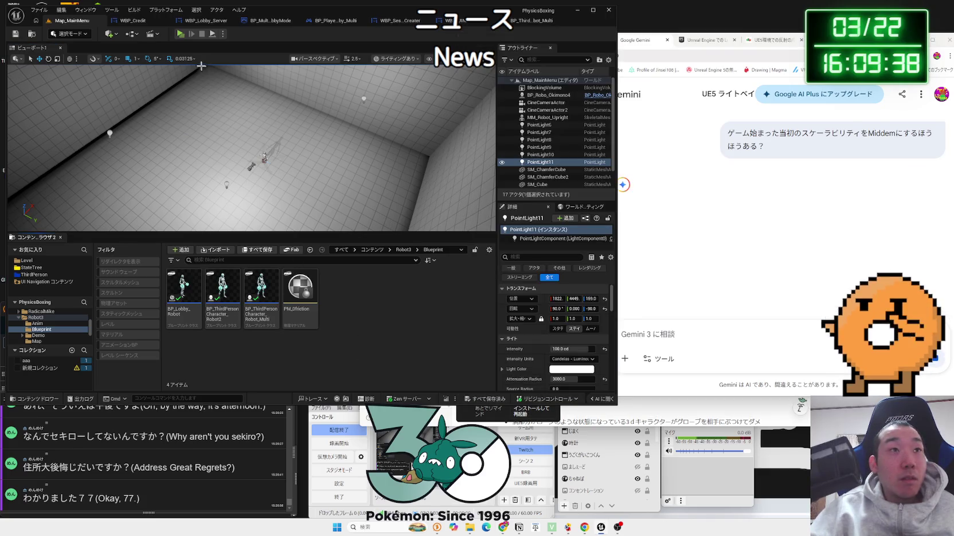
- Launch a standalone game preview and apply Scalability at Middle in its options
click(222, 34)
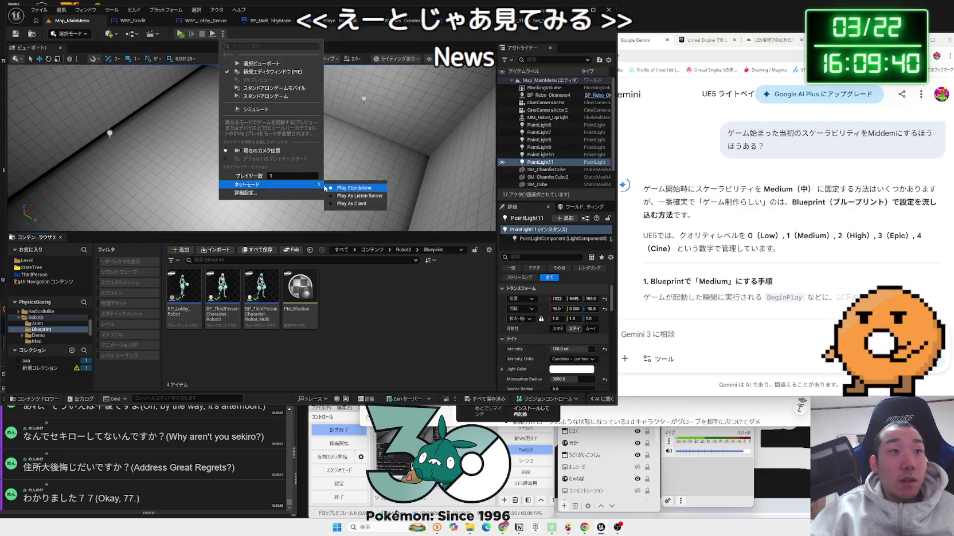
click(339, 188)
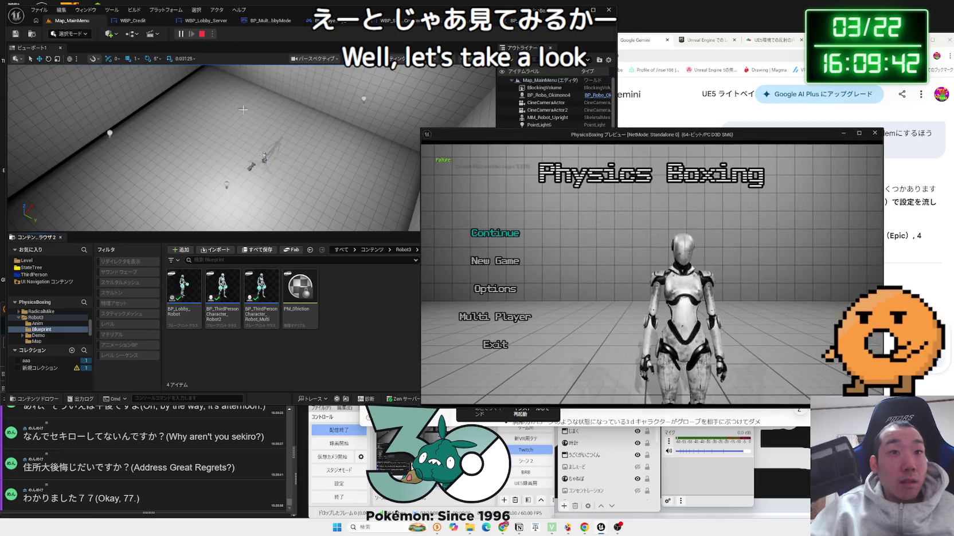
click(492, 287)
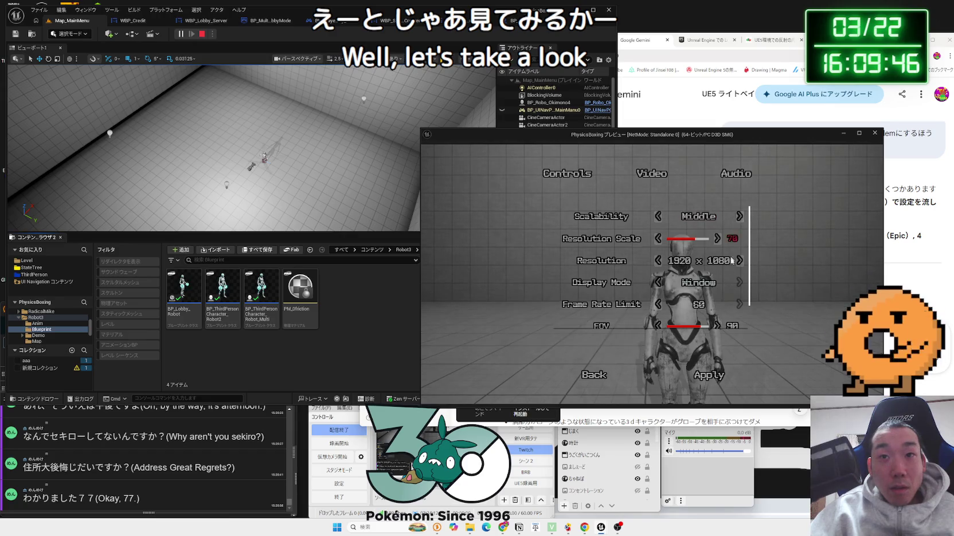
click(739, 217)
click(709, 376)
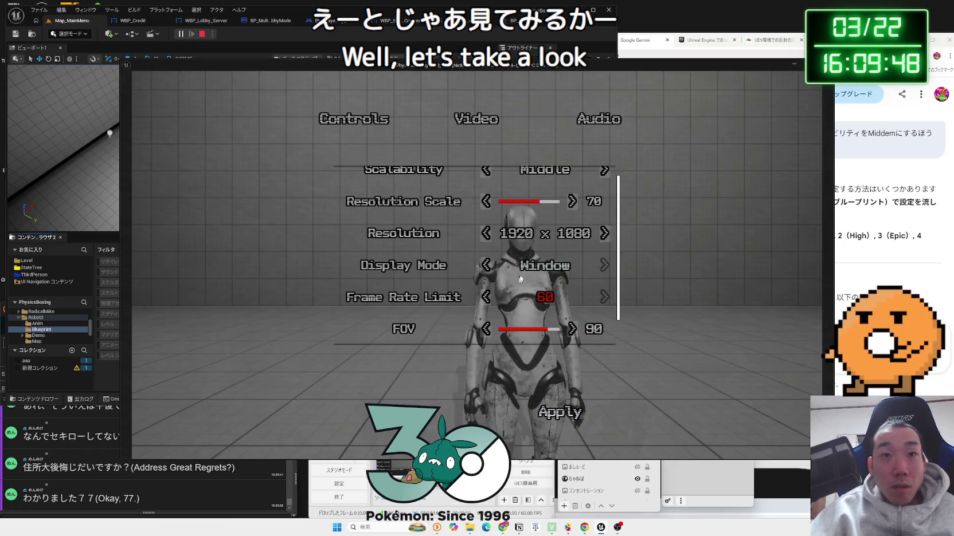
- Change Resolution Scale to 90, then 10, apply it and return to the menu
scroll(510, 291, up, 1)
click(576, 214)
scroll(579, 330, down, 1)
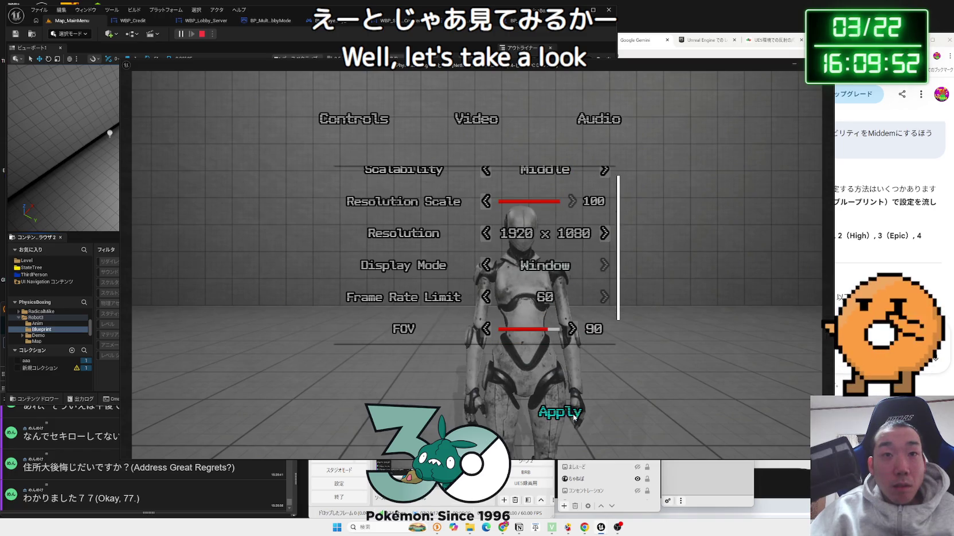
double_click(483, 208)
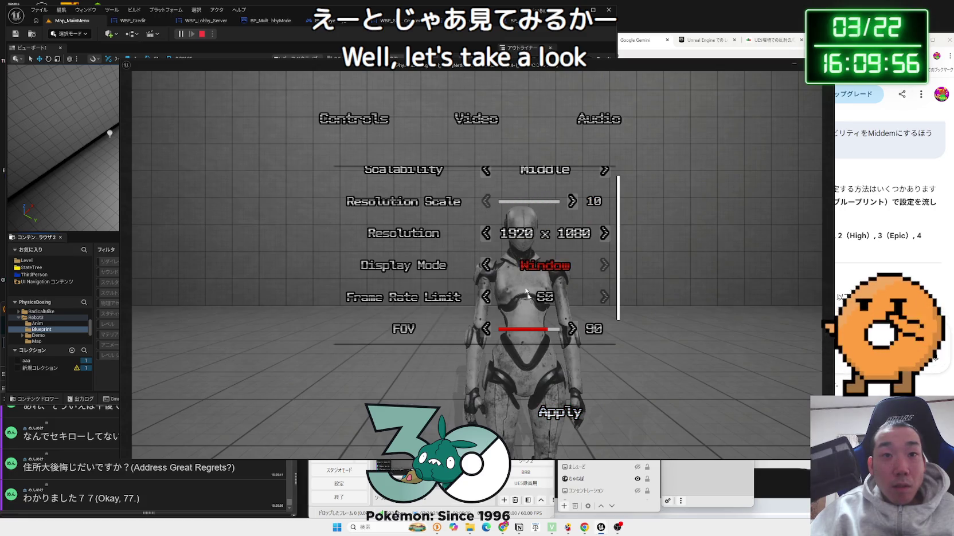
click(567, 421)
key(Escape)
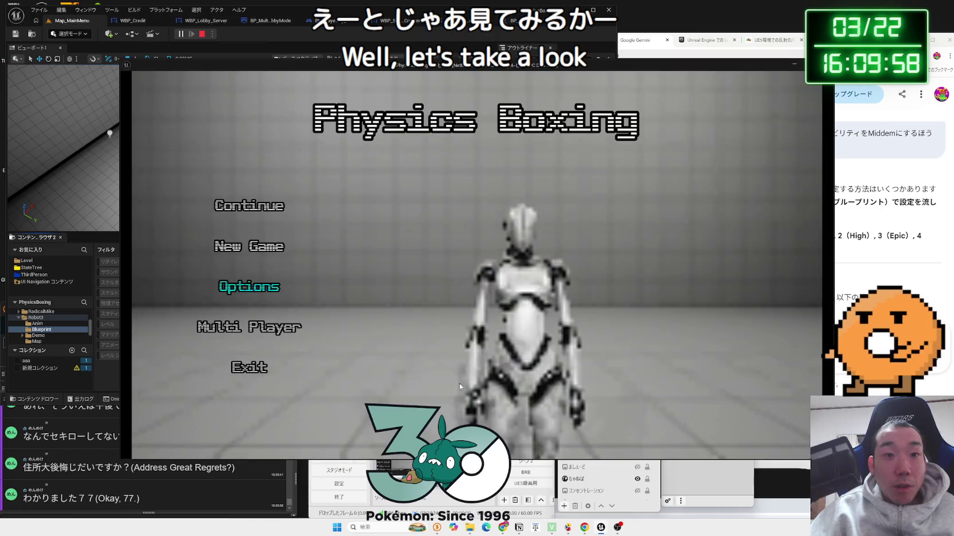
- Reopen options, toggle Scalability between Middle and Low, then leave and quit the game
click(249, 286)
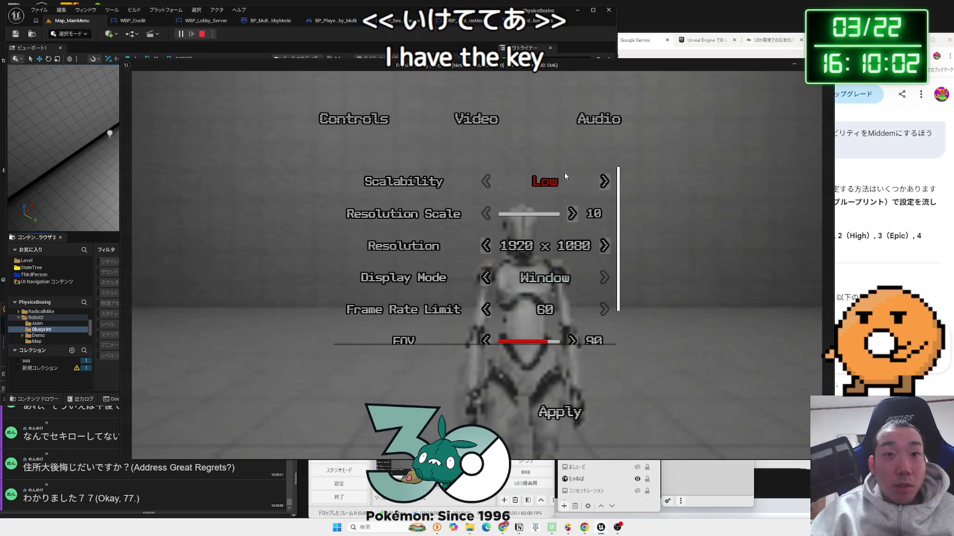
click(605, 181)
click(489, 182)
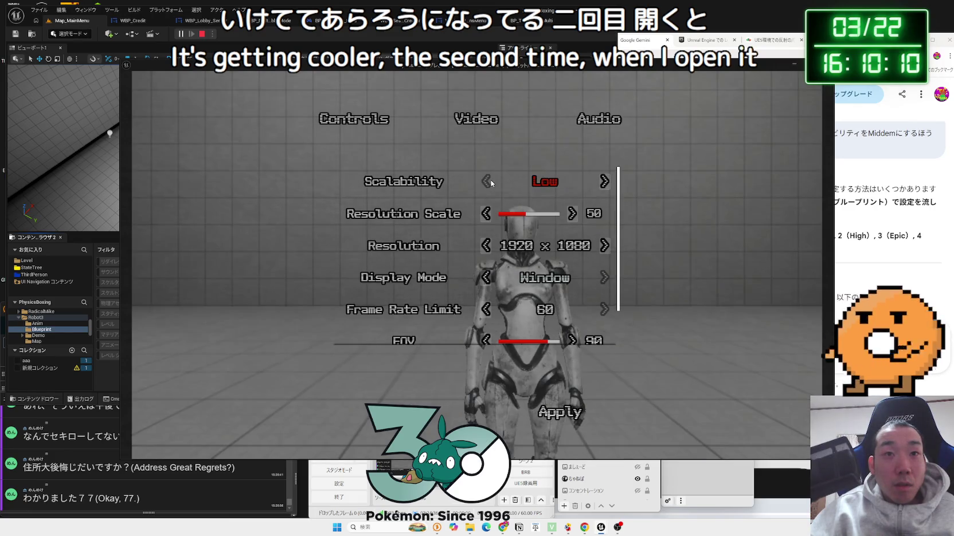
click(602, 182)
click(489, 183)
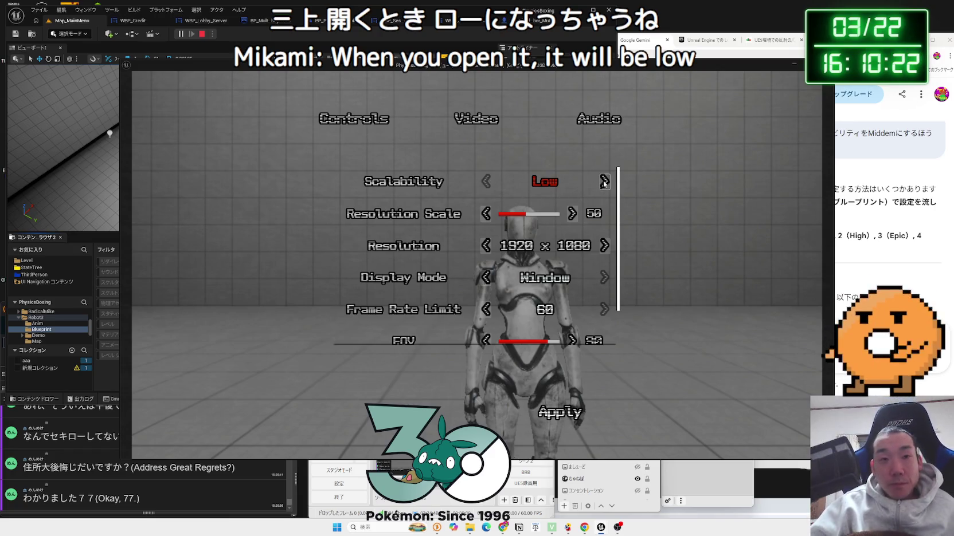
scroll(603, 183, down, 1)
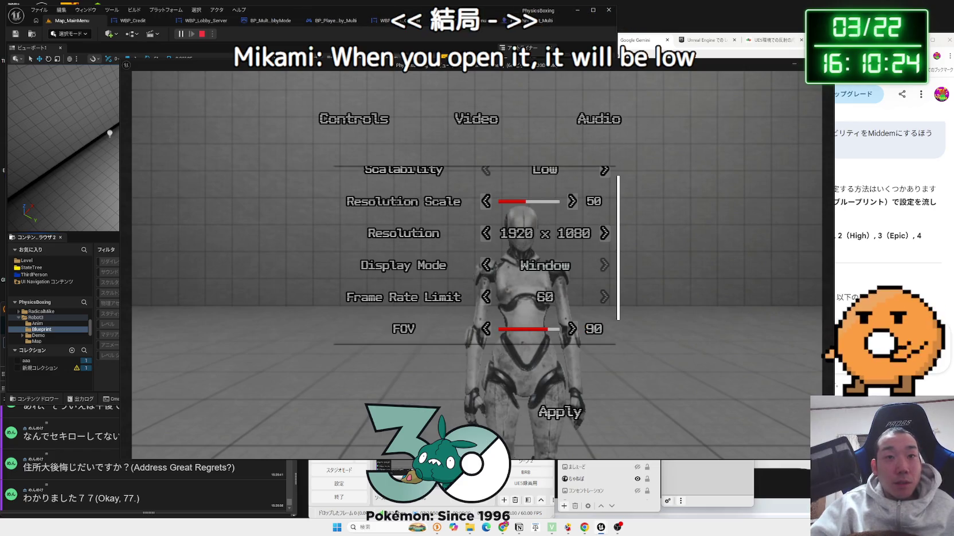
key(Escape)
click(527, 294)
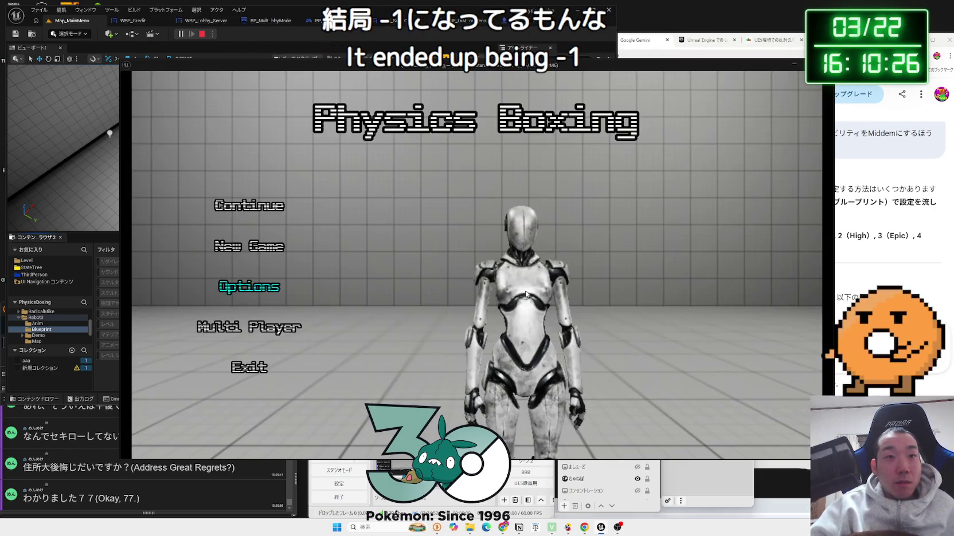
click(253, 357)
- Close the preview and return to the options widget's Scalability graph
click(527, 294)
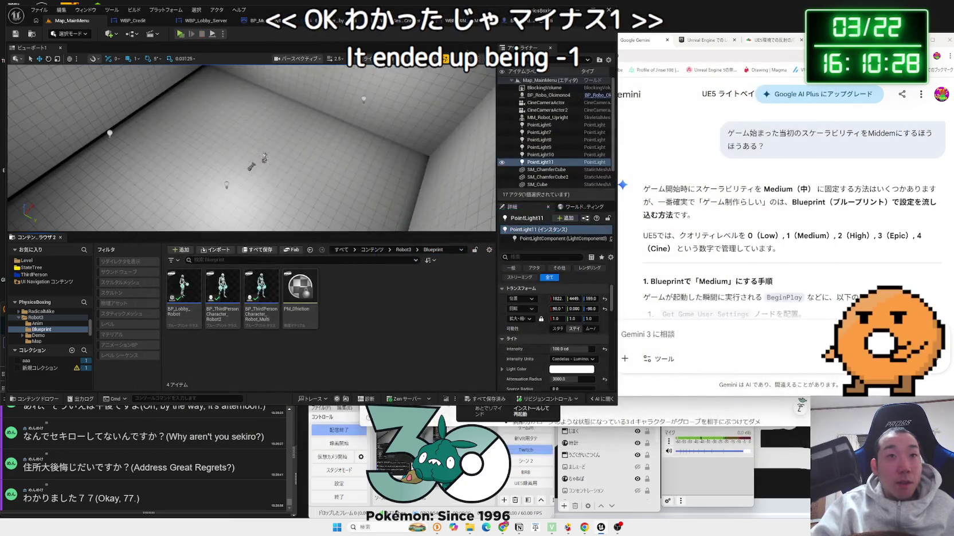
click(494, 23)
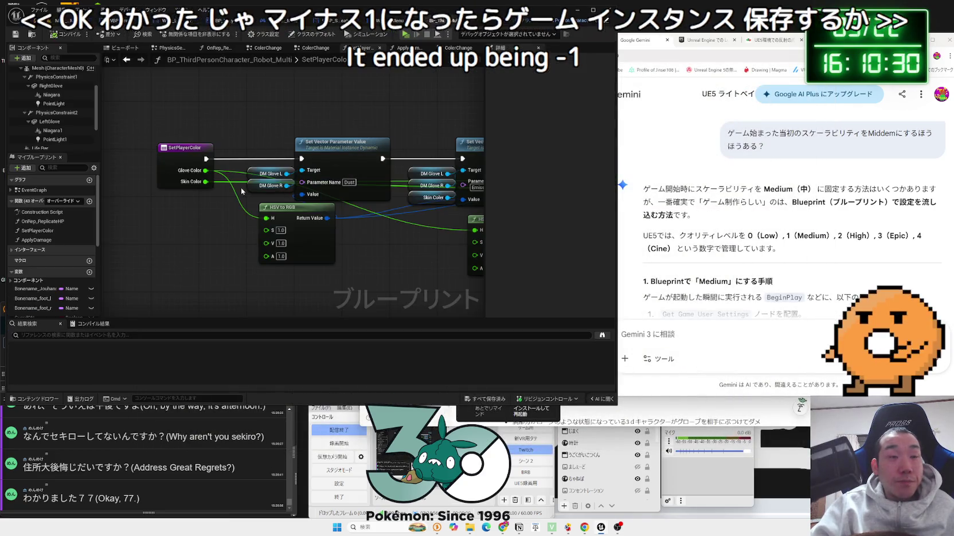
click(373, 21)
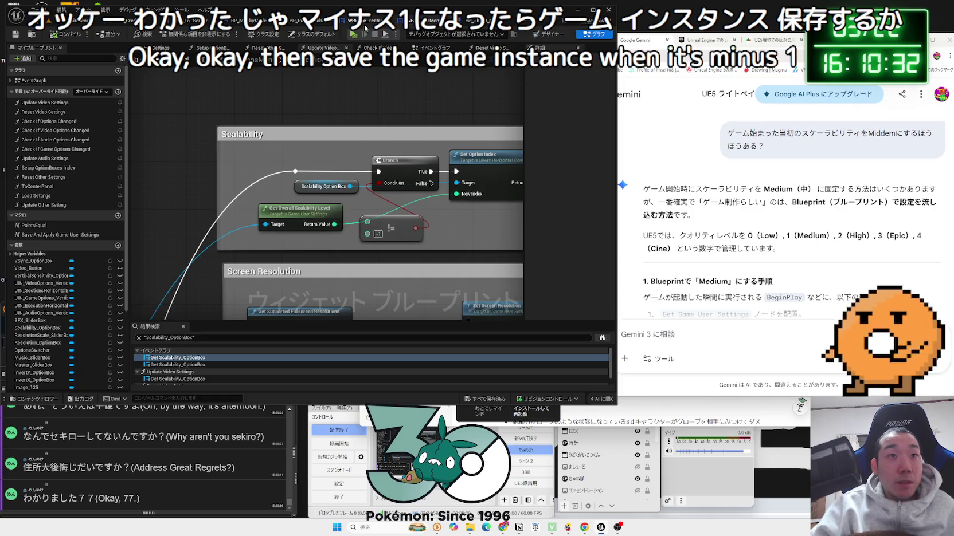
scroll(326, 159, down, 2)
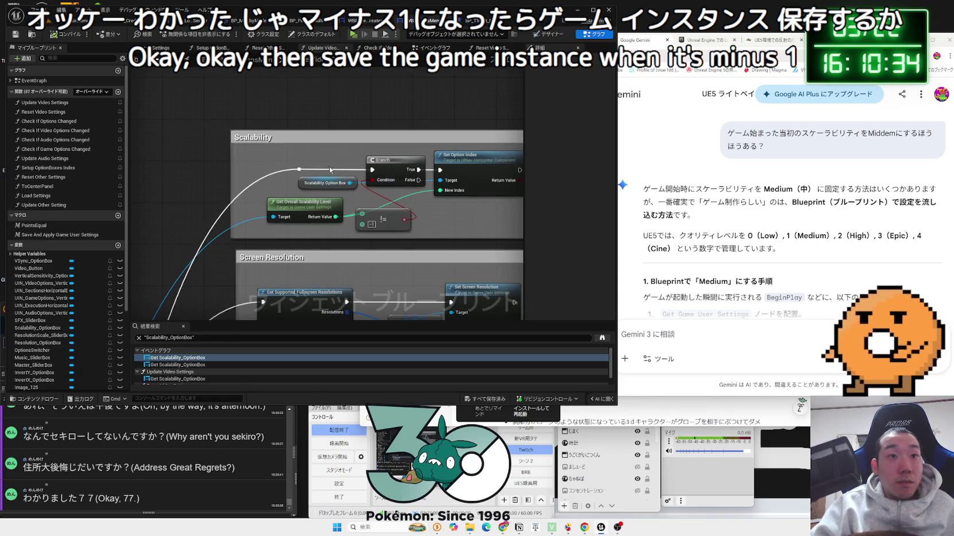
scroll(325, 186, down, 2)
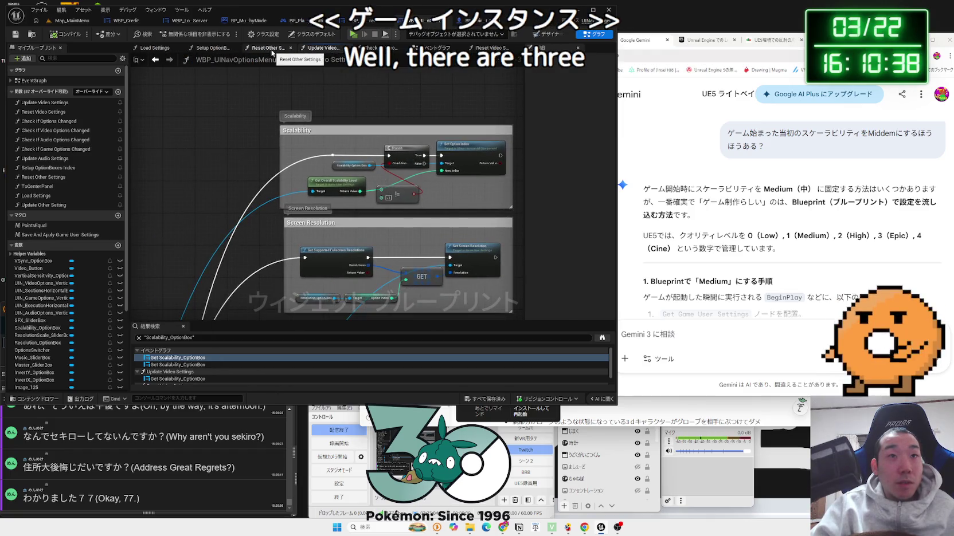
- Browse the options widget's event graph, Setup OptionBoxes Index, Load Settings and reset functions
click(555, 33)
click(595, 34)
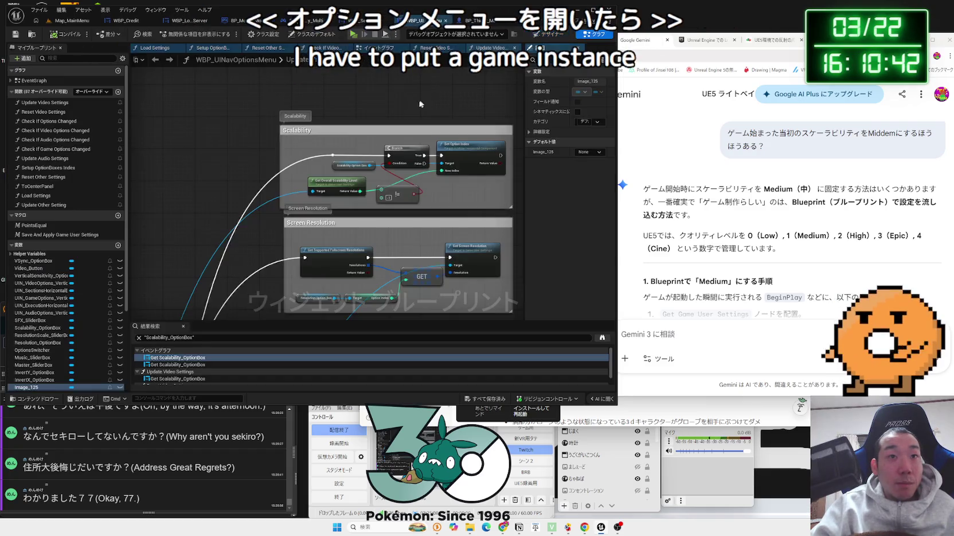
click(369, 48)
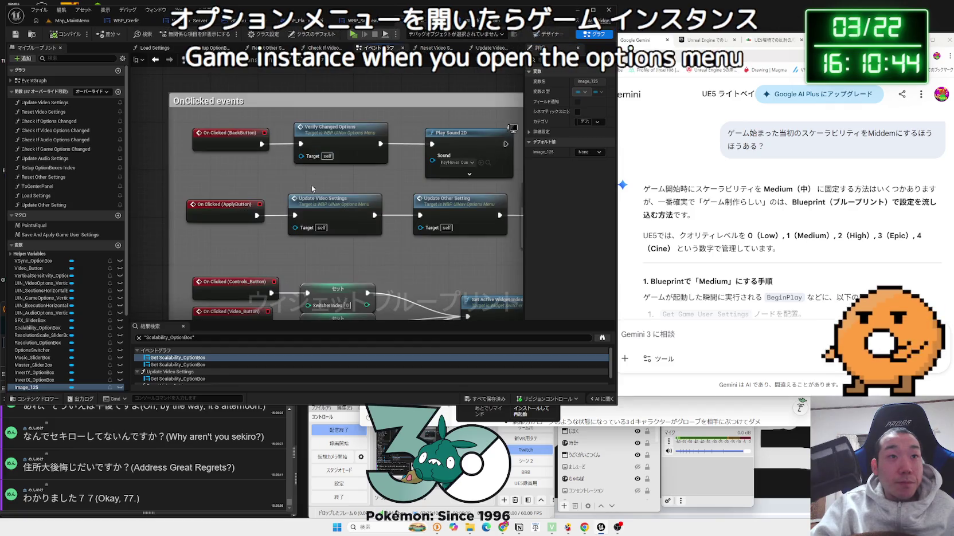
scroll(314, 183, down, 2)
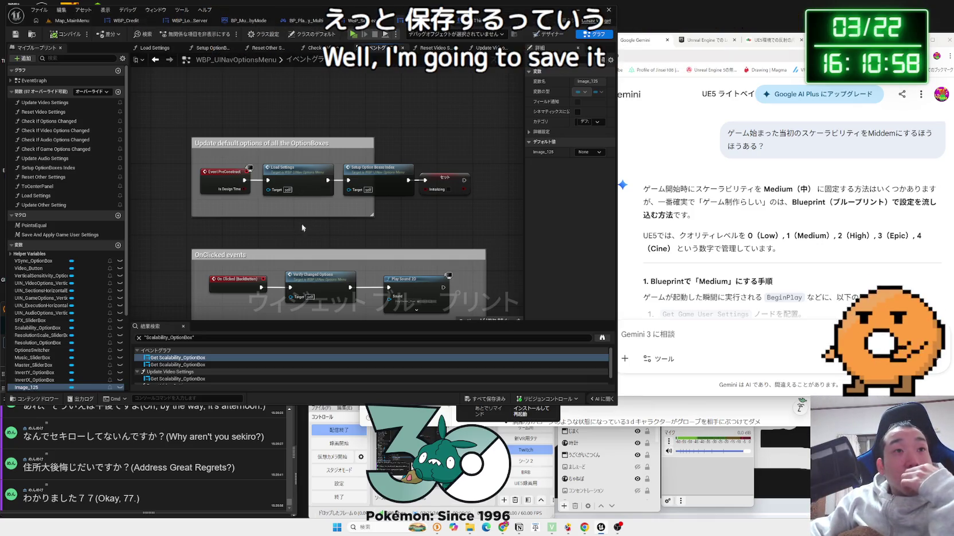
double_click(379, 167)
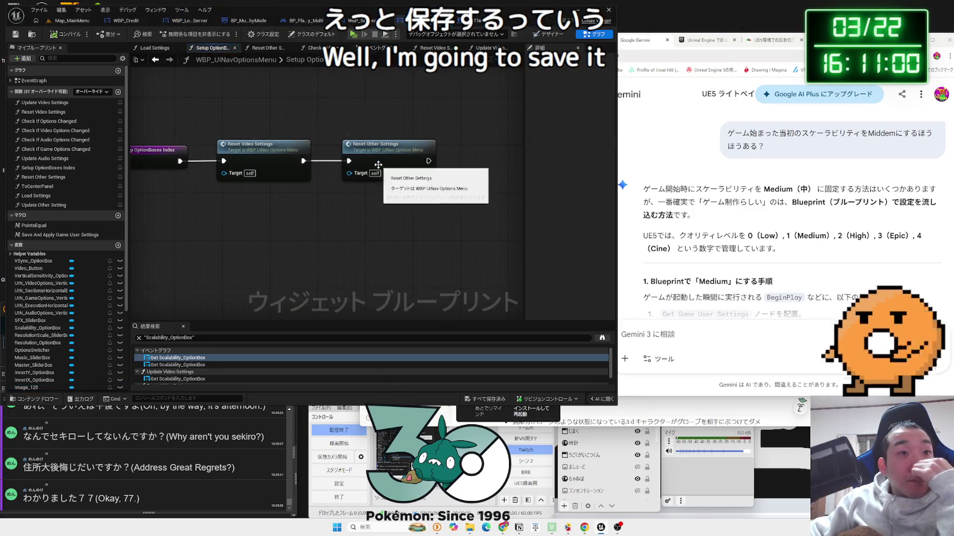
key(alt+Left)
key(alt+Left)
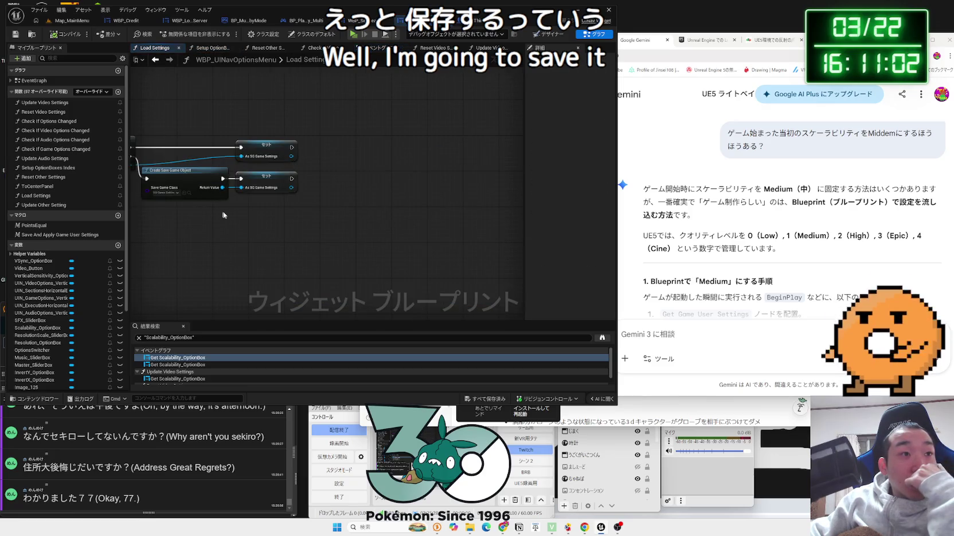
key(alt+Left)
double_click(382, 166)
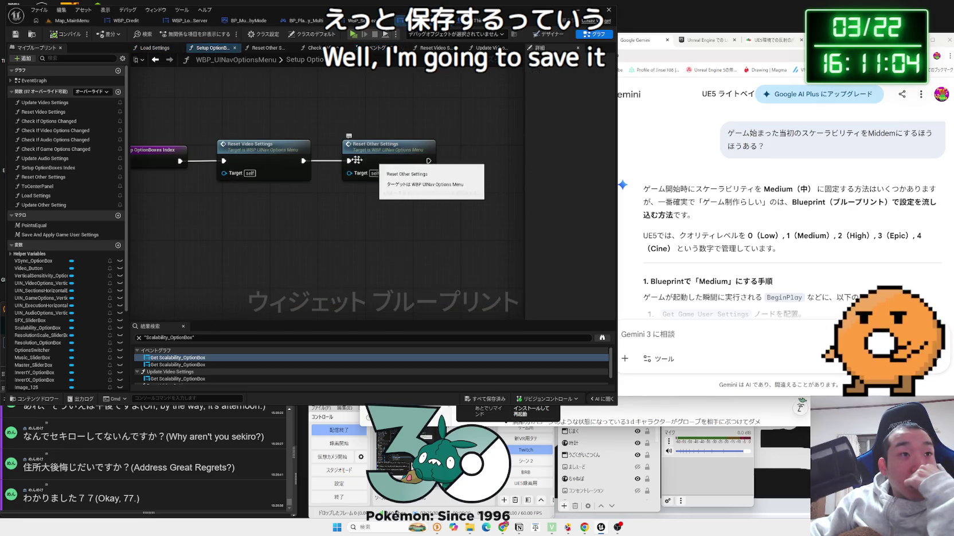
double_click(271, 158)
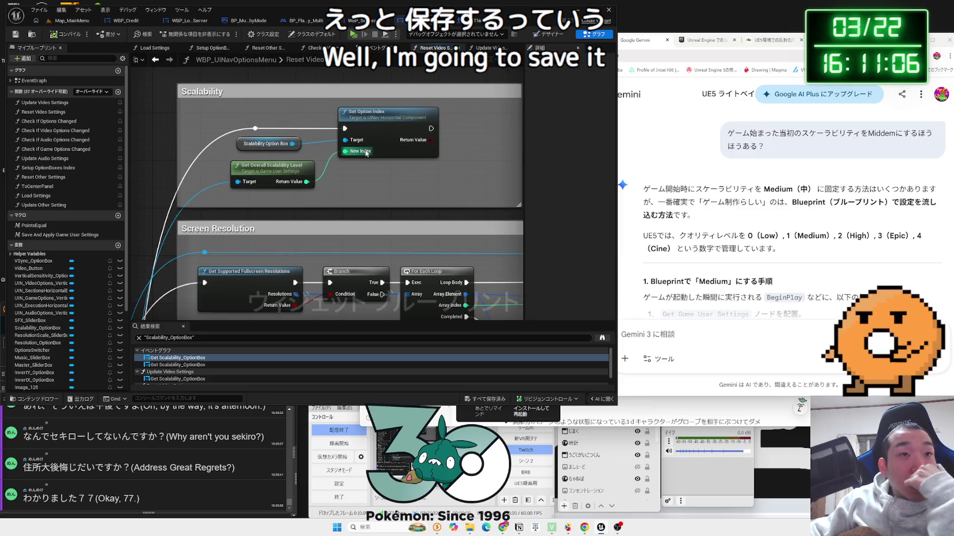
- Nudge the Scalability Option Box node and compare Reset and Update Video Settings against Gemini's advice
drag(262, 149, 275, 149)
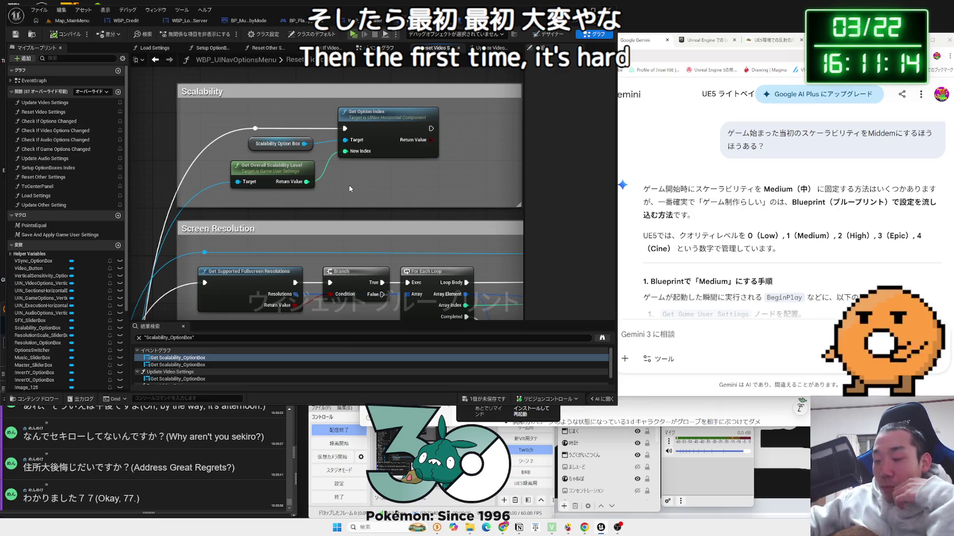
click(731, 215)
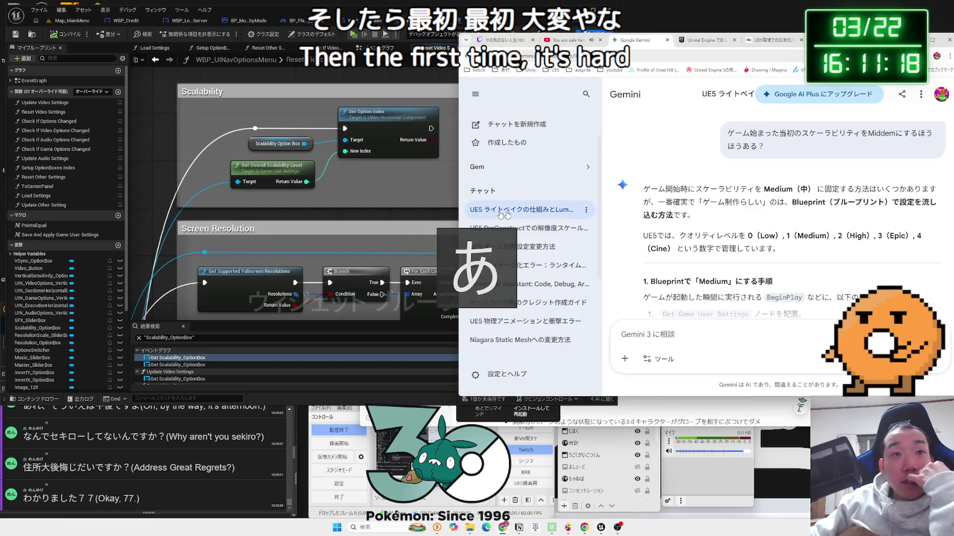
click(382, 219)
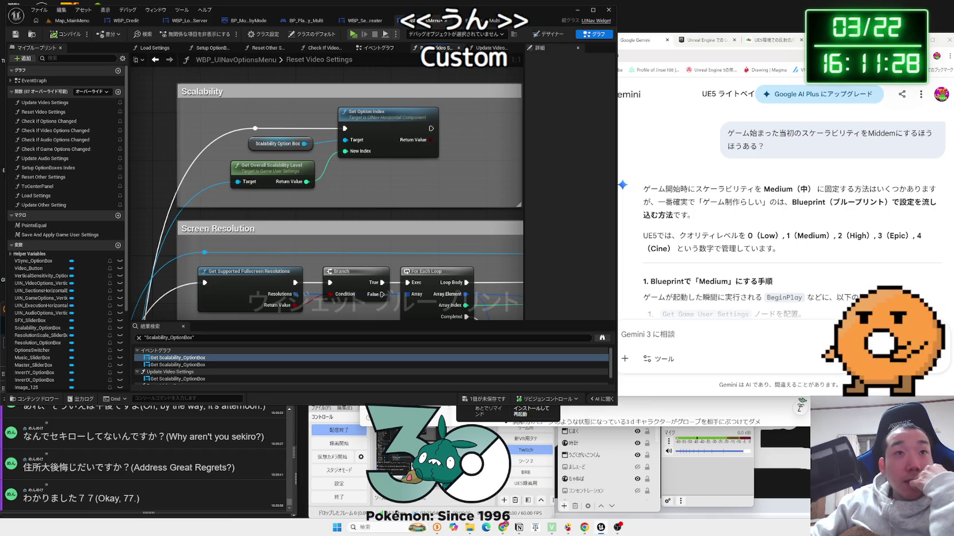
click(492, 47)
click(435, 47)
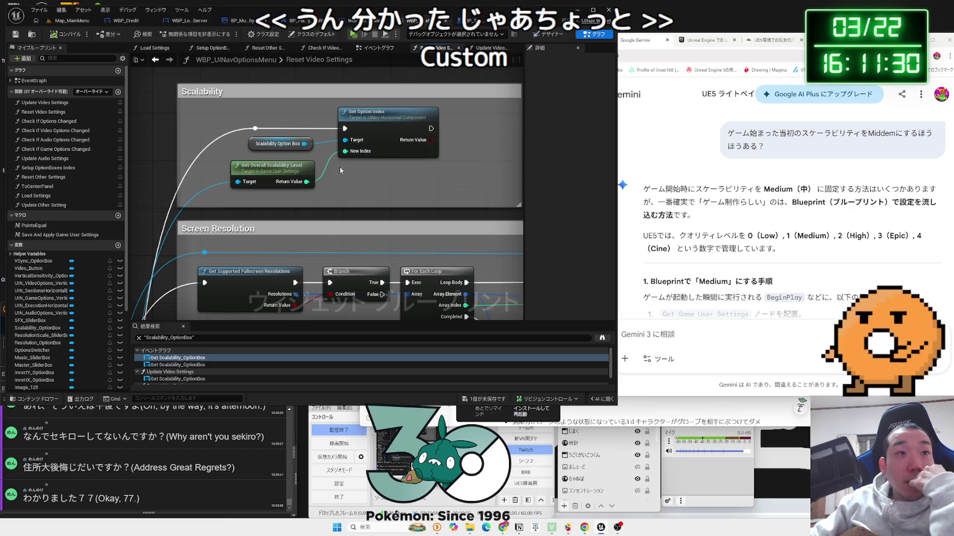
key(alt+Left)
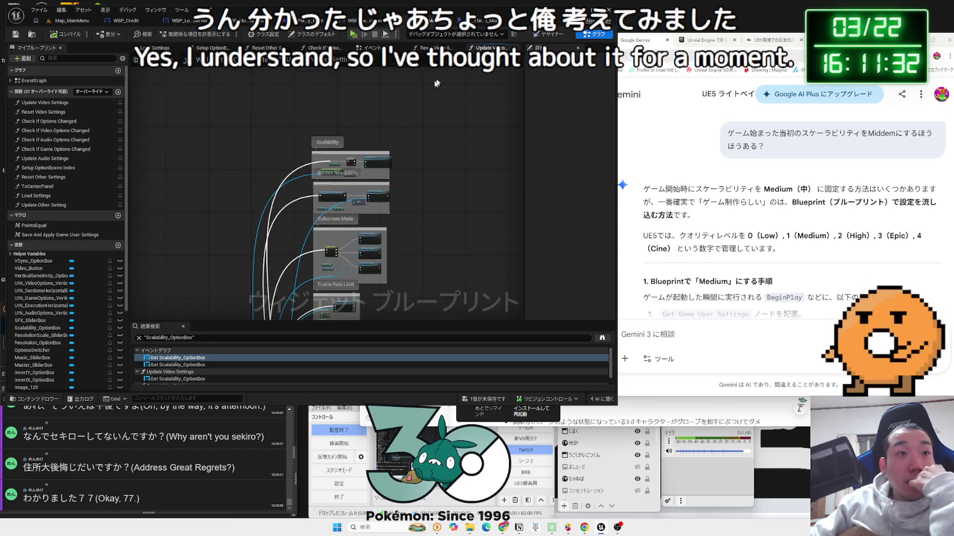
- Try moving the Scalability comment block, undo it, and select the comparison and Branch nodes
scroll(371, 169, up, 2)
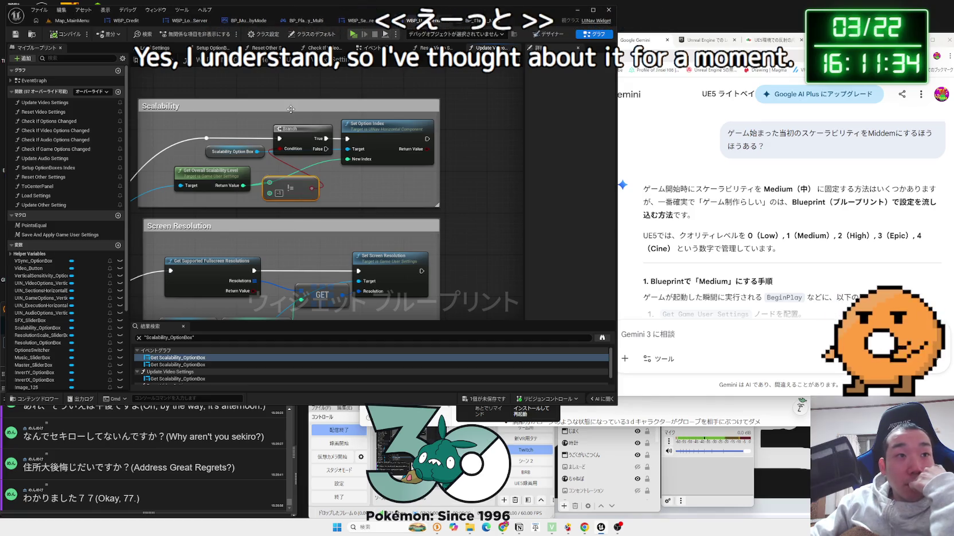
drag(309, 118, 299, 171)
key(ctrl+z)
click(296, 183)
ctrl+click(304, 131)
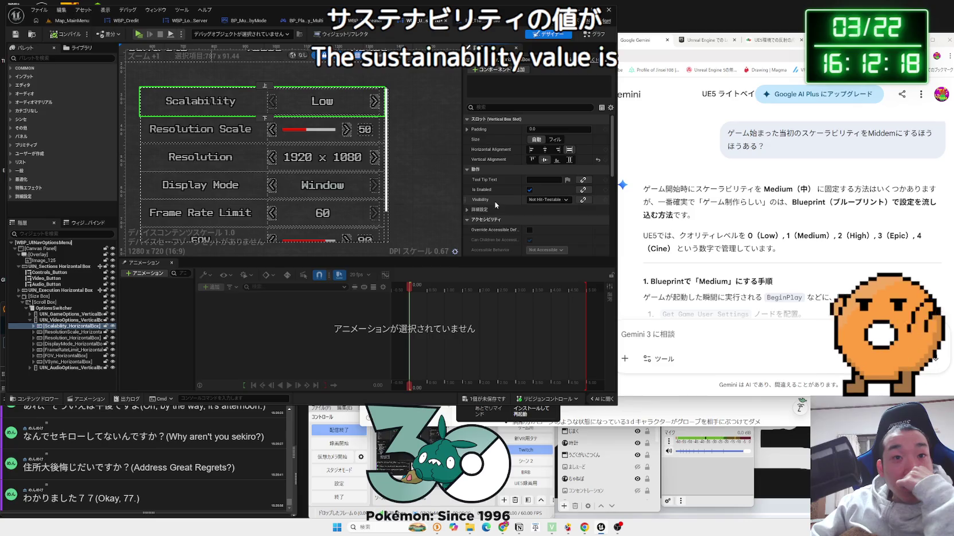
- Select Scalability_OptionBox in the Hierarchy and review its String Options in Details
scroll(495, 202, down, 2)
scroll(495, 201, down, 4)
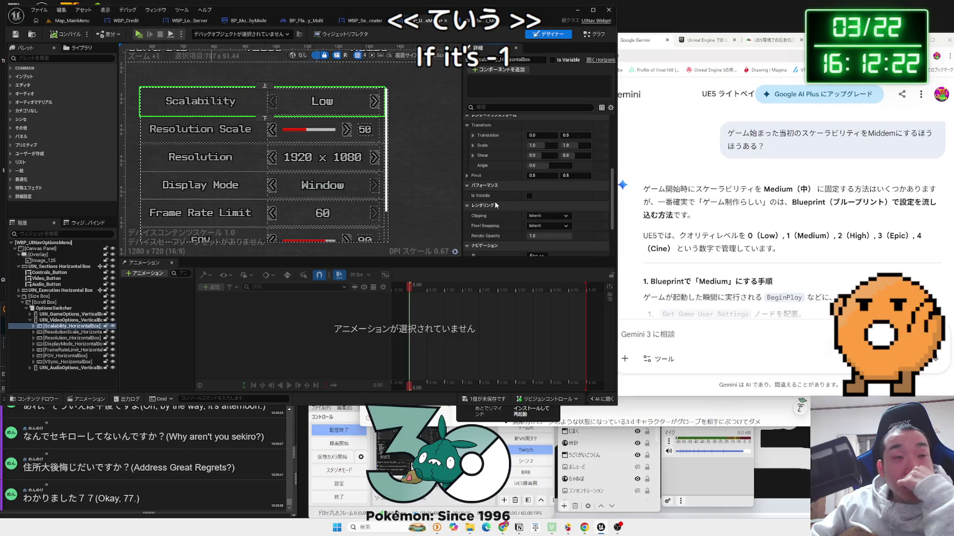
scroll(496, 203, up, 4)
scroll(499, 204, up, 3)
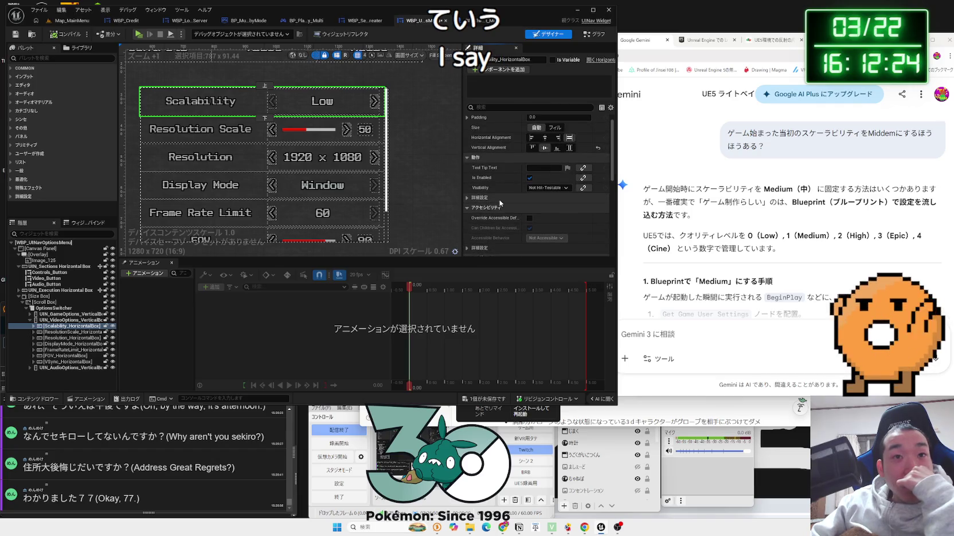
double_click(67, 327)
click(61, 338)
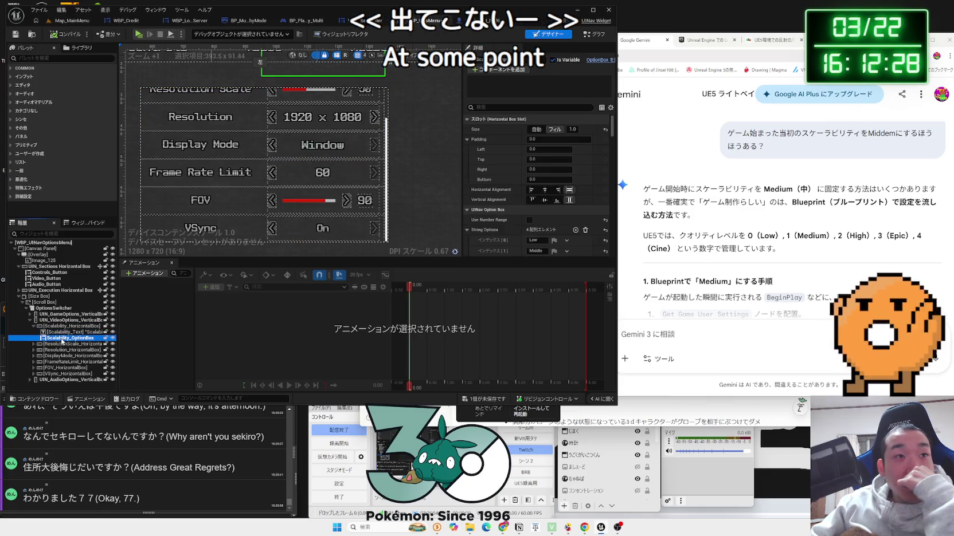
scroll(560, 195, down, 3)
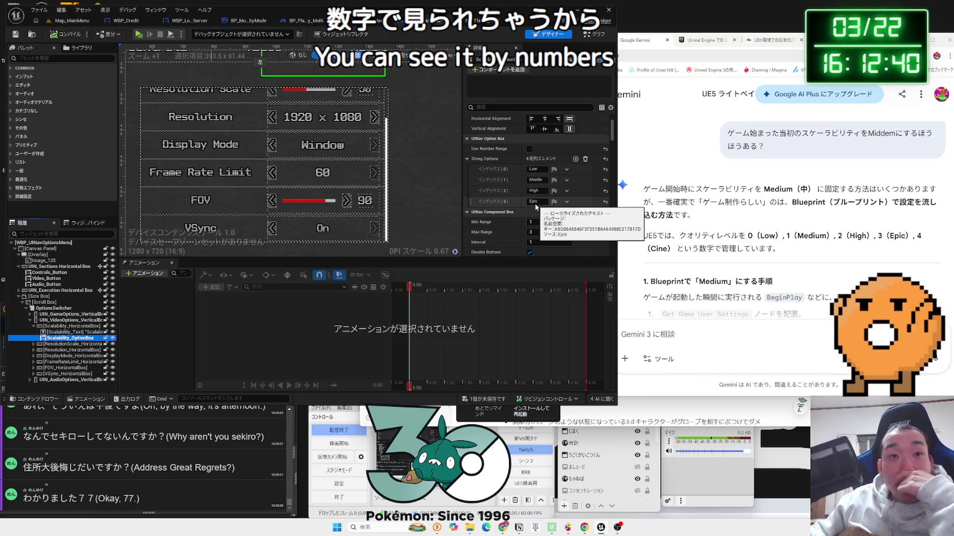
scroll(539, 199, down, 3)
scroll(540, 199, down, 4)
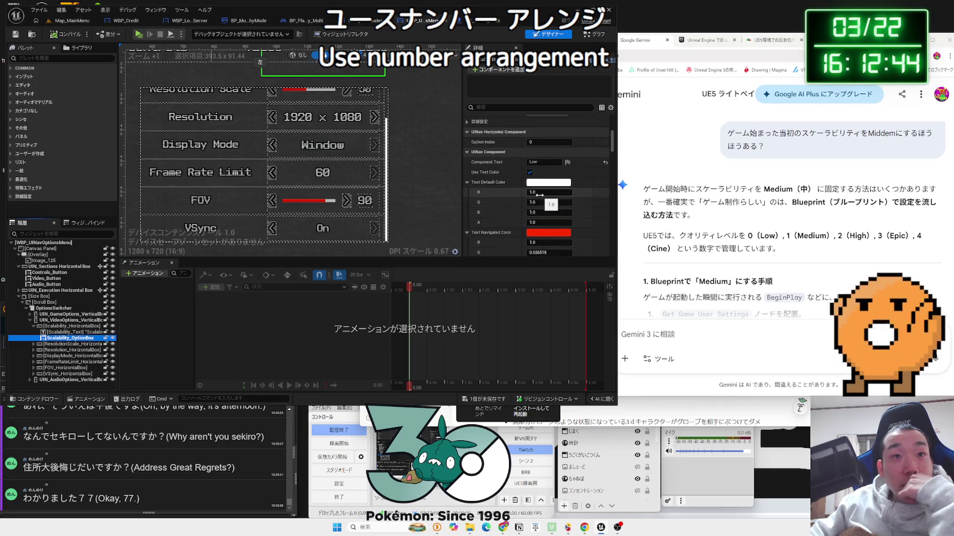
scroll(540, 195, down, 6)
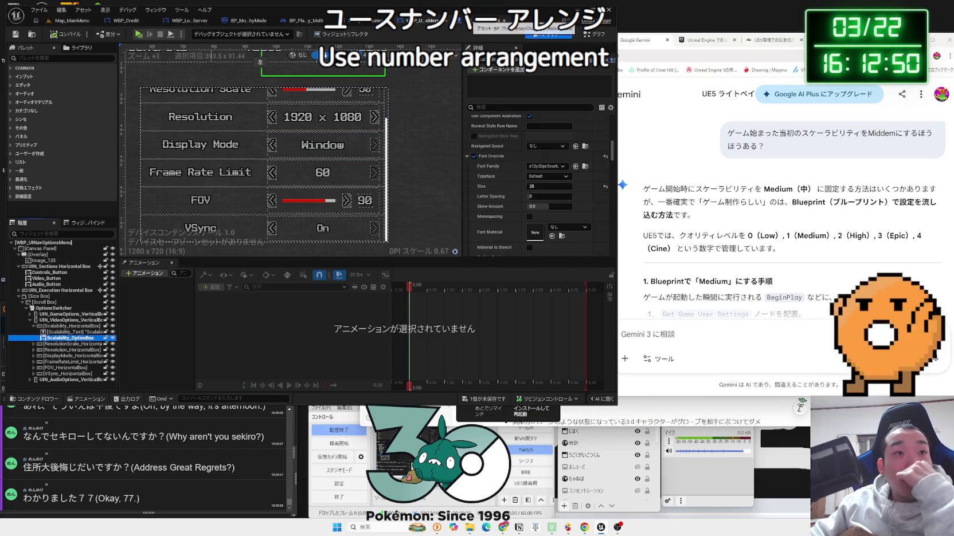
scroll(333, 134, up, 1)
scroll(333, 133, down, 1)
scroll(362, 117, up, 2)
- Glance at the robot character and WBP_SessionCreater tabs, then open the options menu Graph
click(487, 20)
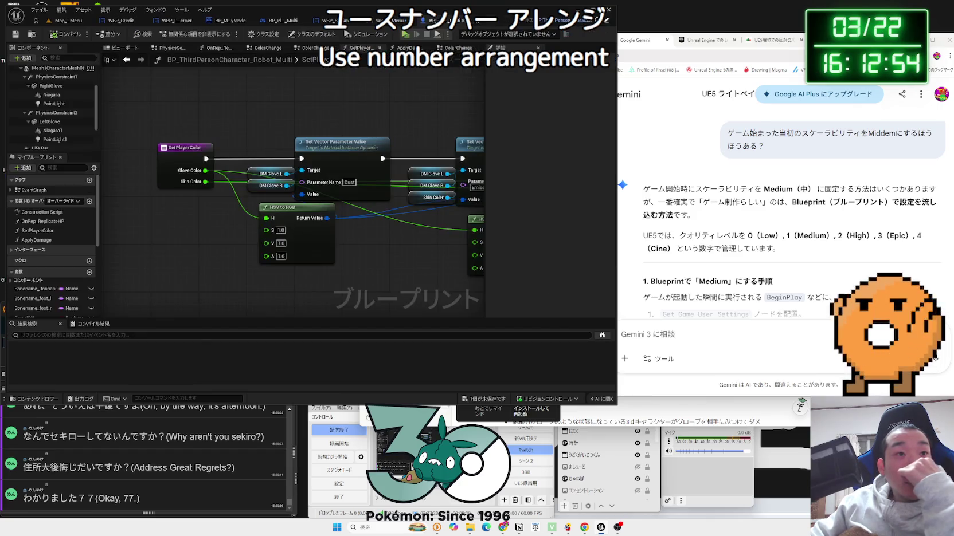
click(378, 21)
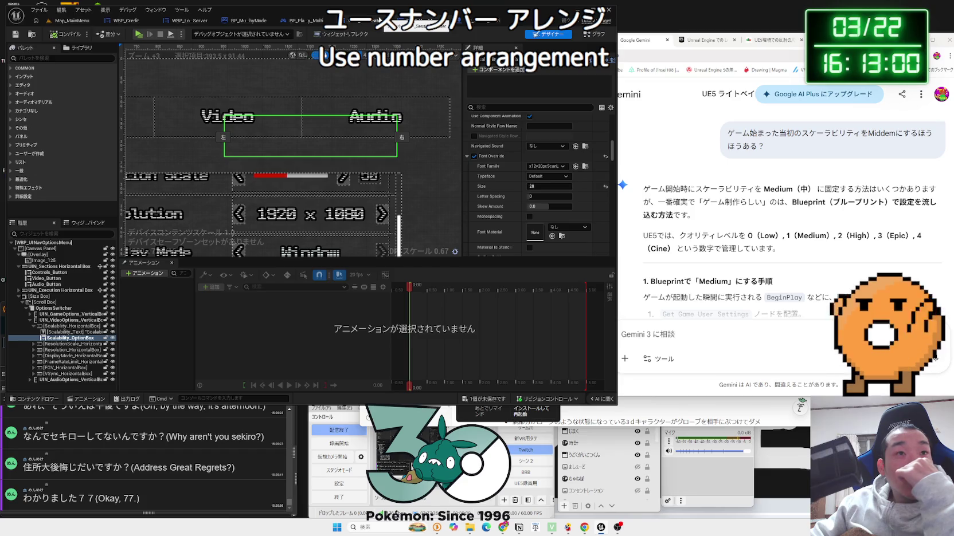
click(371, 23)
click(424, 21)
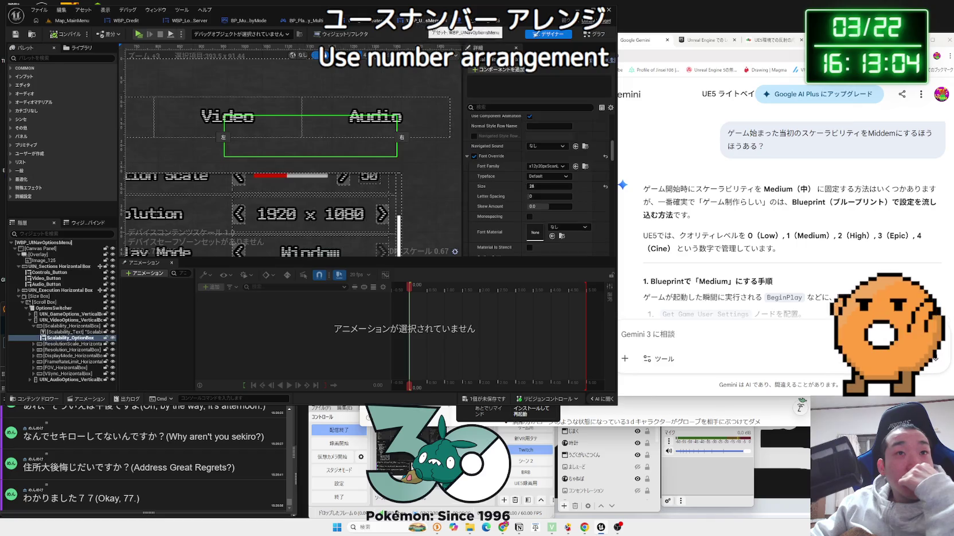
click(595, 35)
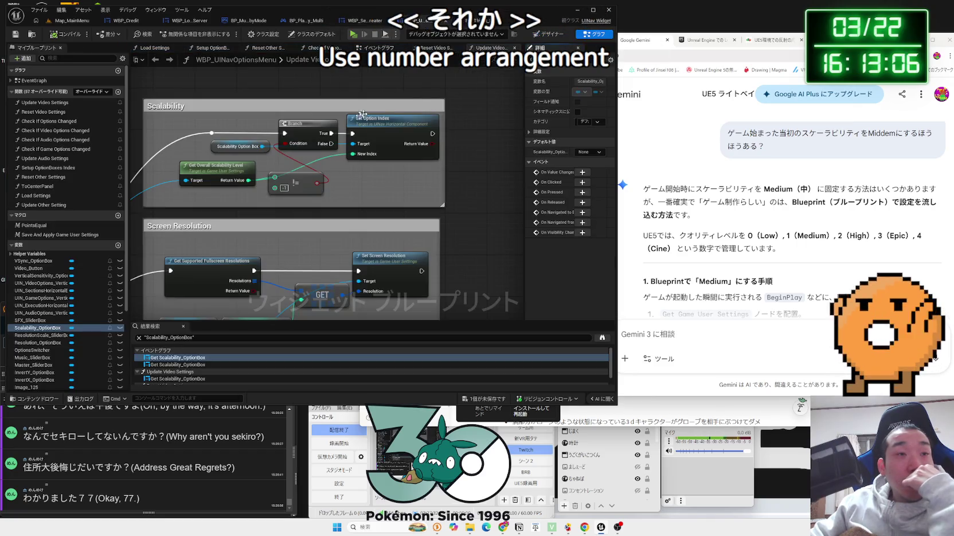
- Check the Scalability comparison node, save the options menu widget, and return to Map_MainMenu
click(311, 176)
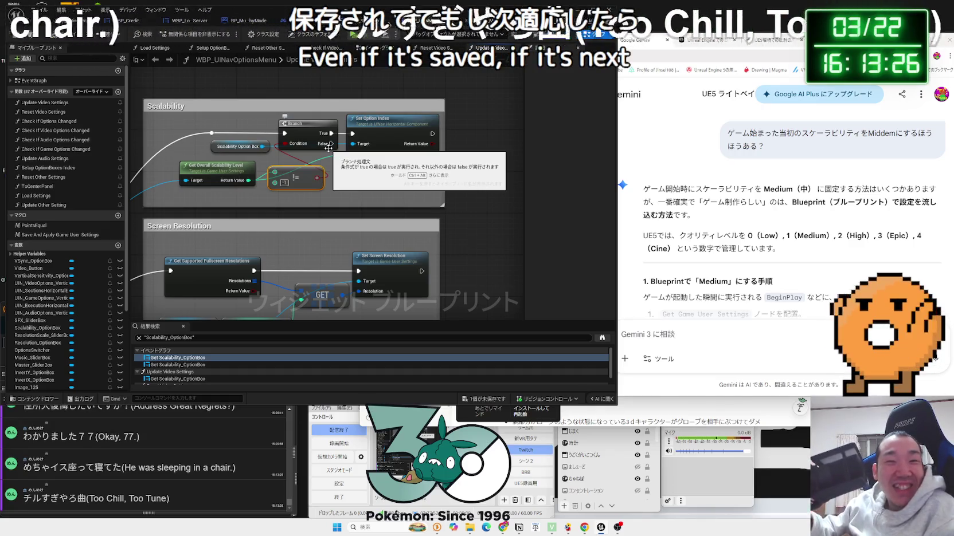
click(462, 202)
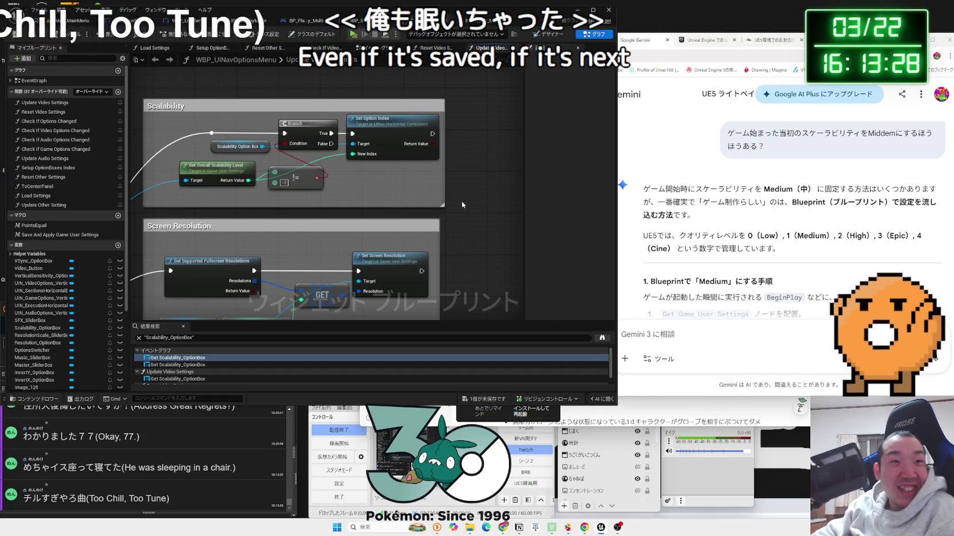
key(ctrl+s)
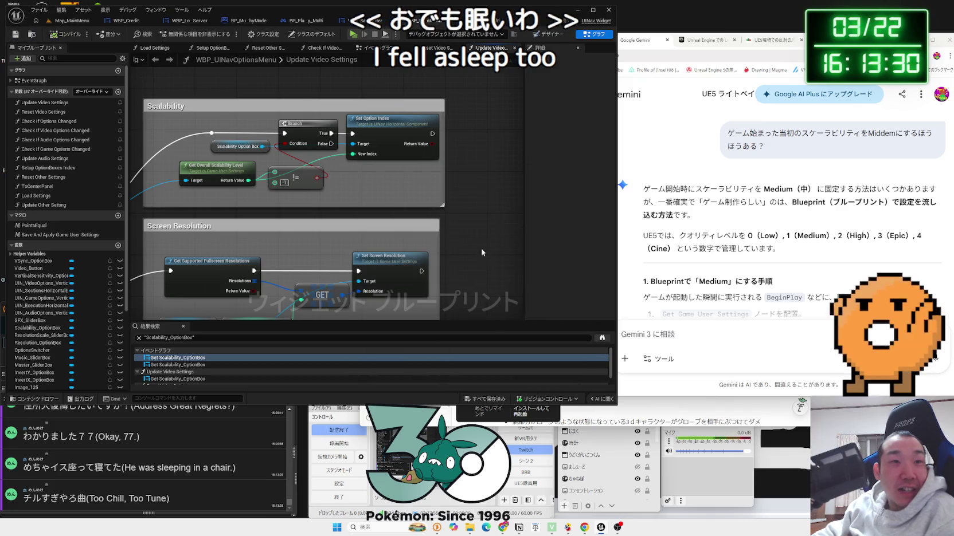
click(496, 20)
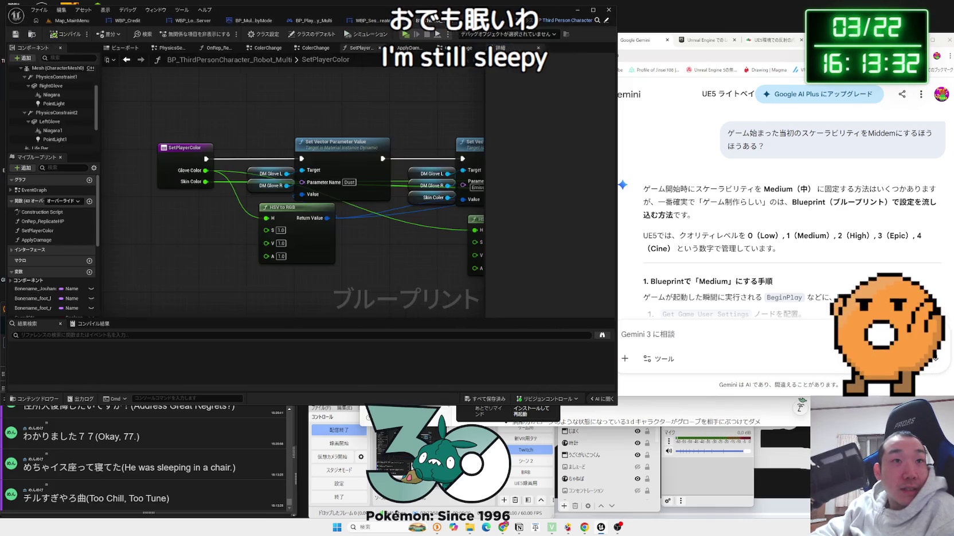
click(56, 22)
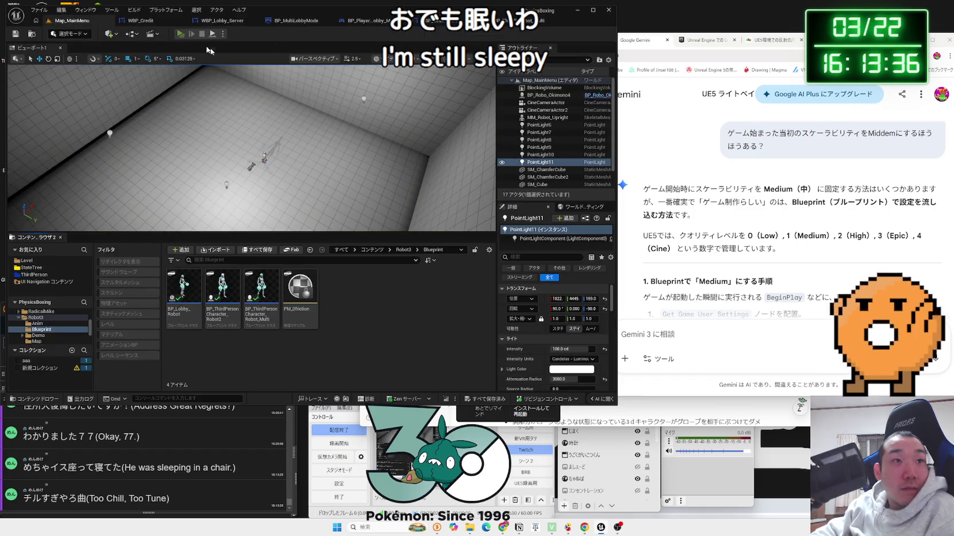
- Play in editor, set Video Scalability to Middle, adjust Resolution Scale, and apply
click(180, 34)
click(253, 283)
click(478, 120)
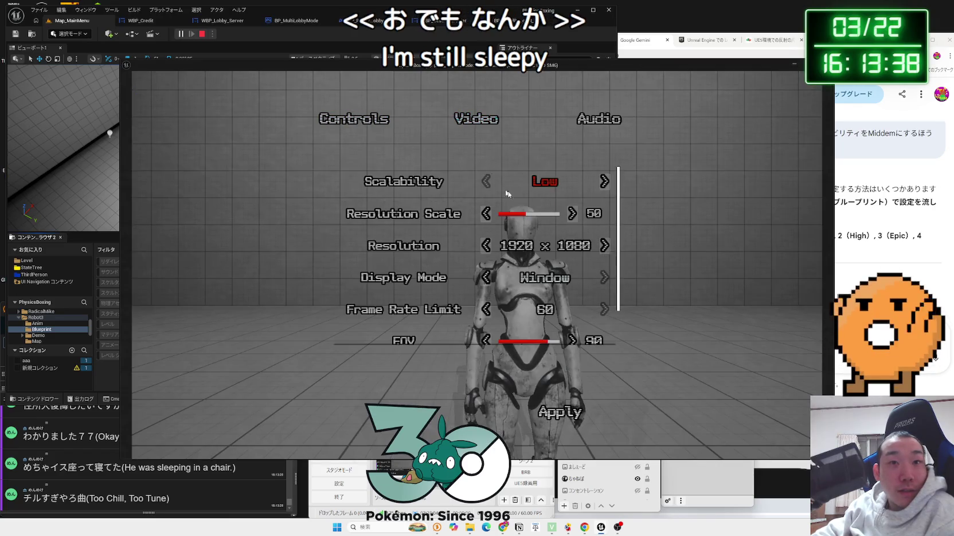
click(604, 182)
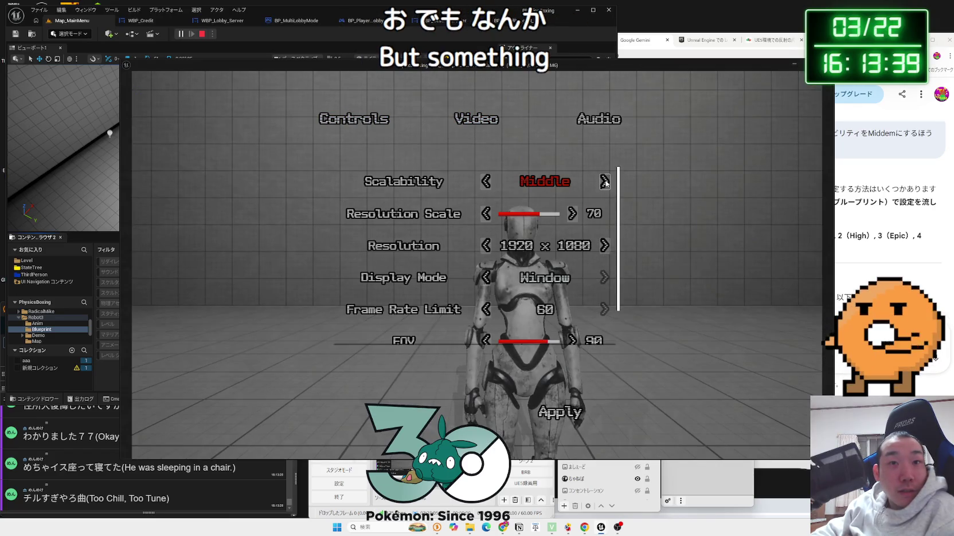
click(492, 199)
click(571, 214)
click(571, 214)
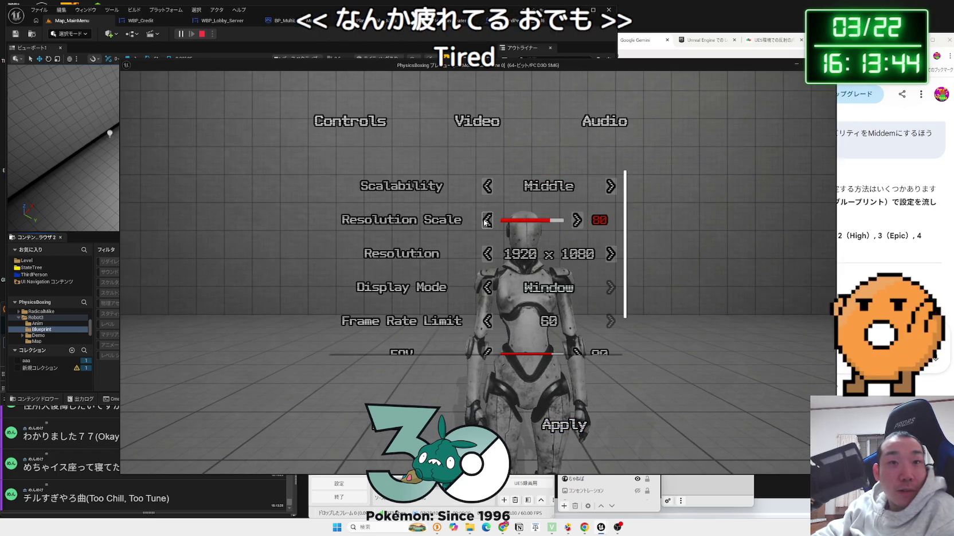
click(556, 425)
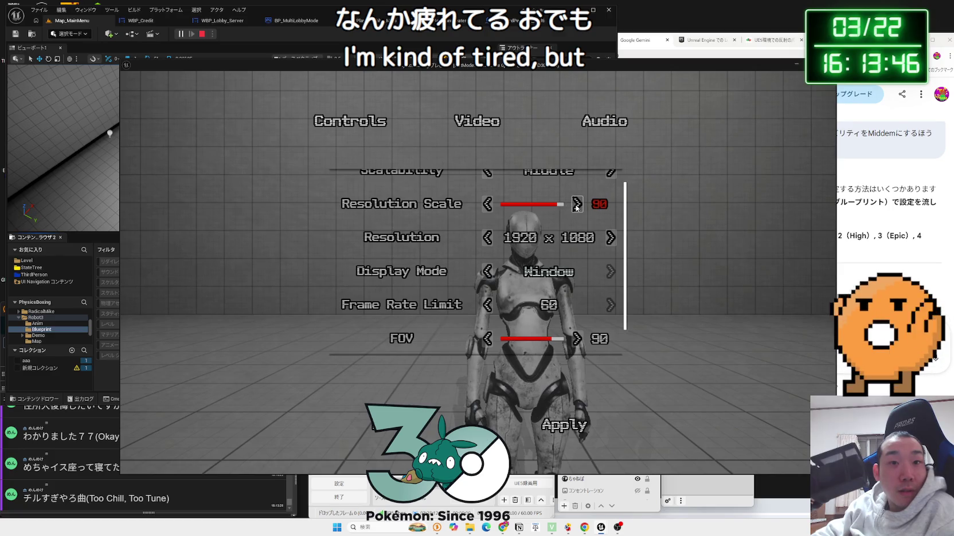
click(488, 205)
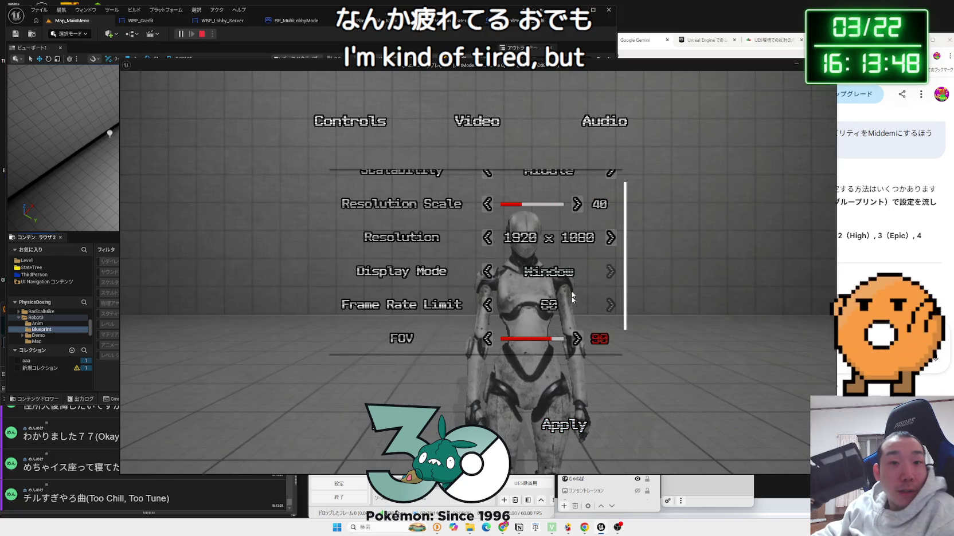
click(576, 204)
click(576, 203)
click(577, 203)
click(577, 203)
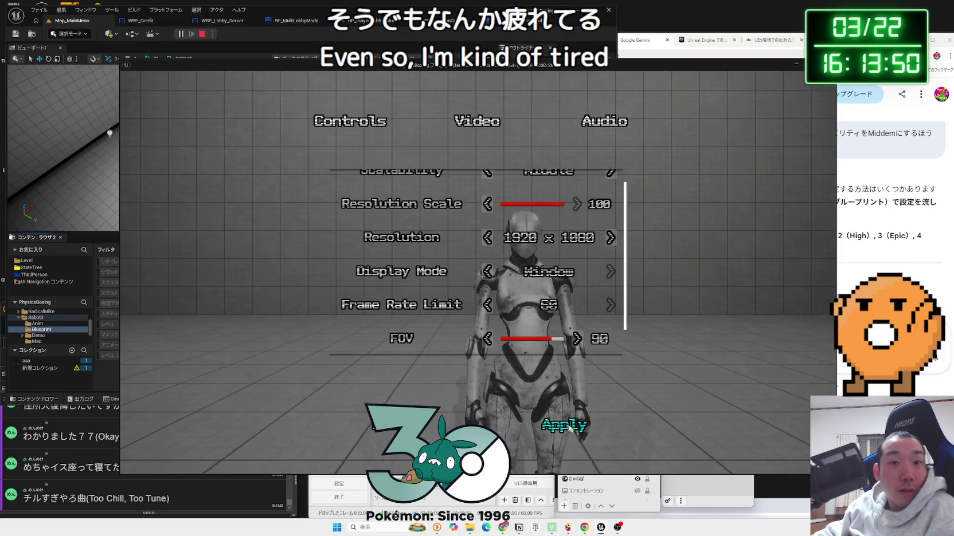
click(571, 428)
- Toggle Scalability Low then Middle, discard the changes with YES, and quit the game
click(240, 294)
click(495, 129)
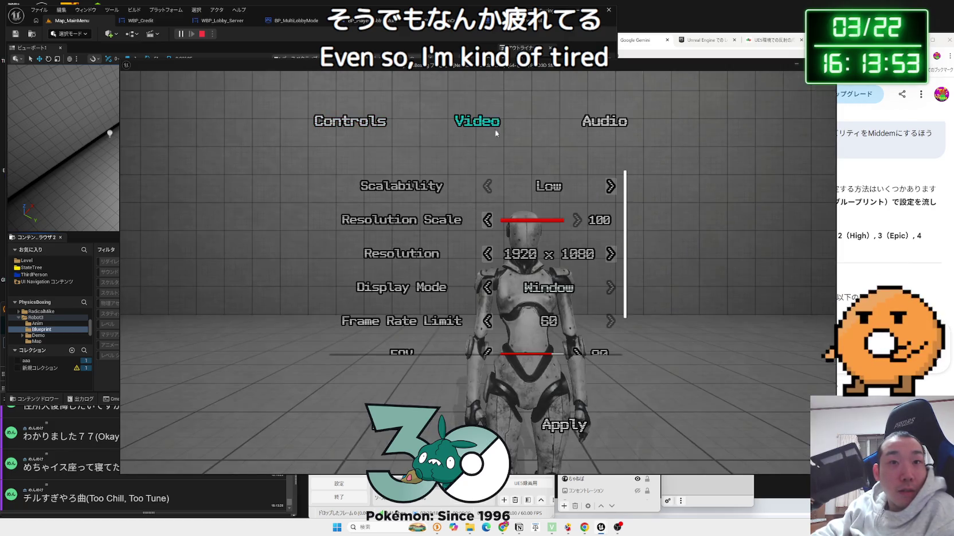
click(486, 187)
click(609, 188)
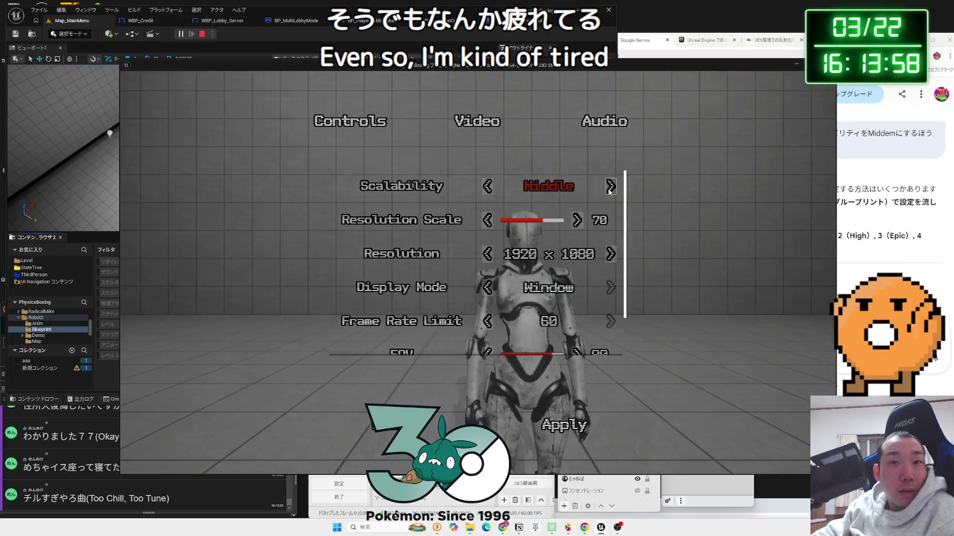
scroll(609, 190, down, 1)
key(Escape)
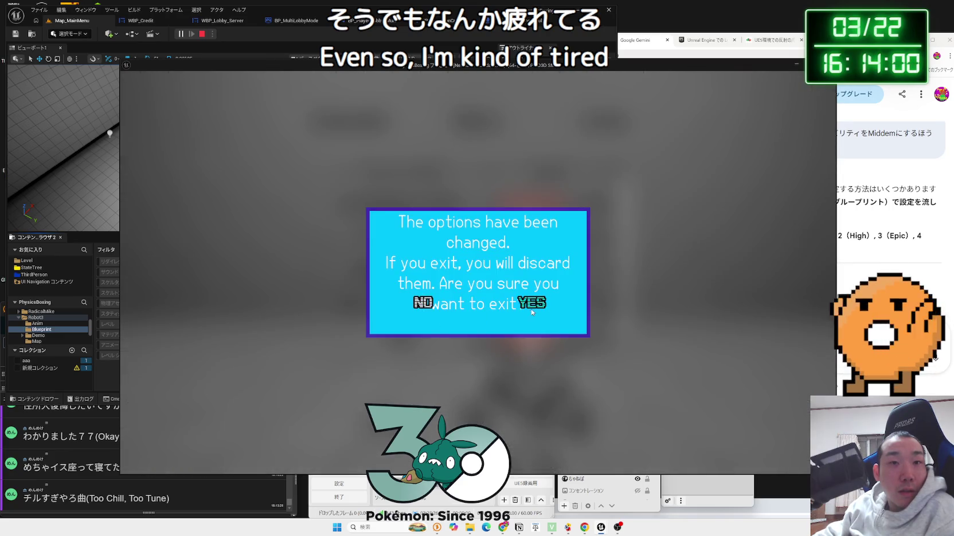
click(532, 310)
key(Escape)
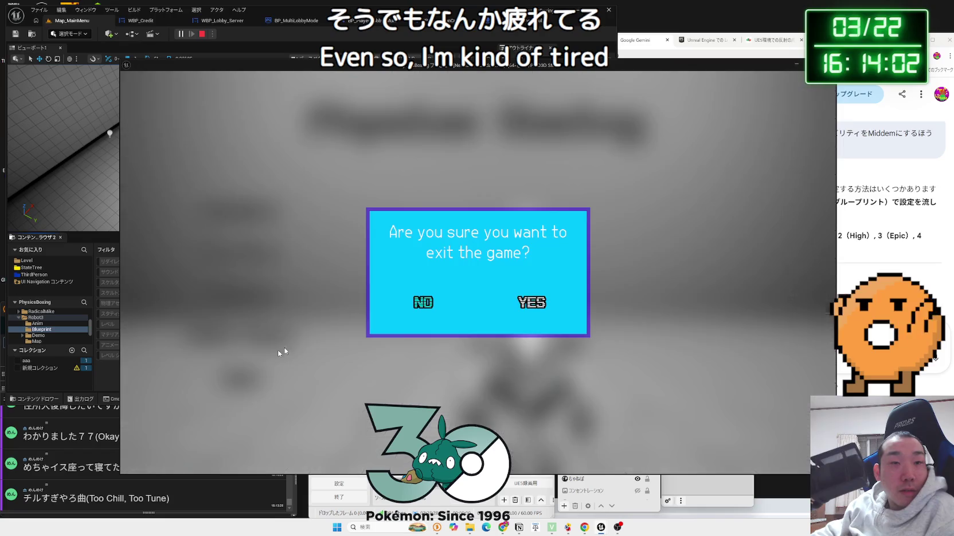
click(539, 298)
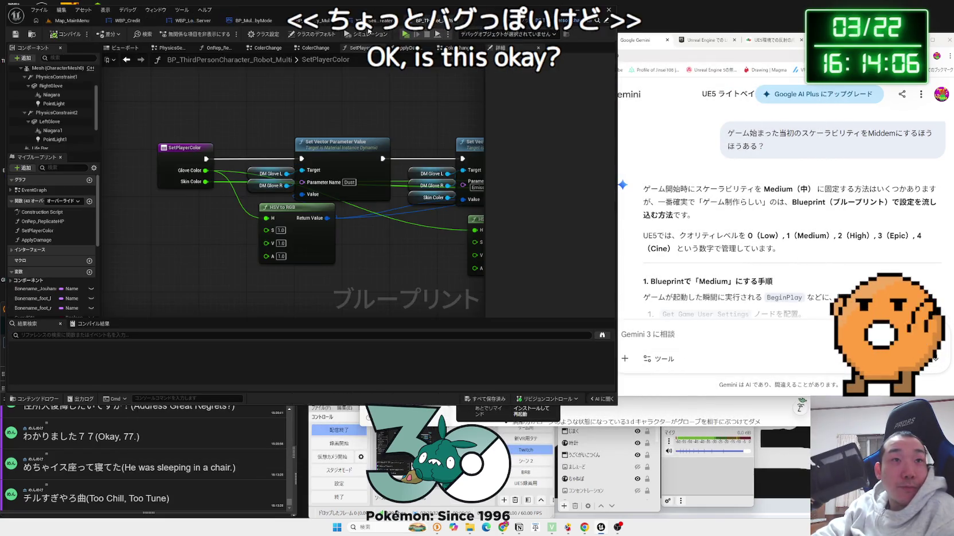
- In Notion's ボクシングゲーム草案 page, delete the finished 処理が重い and dark-stage light items
click(375, 21)
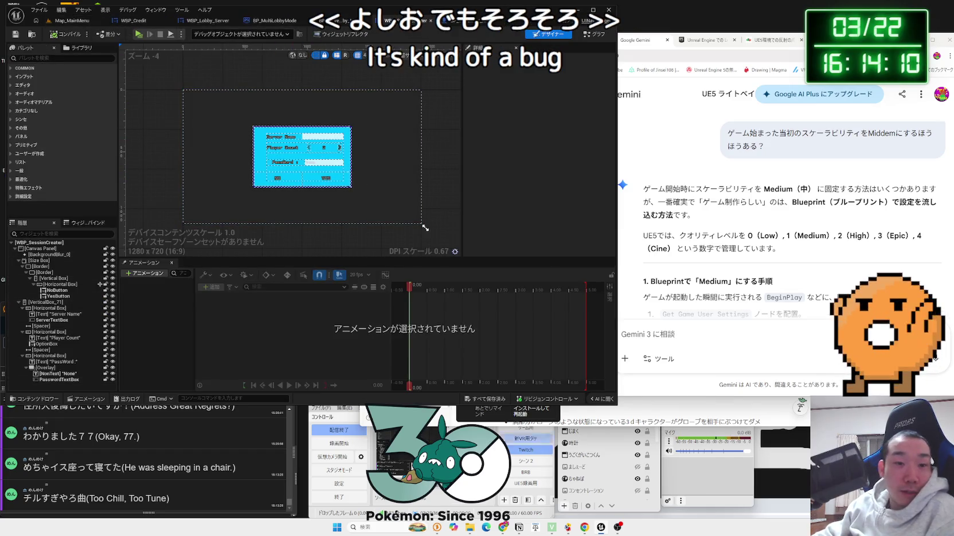
click(519, 527)
scroll(552, 281, down, 10)
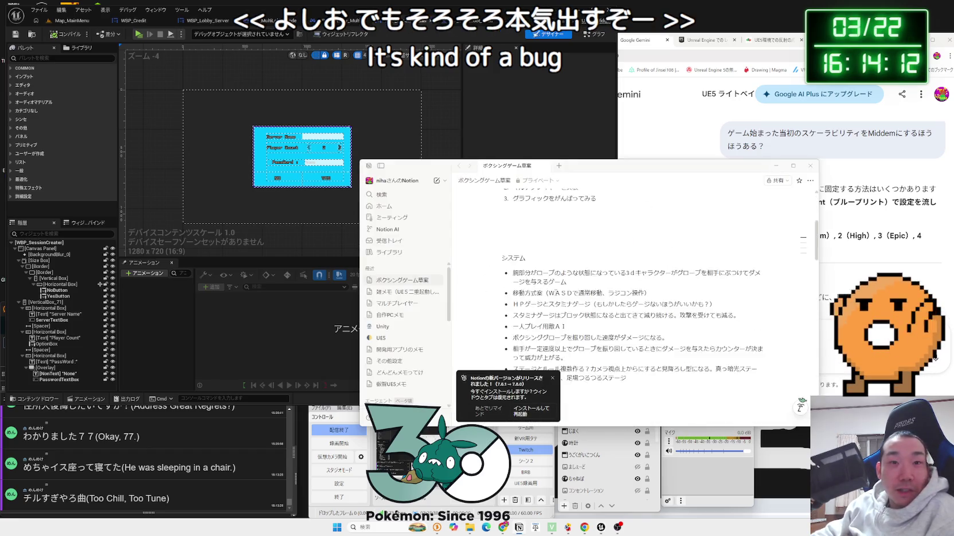
drag(512, 284, 574, 292)
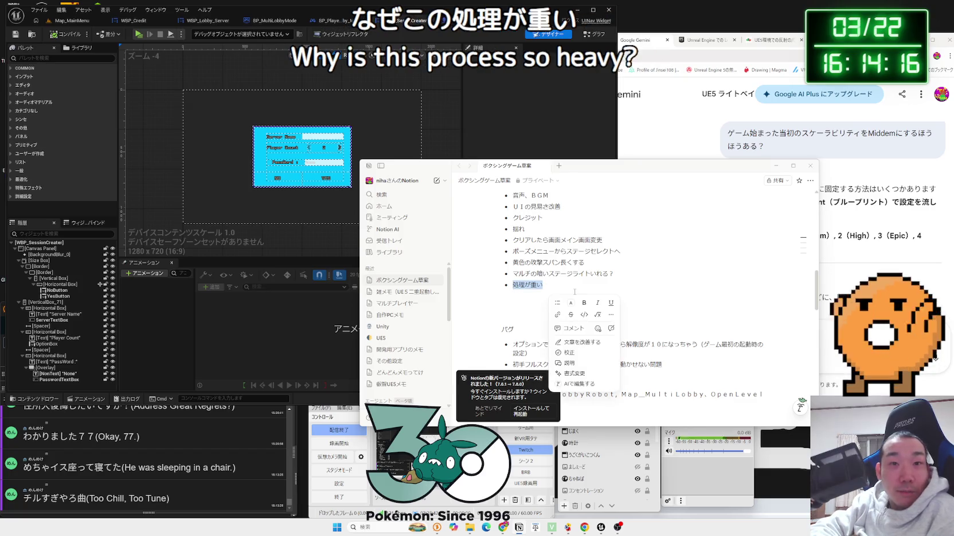
key(BackSpace)
key(BackSpace)
key(BackSpace)
key(BackSpace)
key(BackSpace)
key(BackSpace)
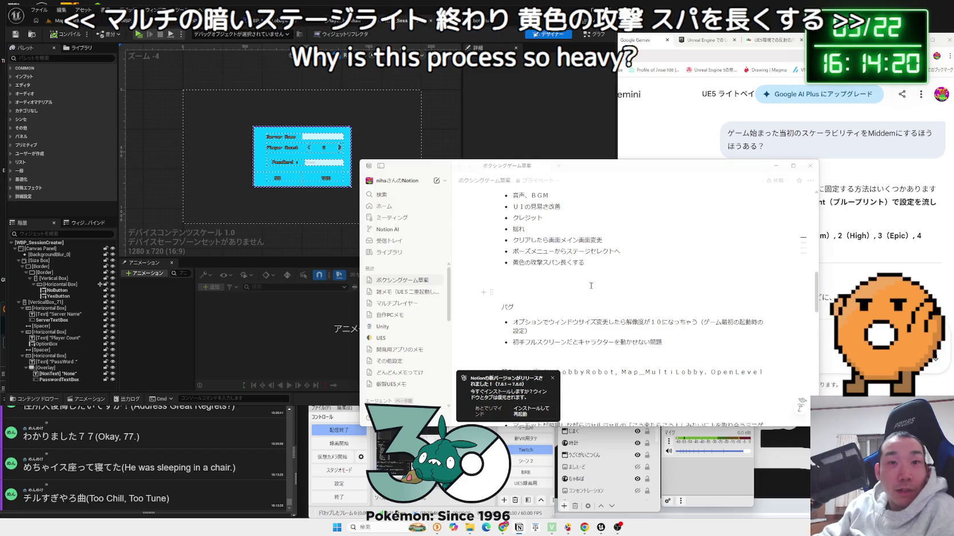
- Move Notion aside and return to the Map_MainMenu level editor
drag(631, 165, 739, 150)
click(149, 133)
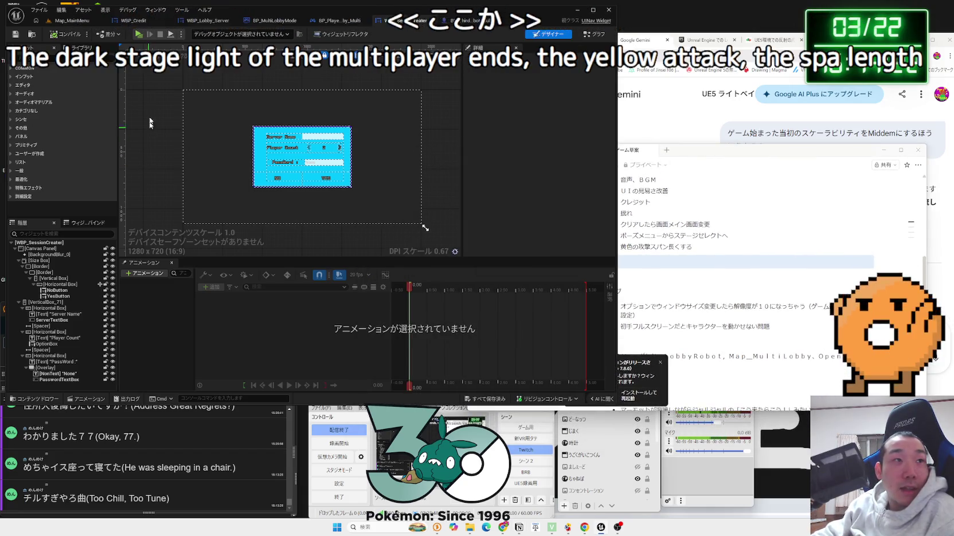
click(71, 21)
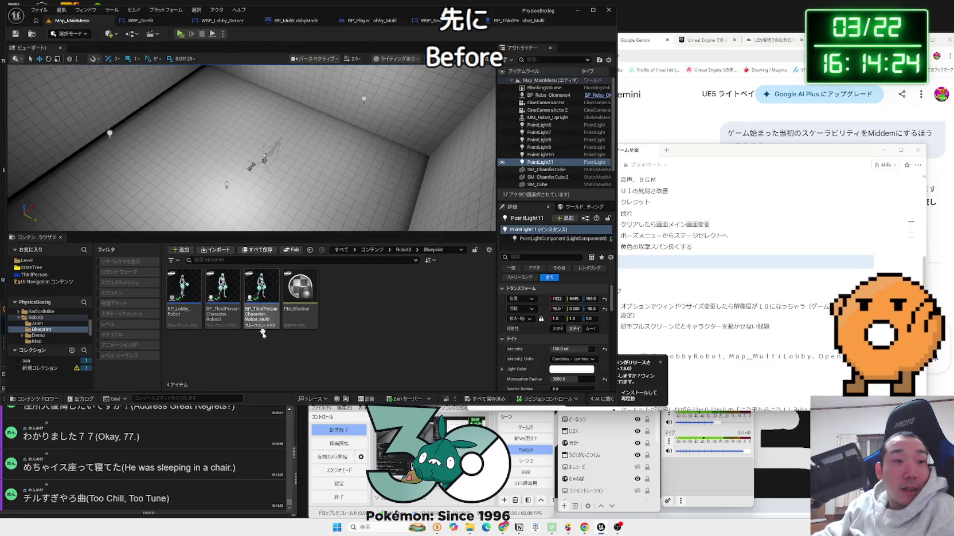
- Open NewStateTree_Kaiten and Attack_Kaiten from the StateTree > Kaiten folder
click(28, 261)
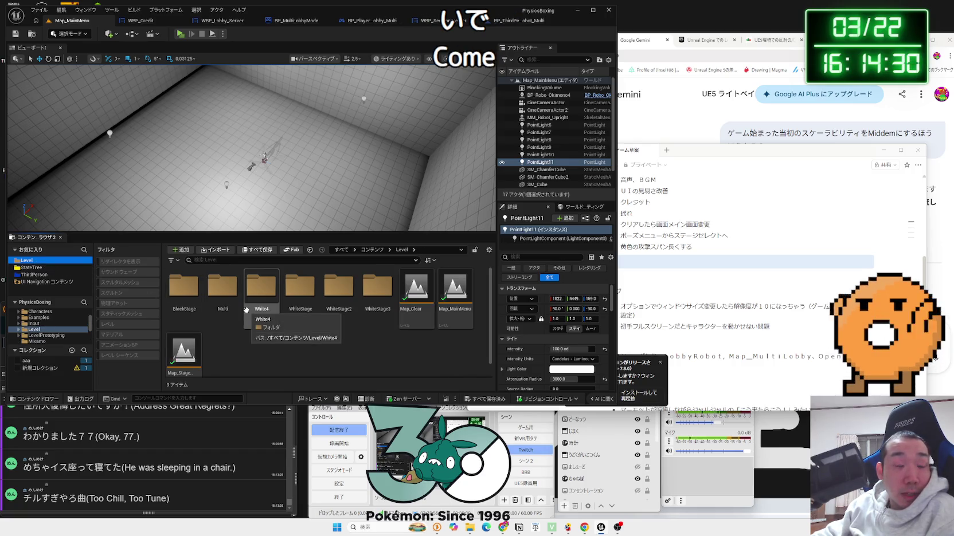
click(40, 268)
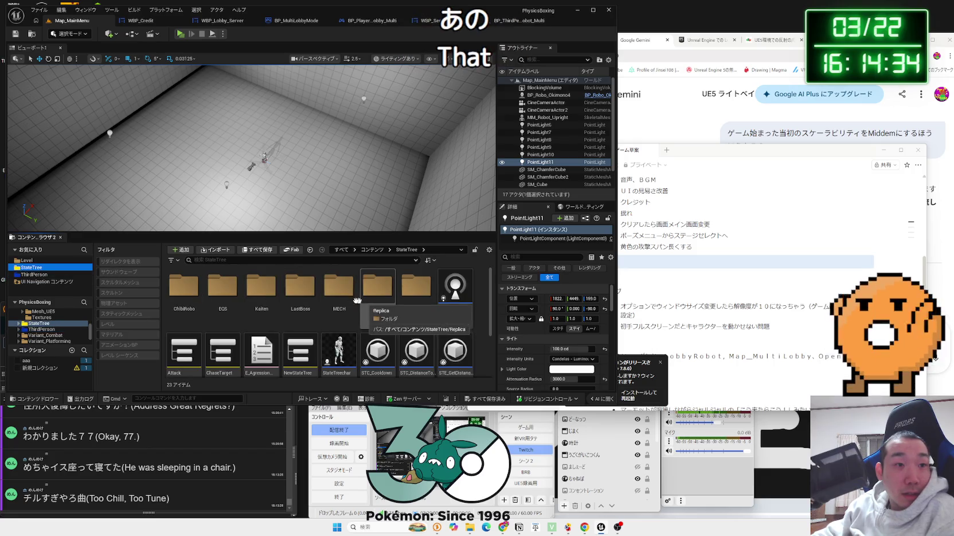
double_click(262, 289)
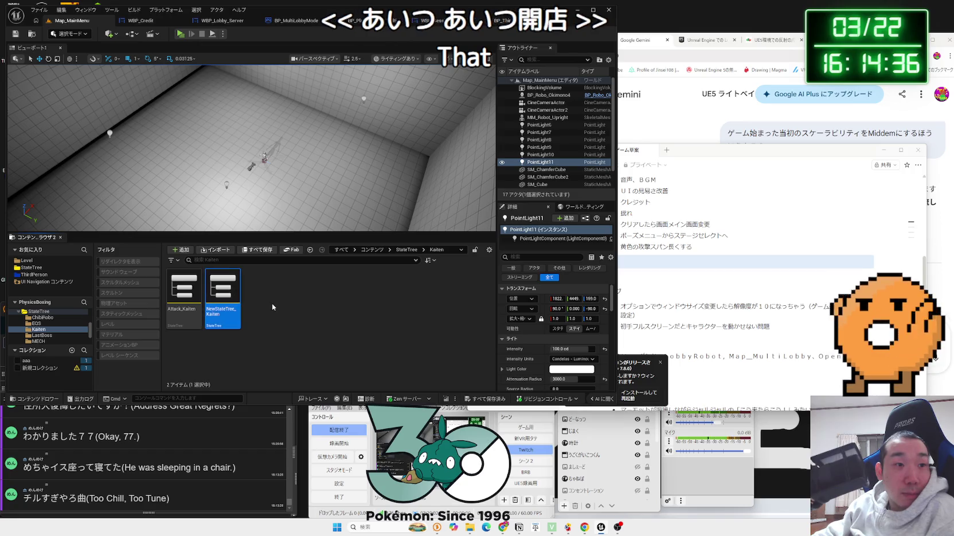
click(191, 295)
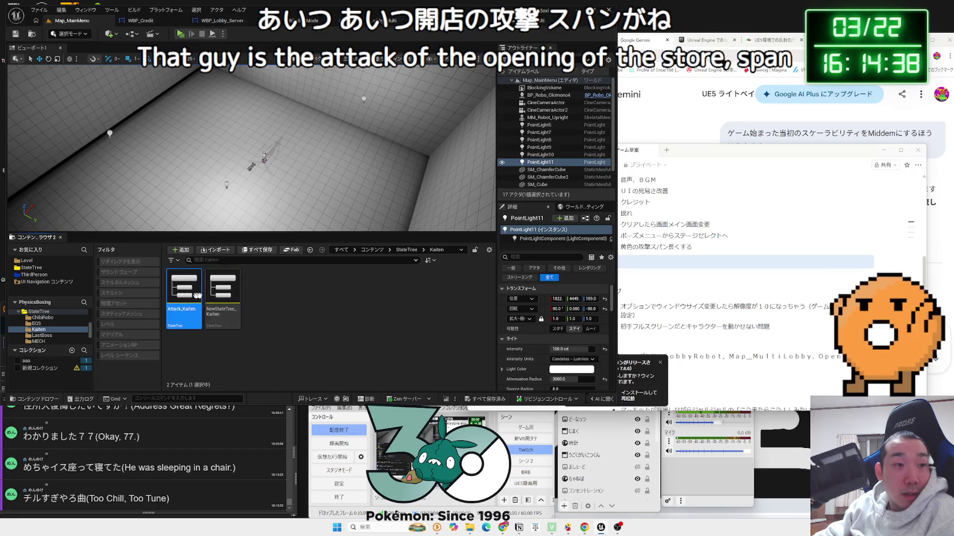
double_click(227, 294)
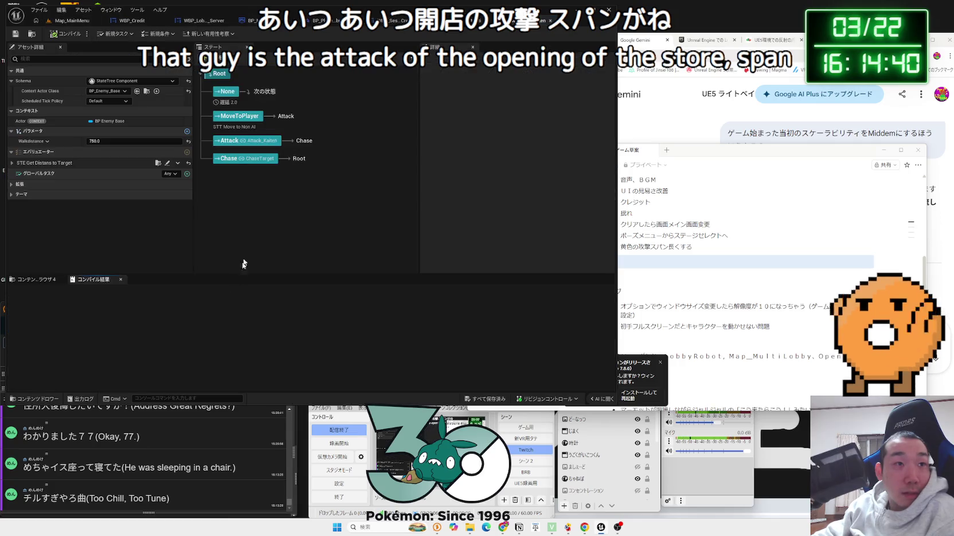
click(66, 20)
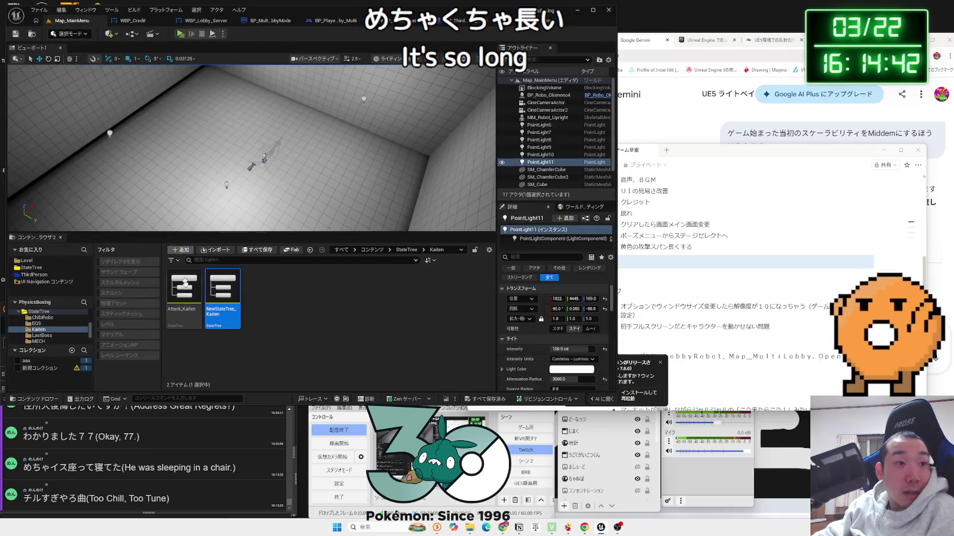
double_click(184, 276)
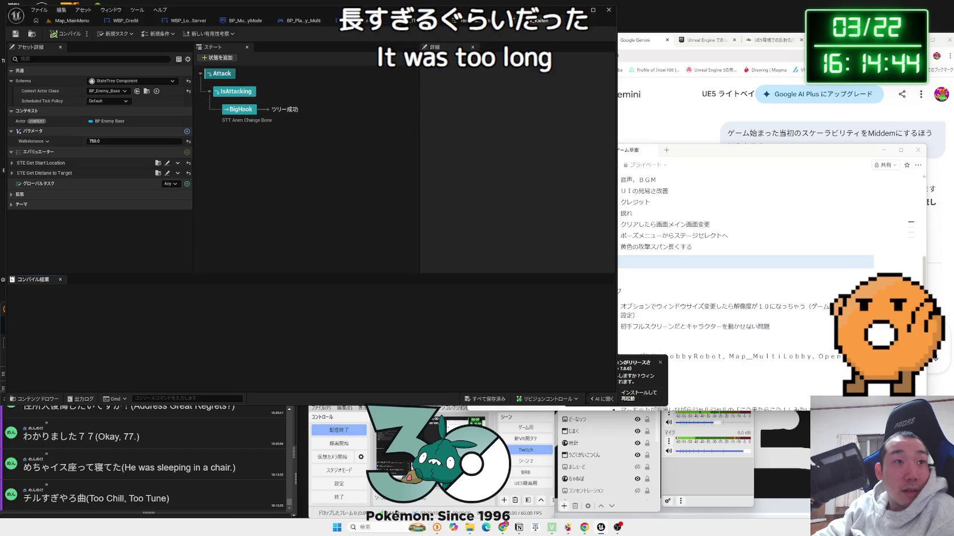
click(465, 21)
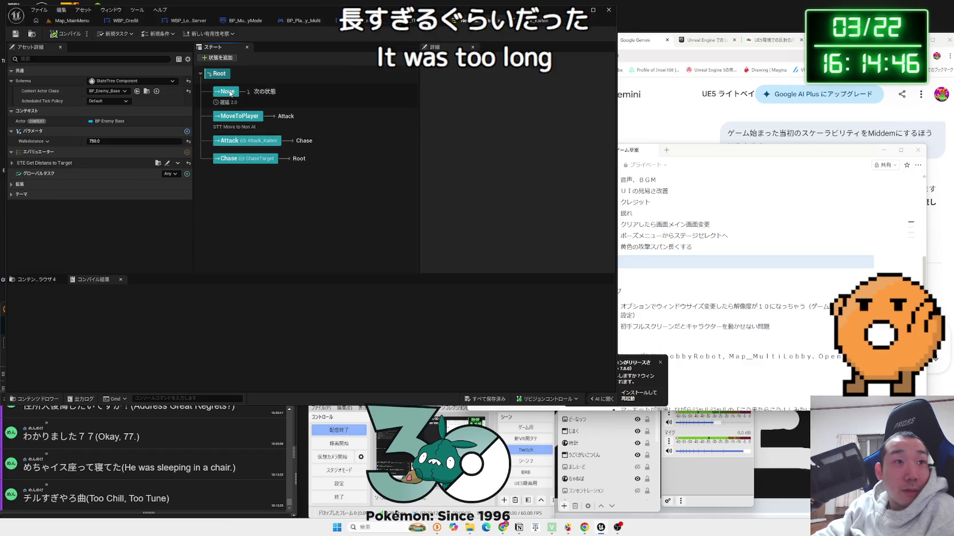
- Inspect the None (2.0 delay), MoveToPlayer, Attack and Chase states, then show the Level folder
click(229, 91)
click(236, 117)
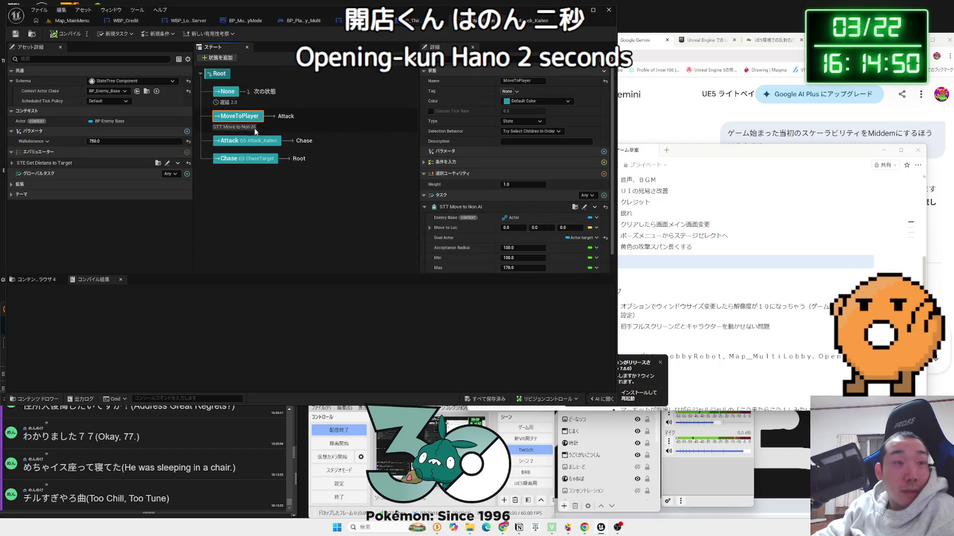
click(265, 141)
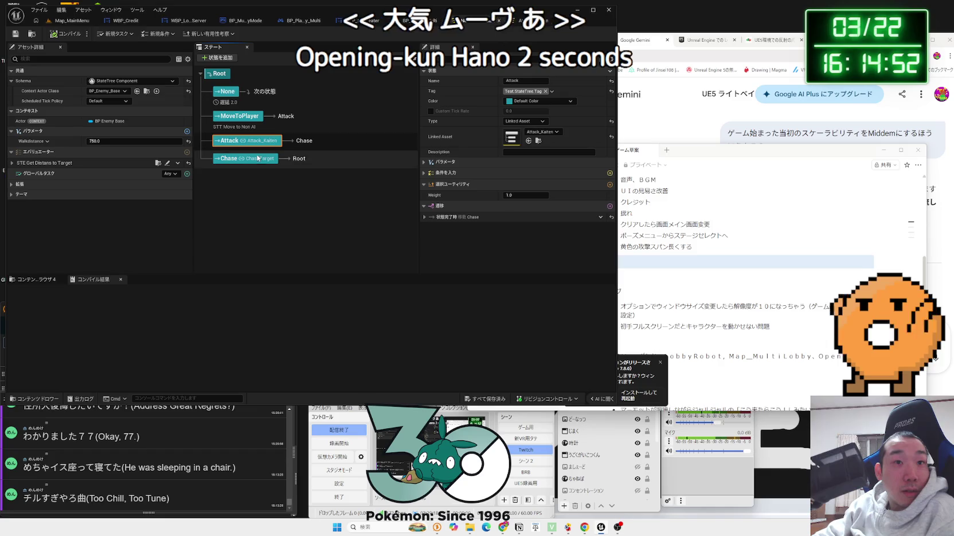
click(256, 160)
click(252, 141)
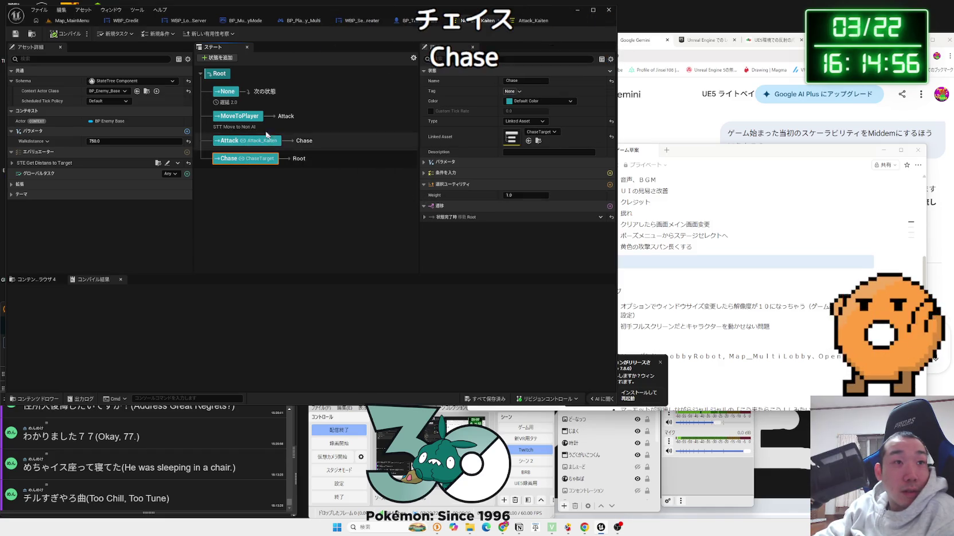
click(227, 92)
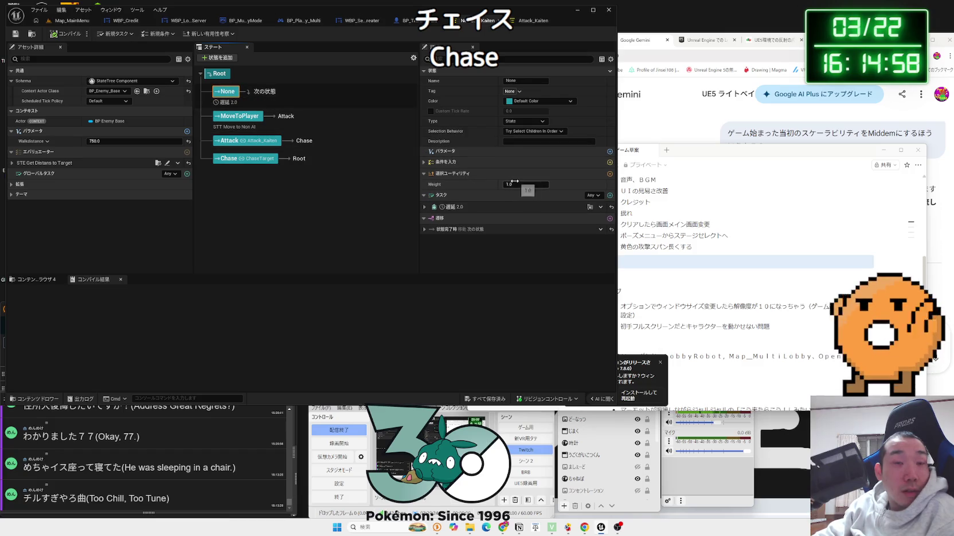
click(73, 21)
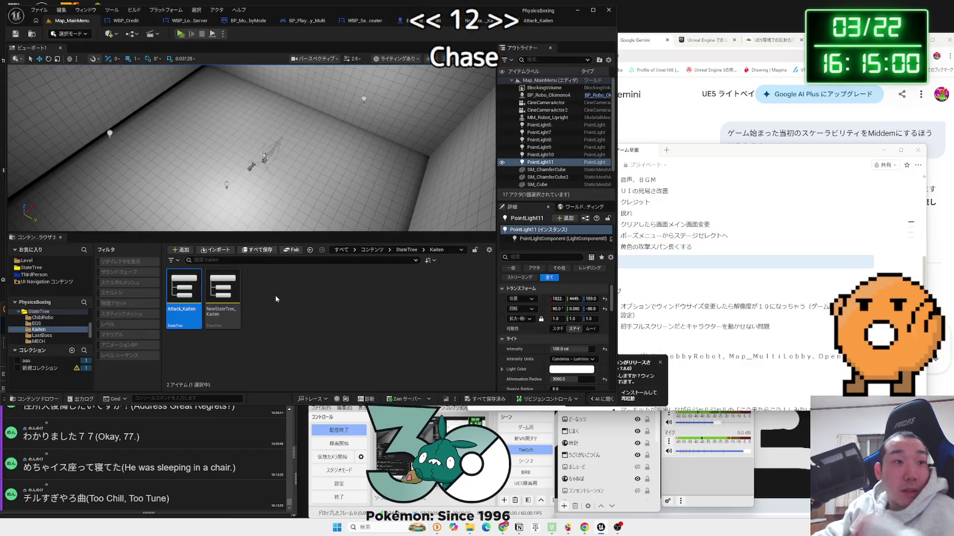
click(27, 260)
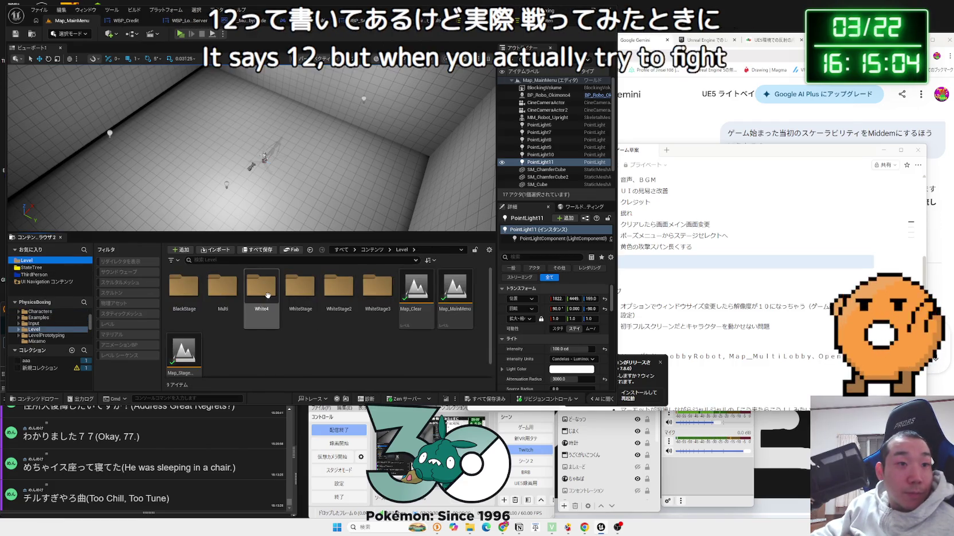
- Open BlackStage's Map_Black1 and play-test the fight against three robot enemies
double_click(198, 293)
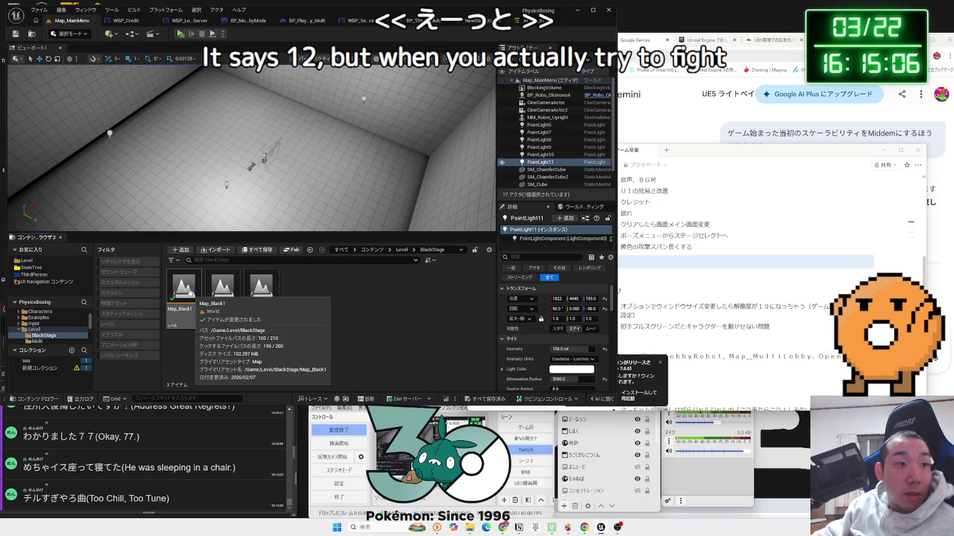
double_click(192, 297)
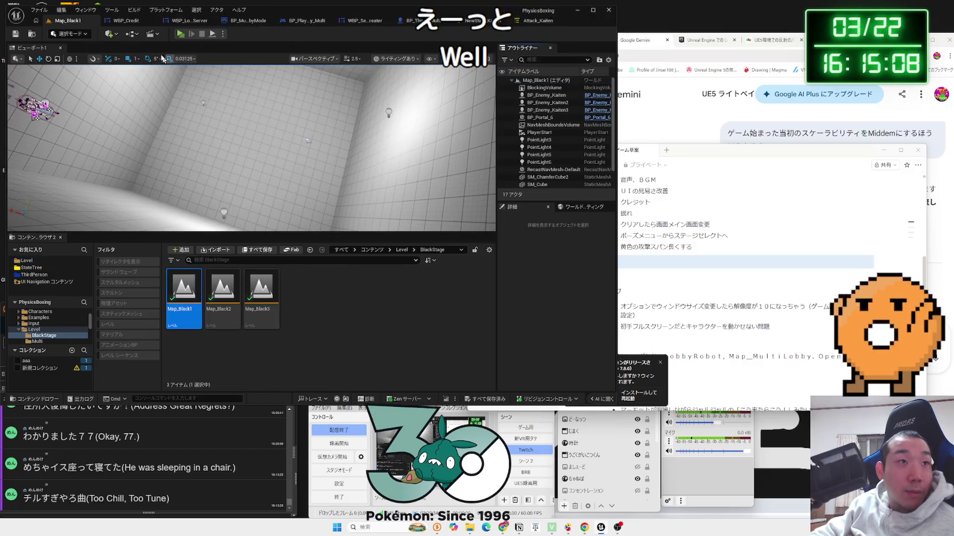
click(180, 34)
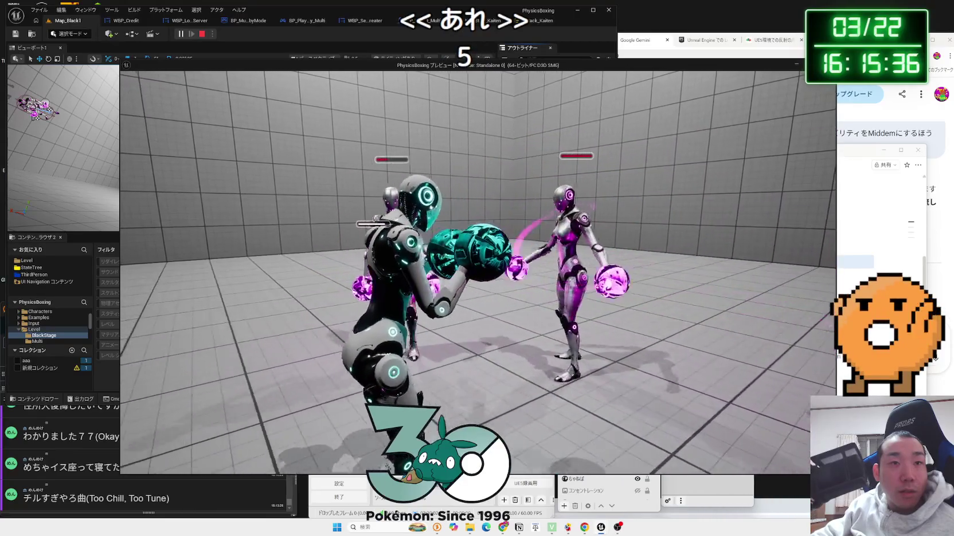
key(Escape)
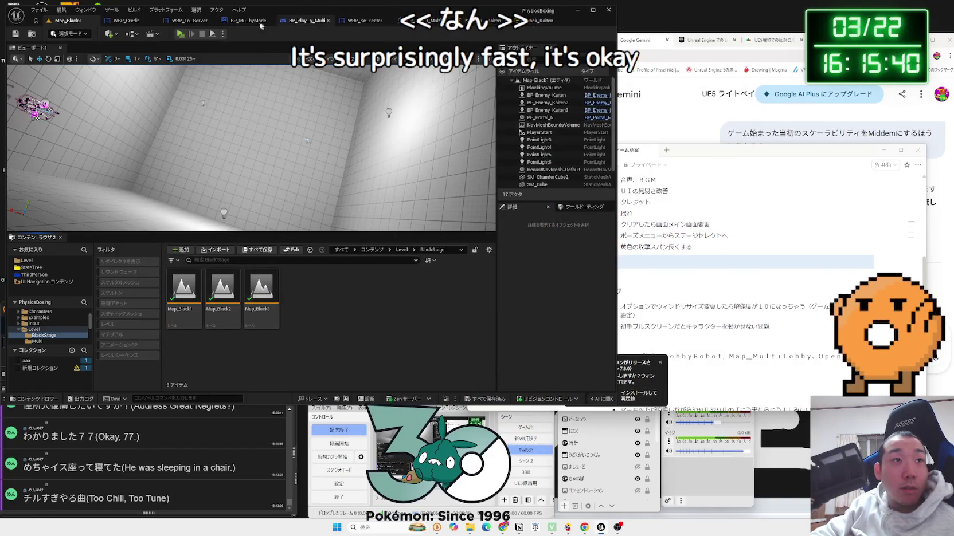
- Look over the Kaiten and Attack StateTrees and SetPlayerColor graph, then return to Map_Black1
click(491, 23)
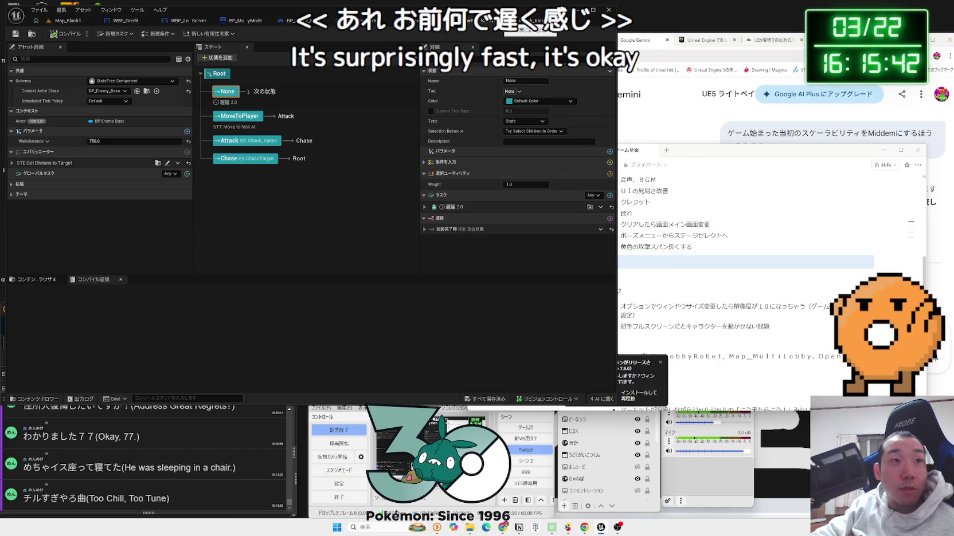
click(501, 24)
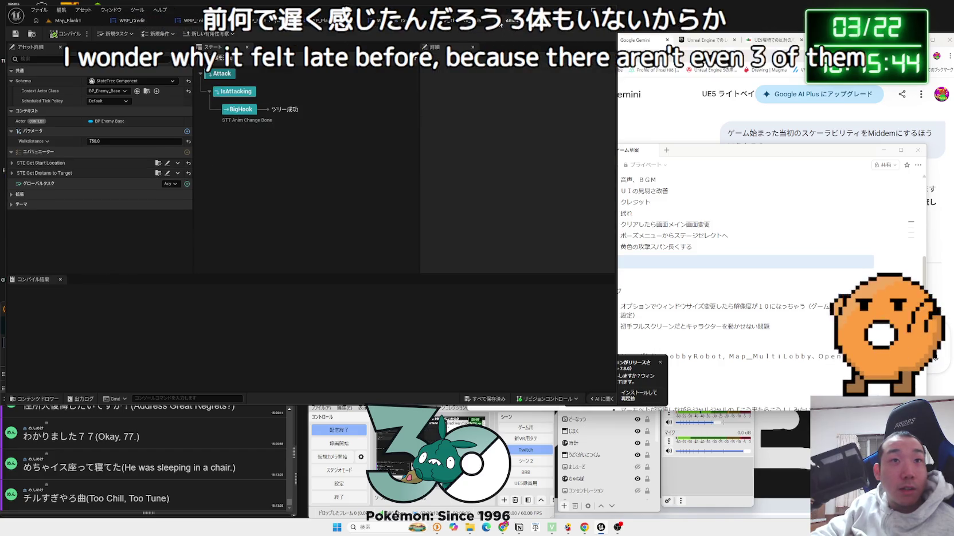
click(551, 21)
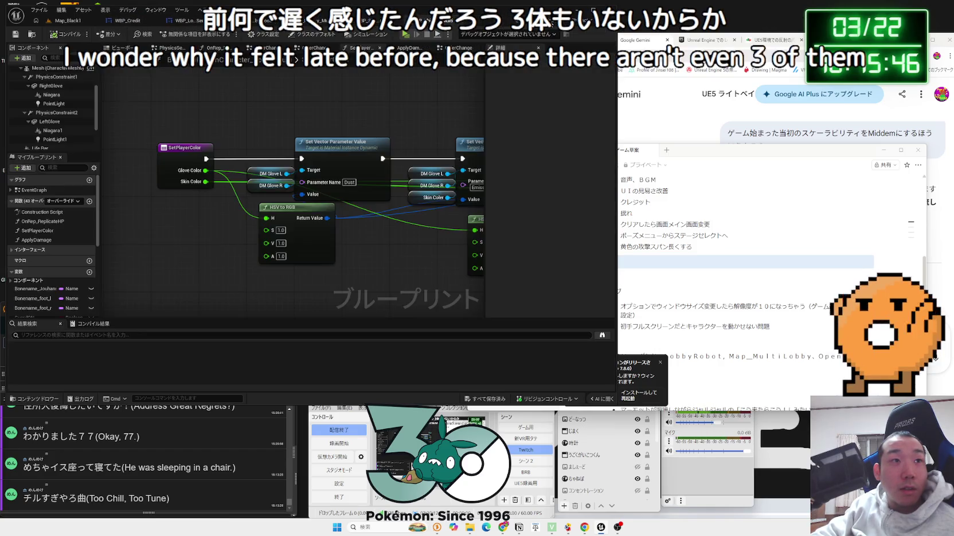
click(70, 22)
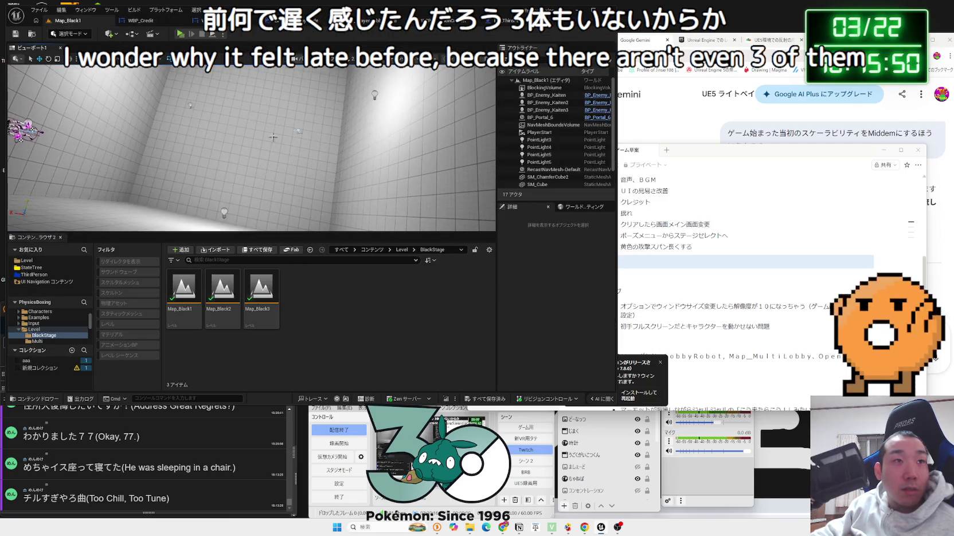
- Open WhiteStage's Map_White4 and run a one-on-one play-test
key(alt+Left)
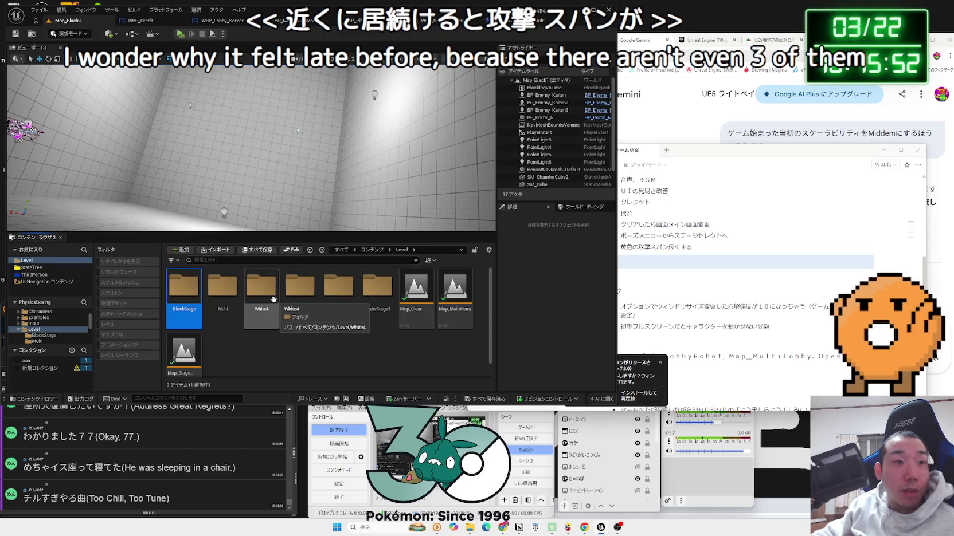
double_click(299, 286)
double_click(300, 289)
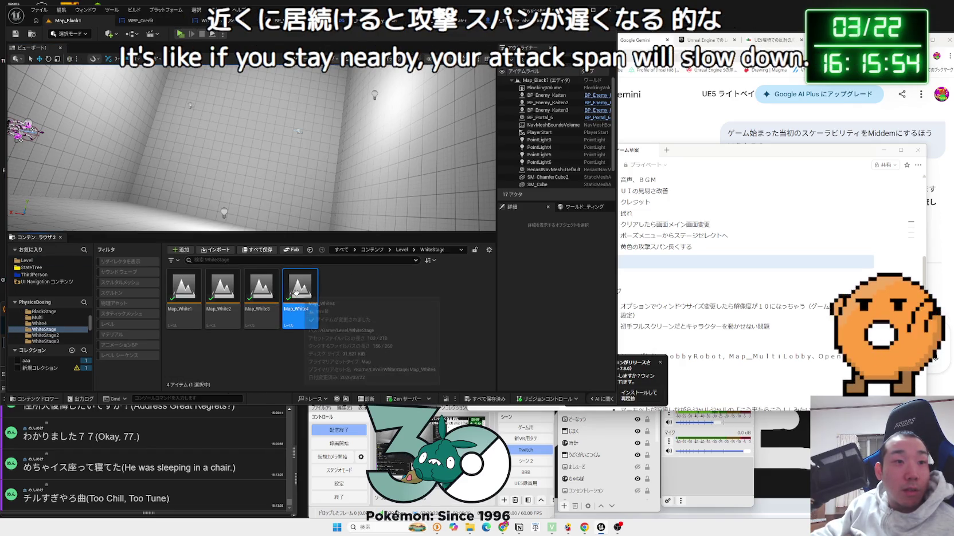
click(180, 34)
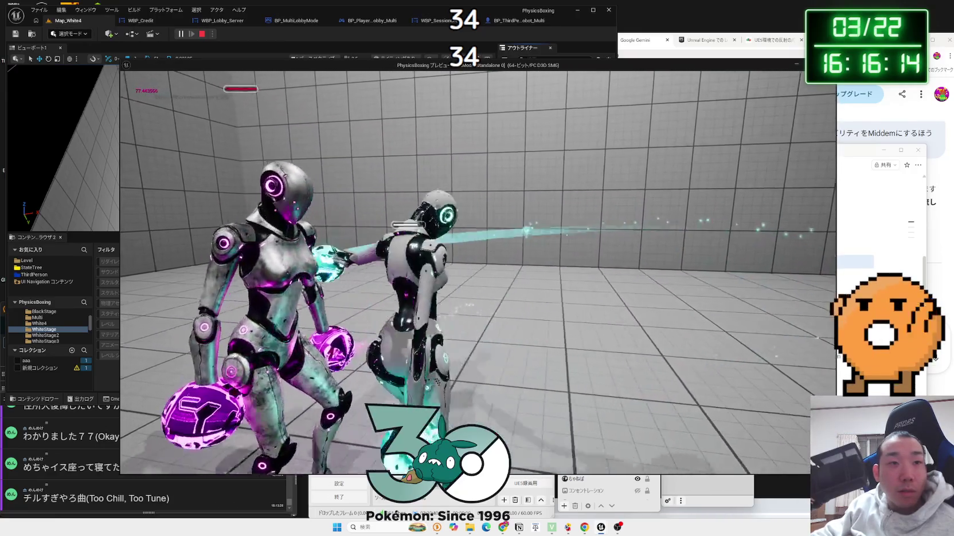
key(Escape)
click(520, 21)
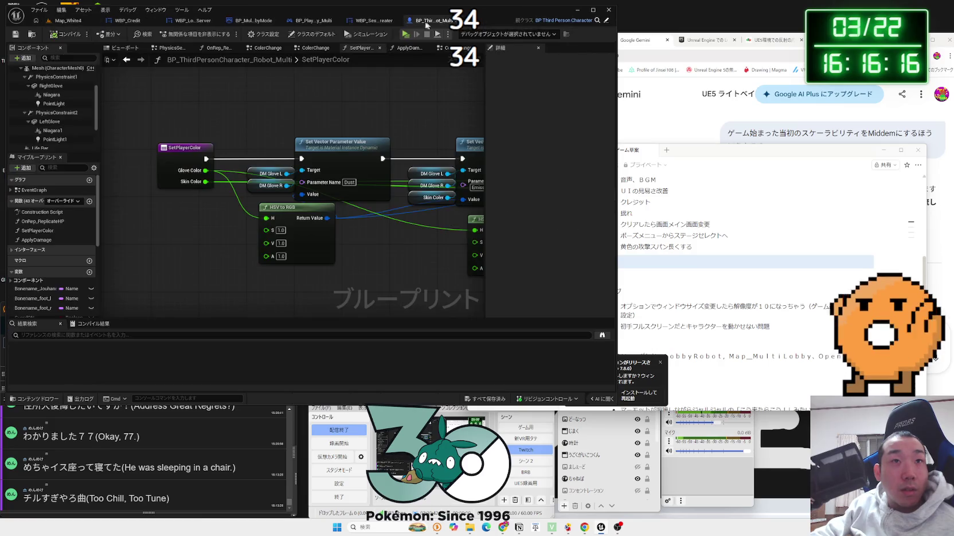
click(436, 21)
click(77, 23)
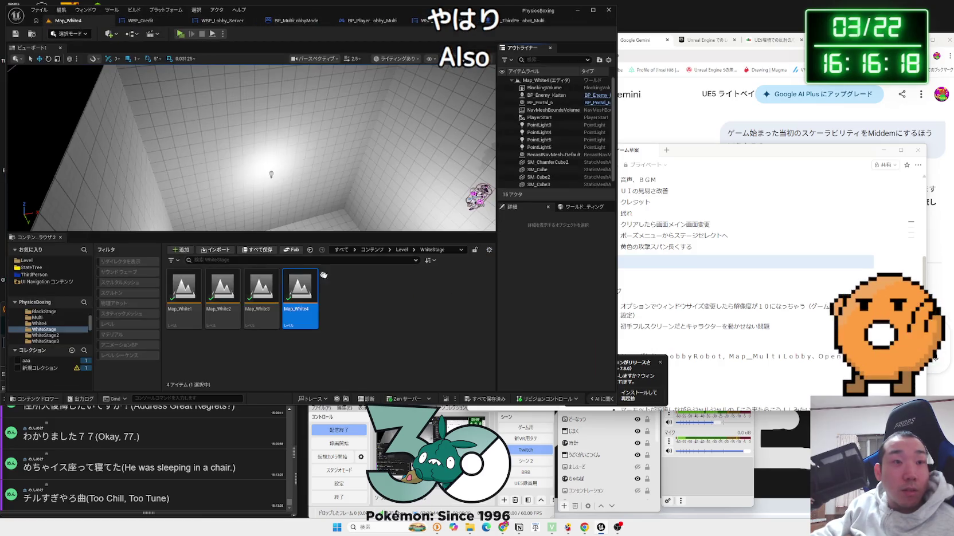
- Browse to Blueprint > Enemy and open the BP_Enemy_Snipe Blueprint
click(402, 250)
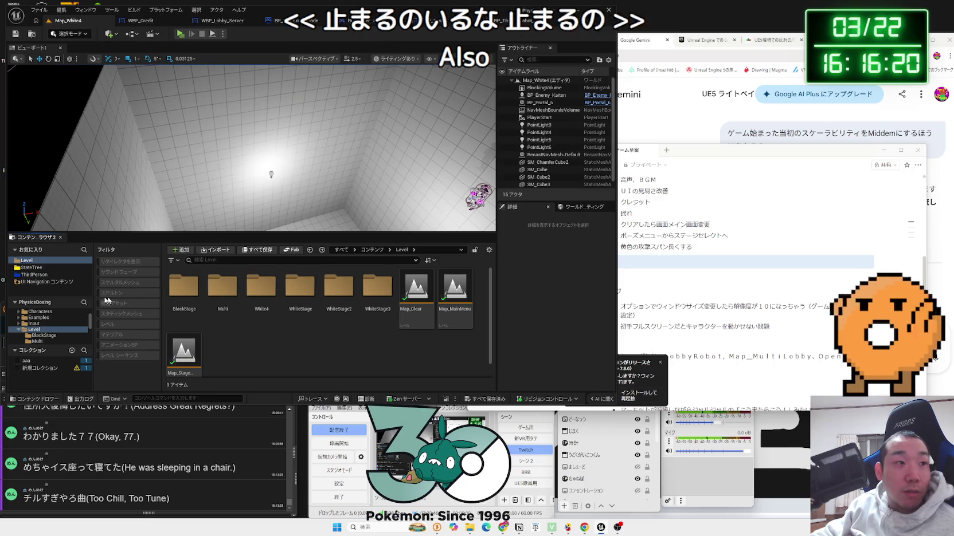
click(25, 262)
click(29, 323)
double_click(29, 331)
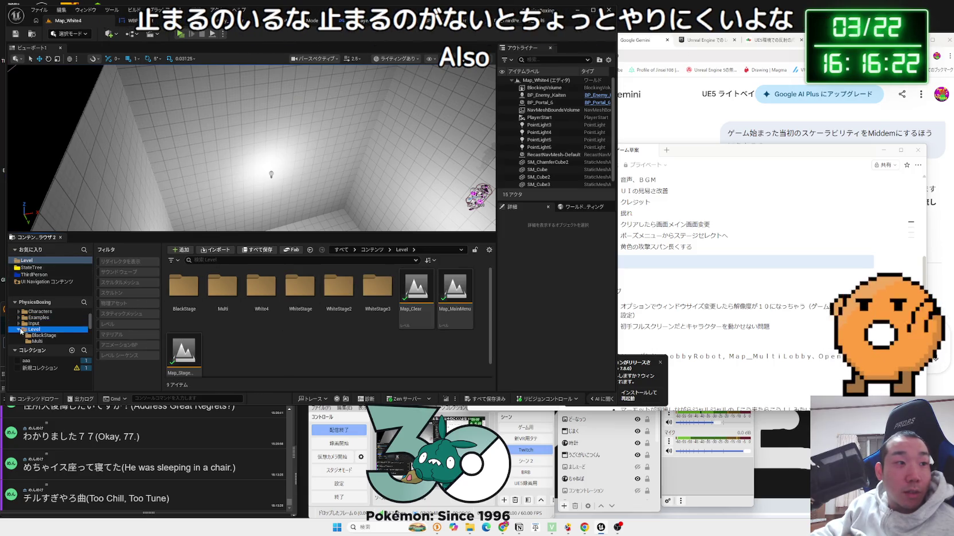
click(35, 330)
click(195, 295)
double_click(222, 286)
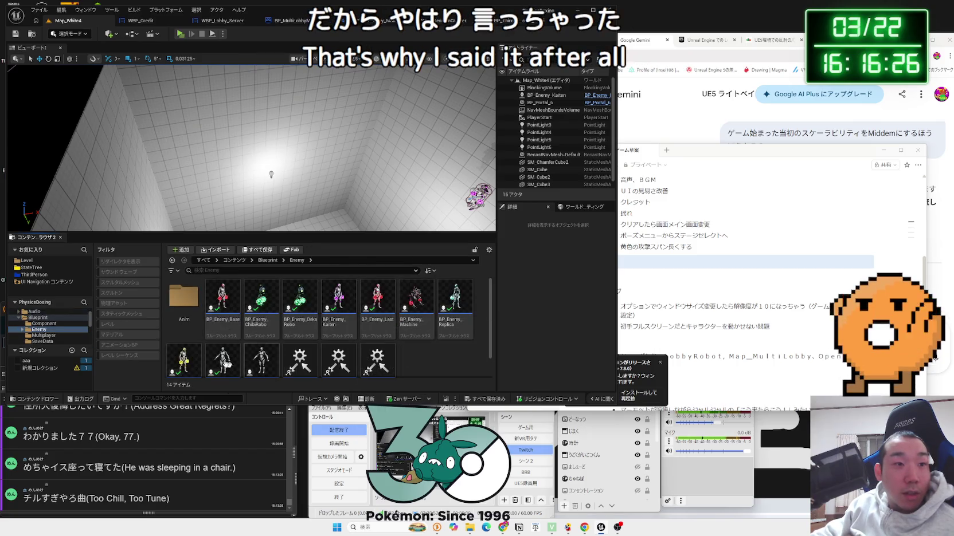
double_click(179, 359)
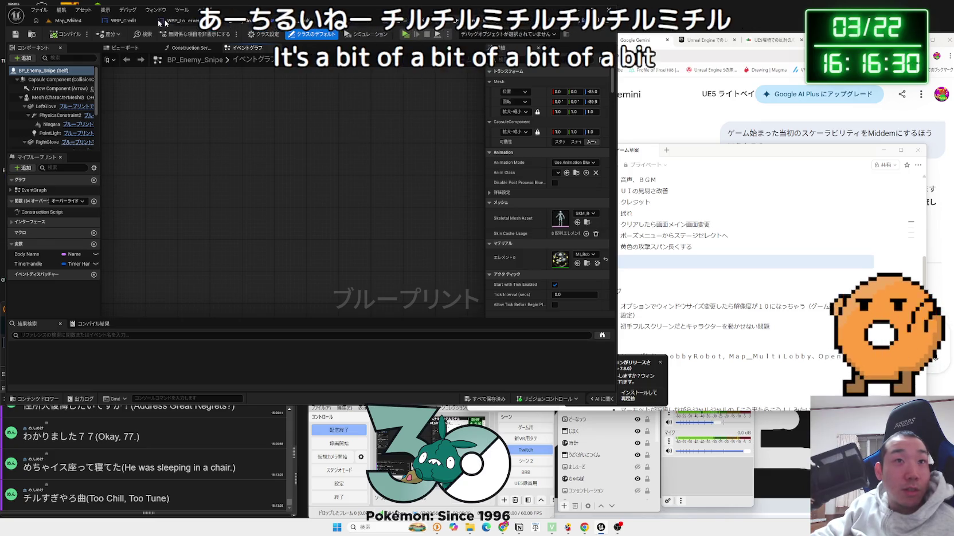
click(63, 21)
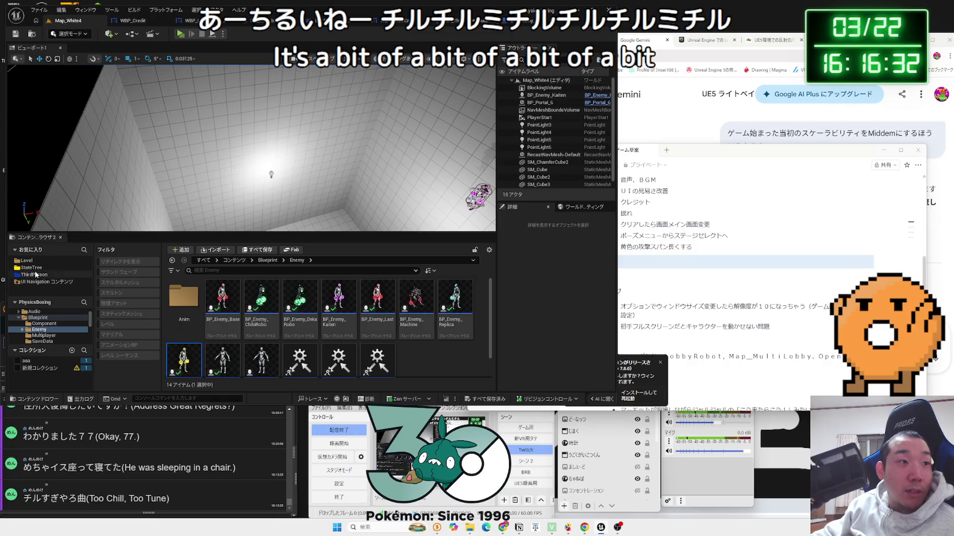
- Open the ST_Snipe StateTree from the StateTree > Snipe folder
click(20, 318)
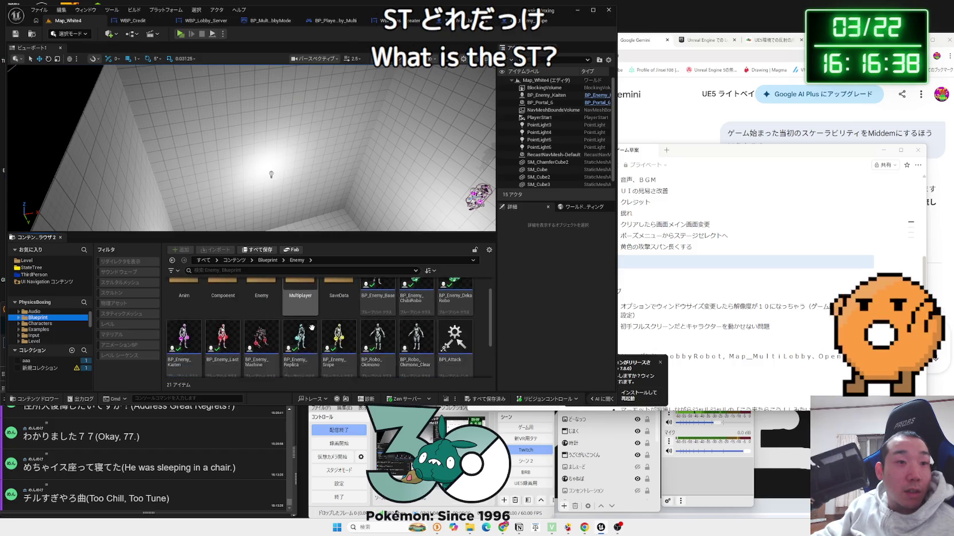
click(220, 300)
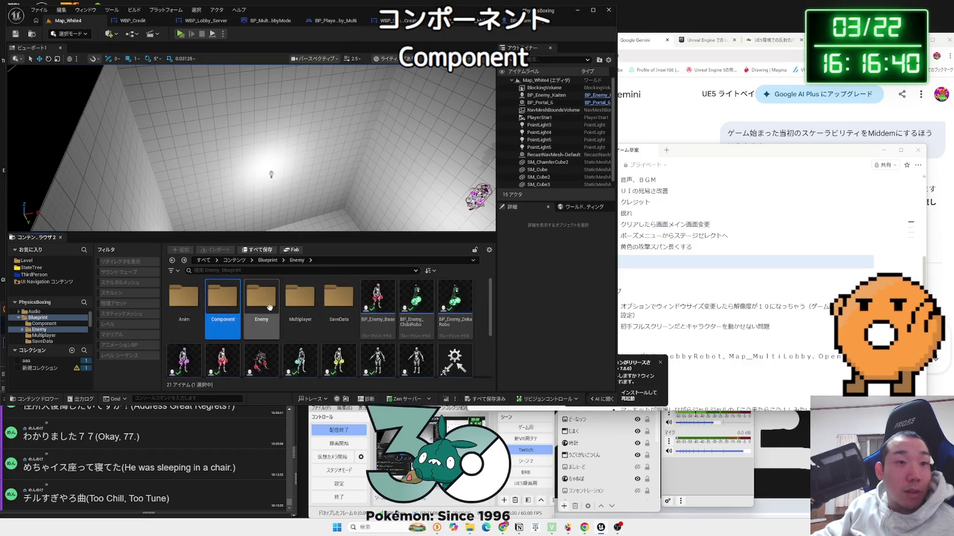
scroll(371, 316, down, 3)
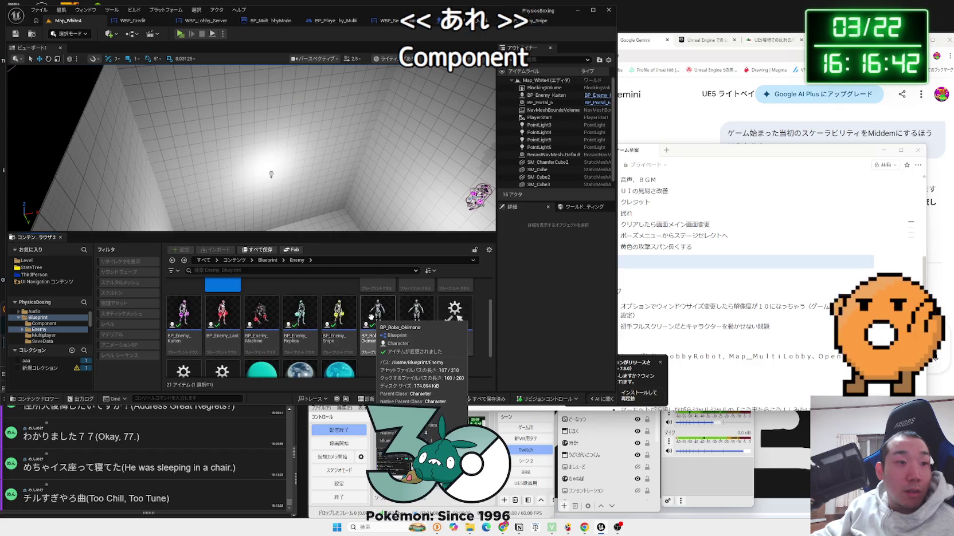
click(41, 318)
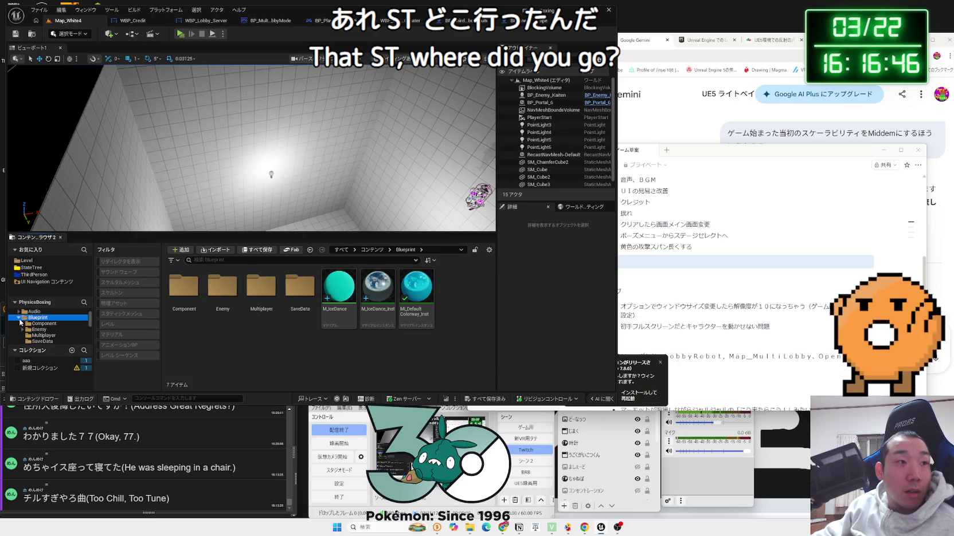
click(35, 268)
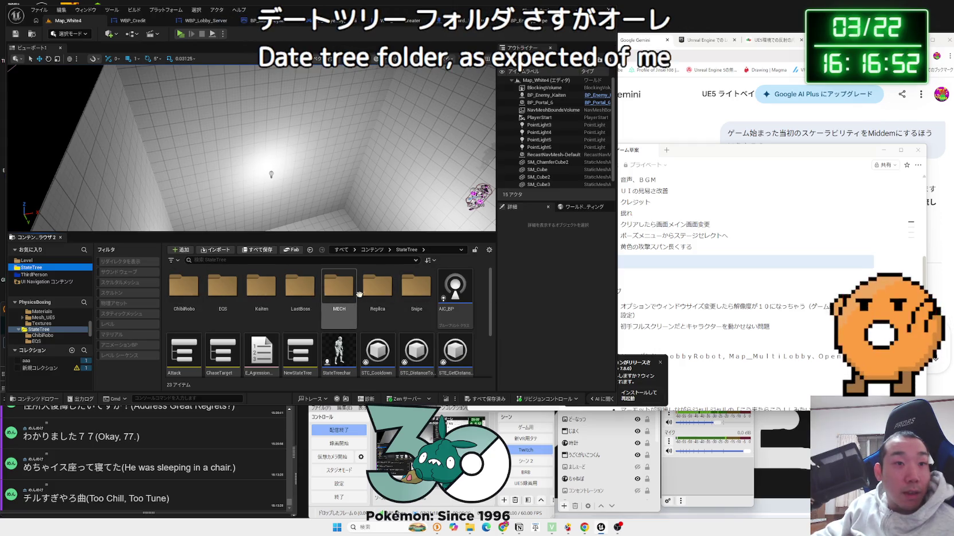
double_click(427, 294)
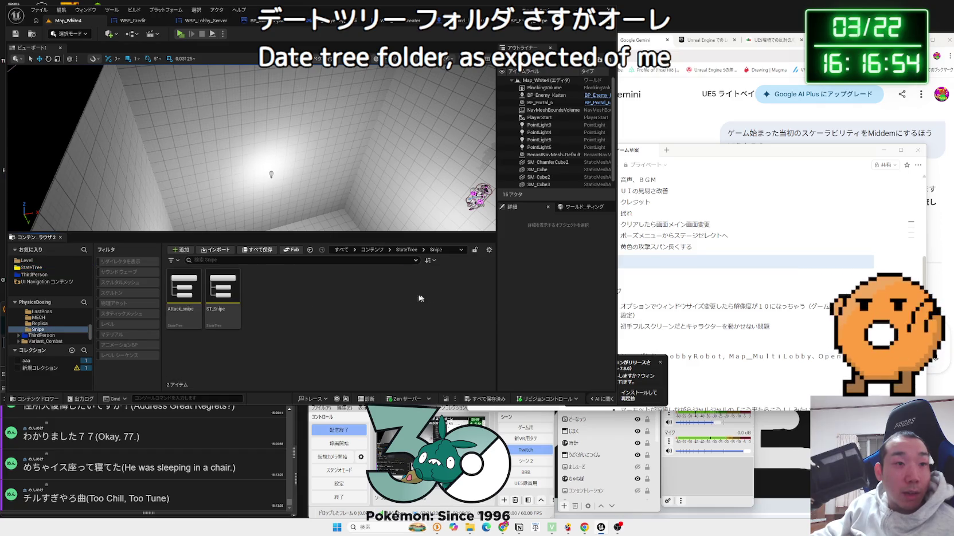
double_click(221, 294)
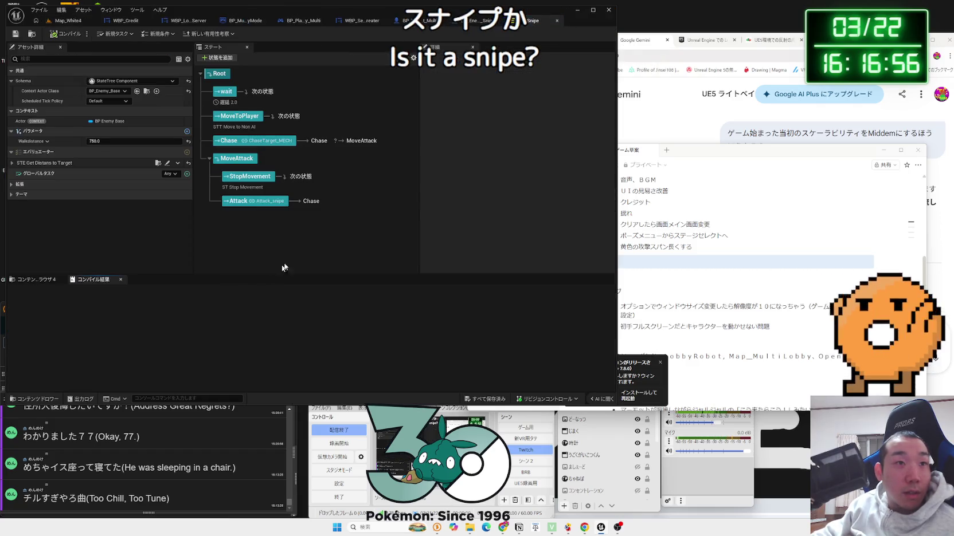
- Inspect ST_Snipe's wait and MoveToPlayer states, then return to the level editor
click(225, 92)
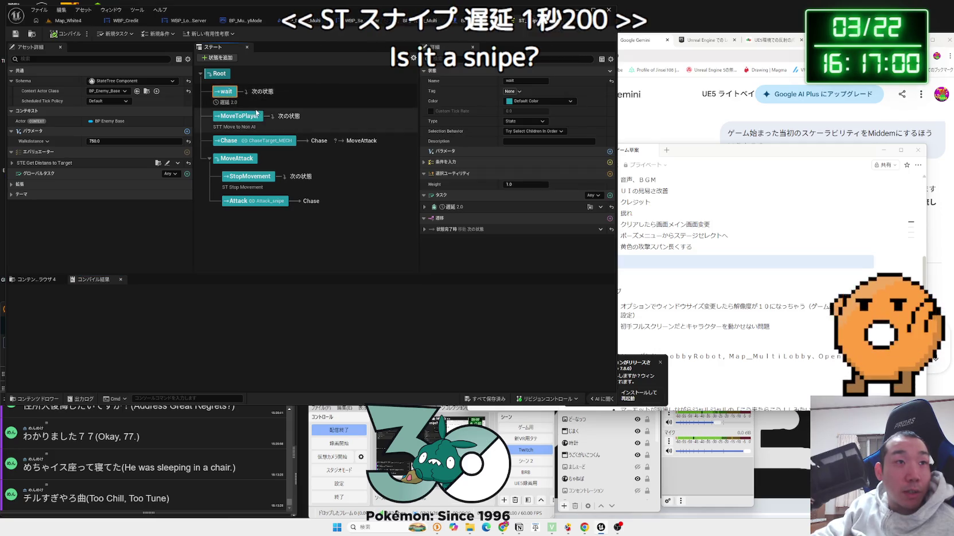
click(259, 117)
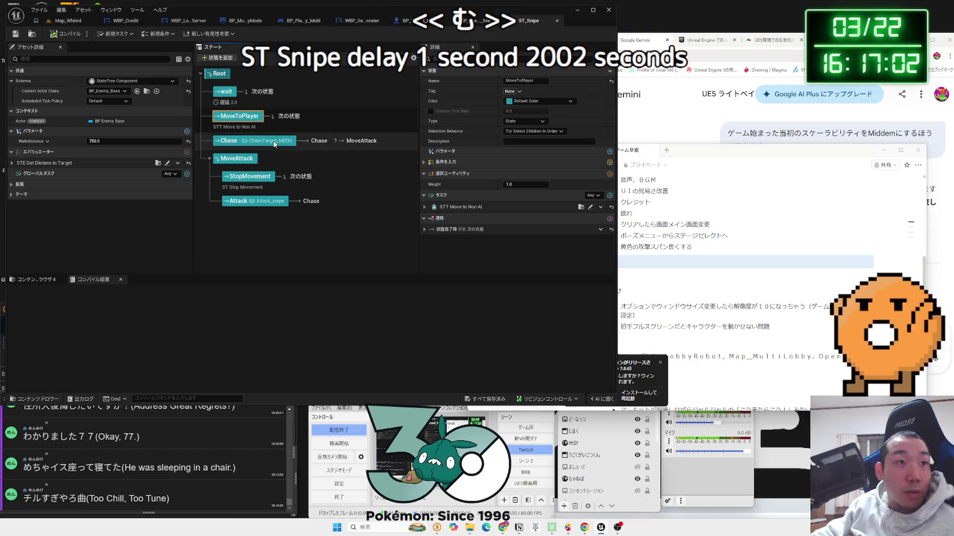
click(68, 20)
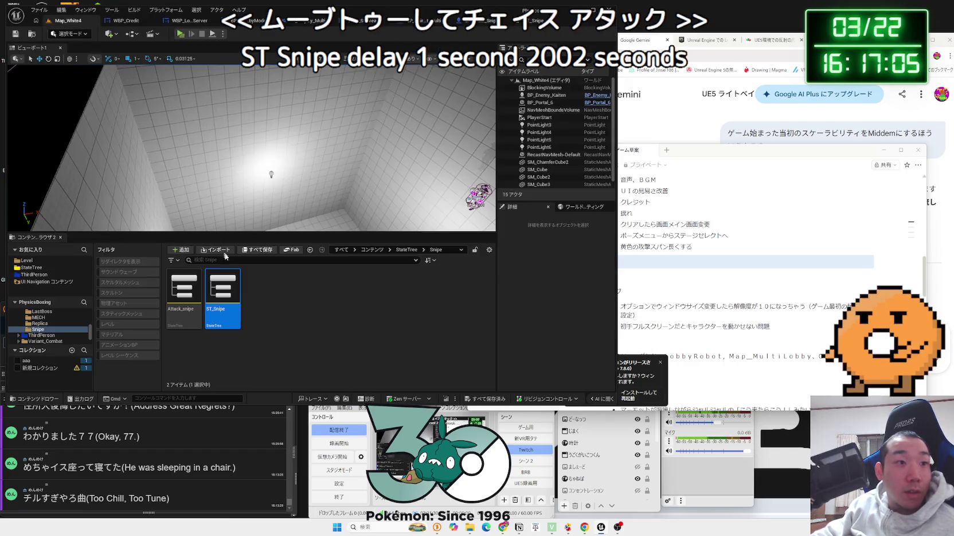
- Open WhiteStage's Map_White3 and start a play-test against a single Snipe enemy
click(27, 260)
double_click(223, 290)
key(alt+Left)
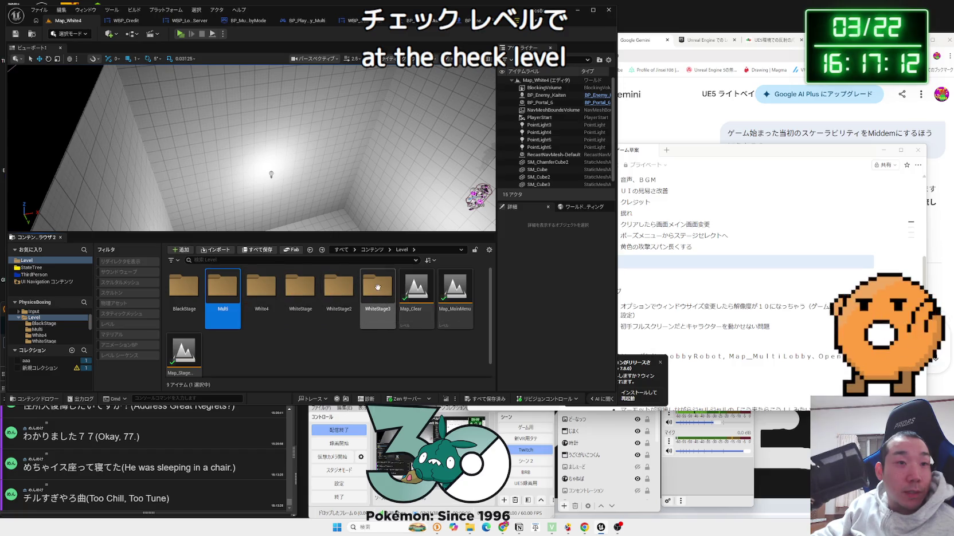
double_click(305, 288)
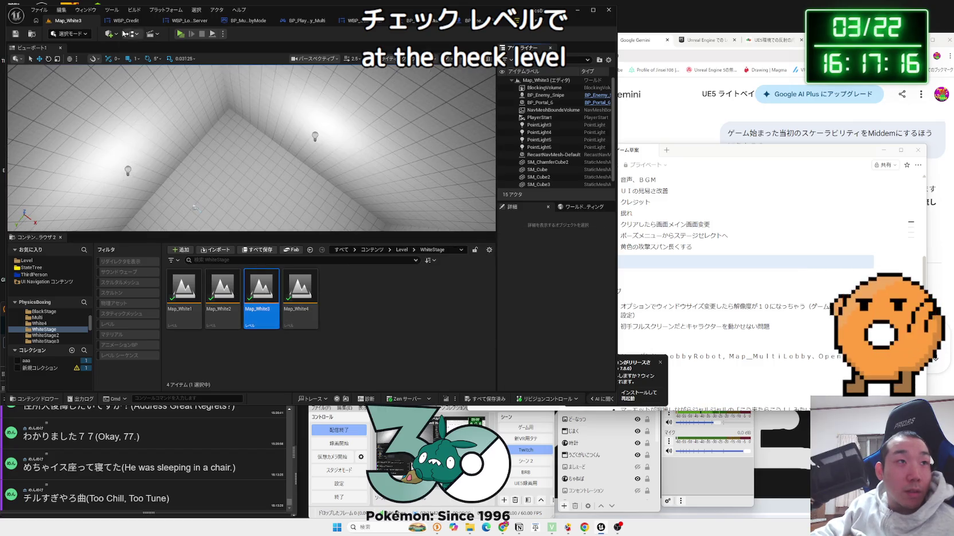
click(180, 33)
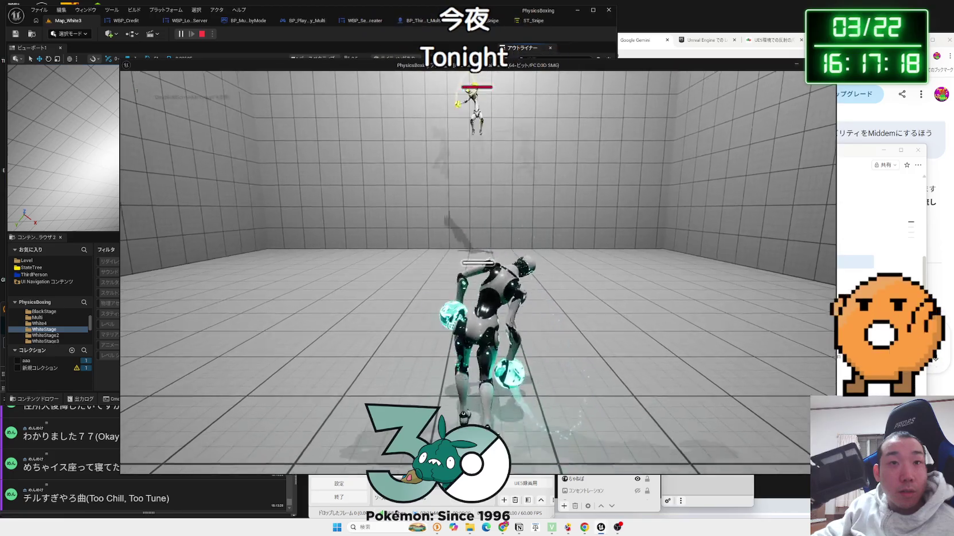
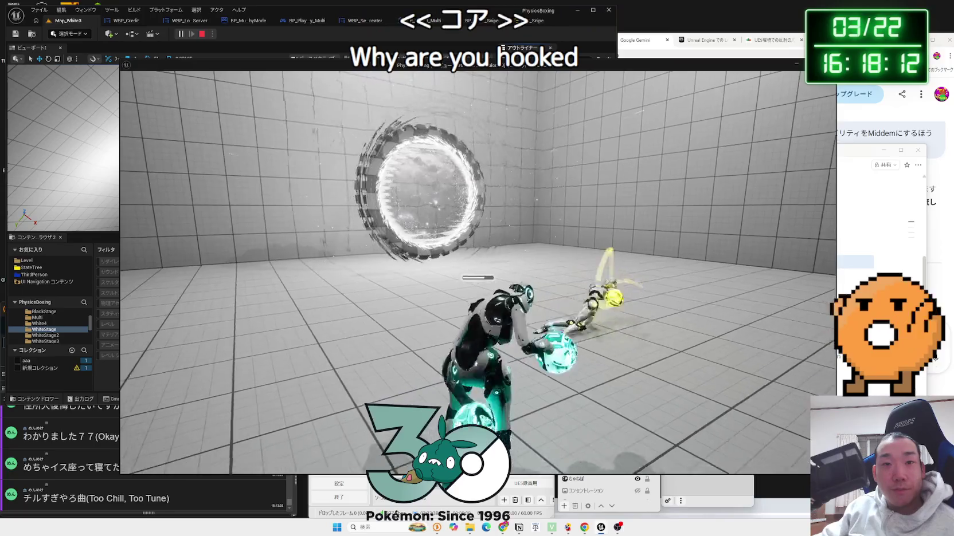
- Stop the running play test and start a new play test of Map_White1
key(Escape)
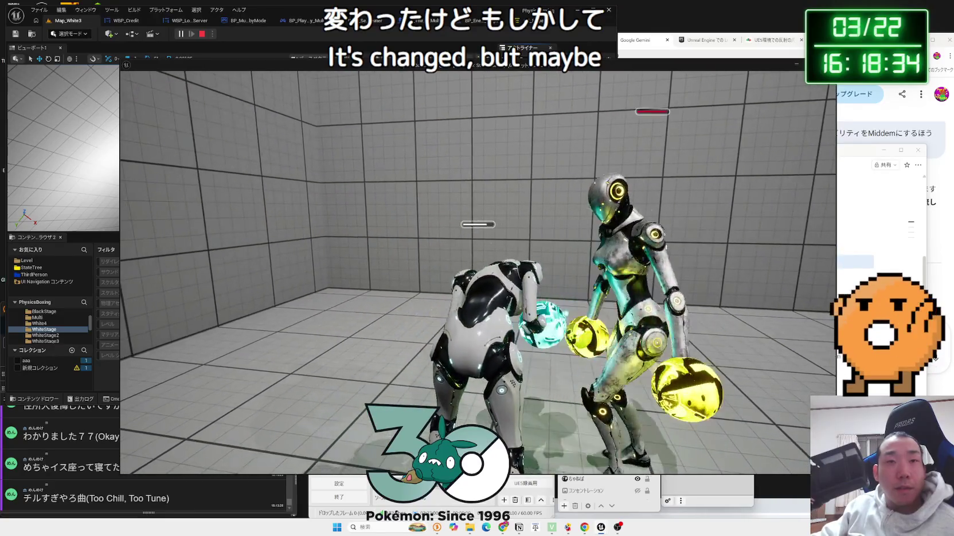
key(Escape)
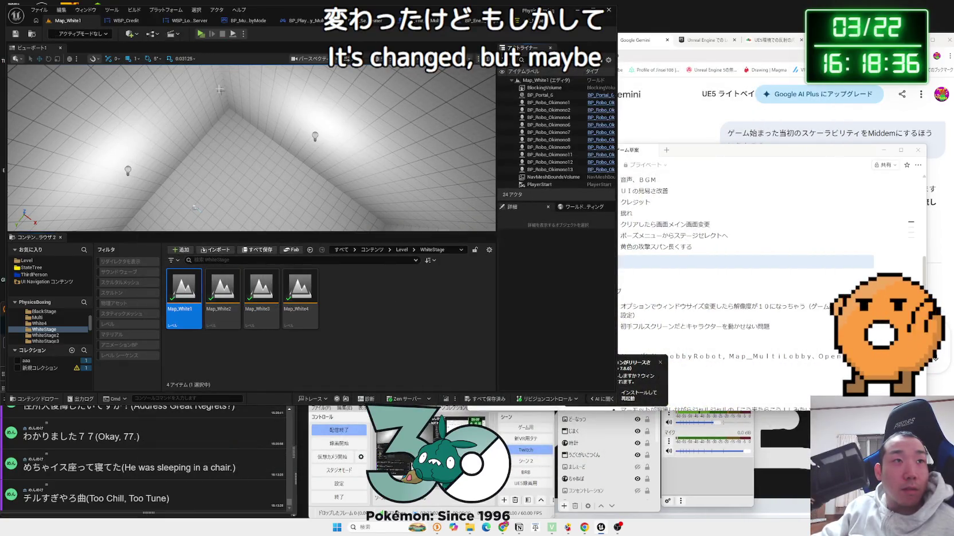
key(alt+p)
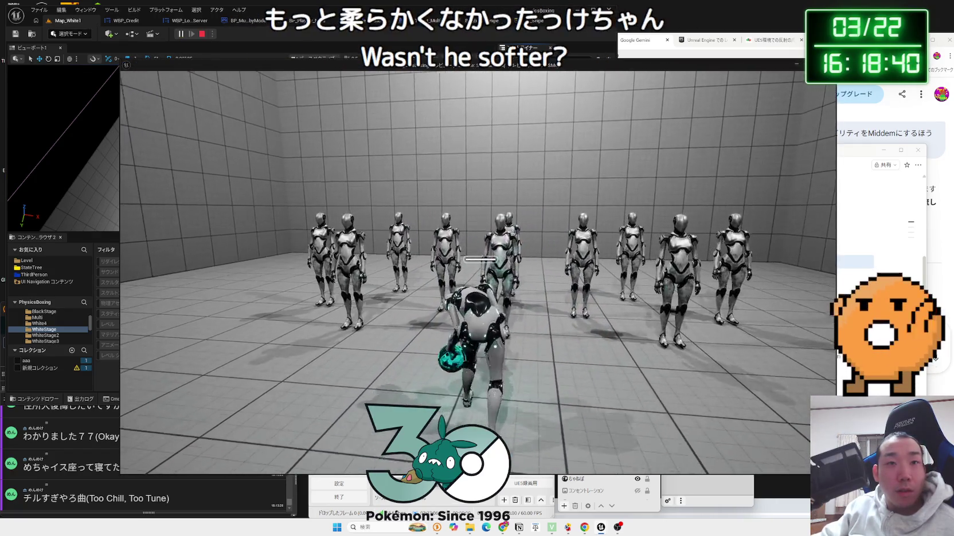
- Walk the robot in and out of the dummy rows until one gets knocked over
key(w)
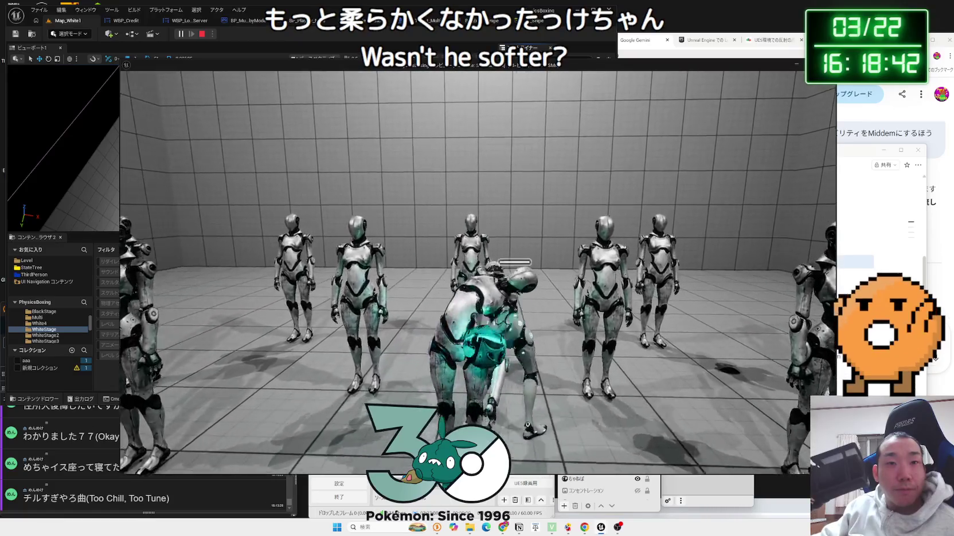
key(s)
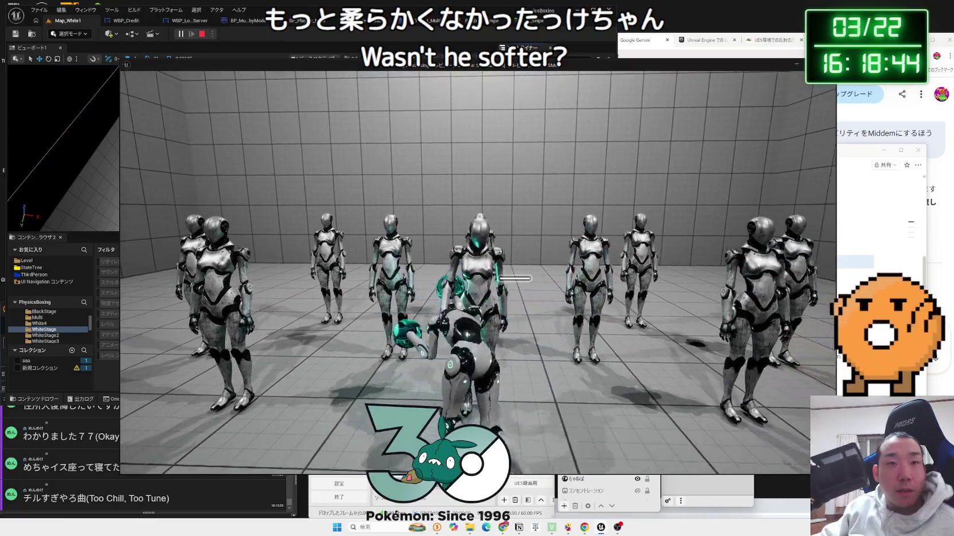
key(w)
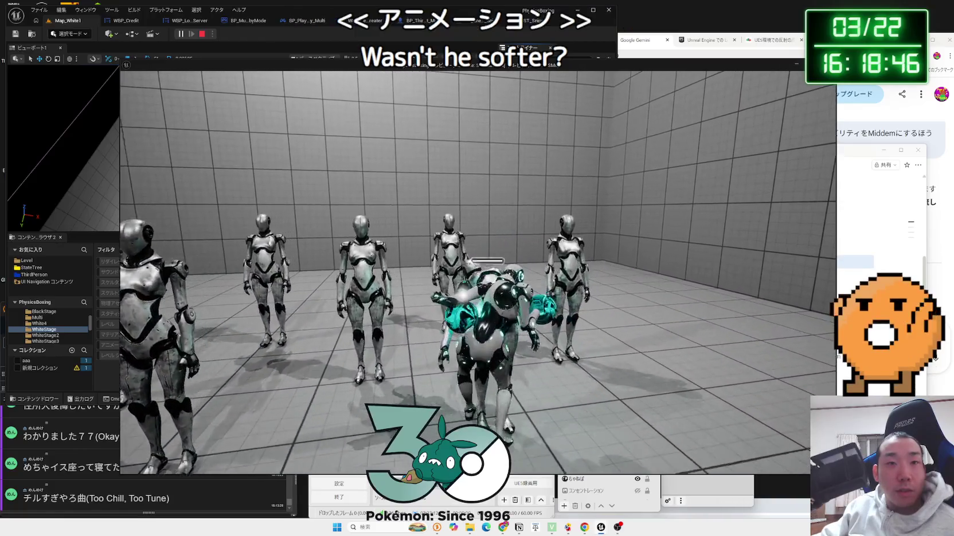
key(s)
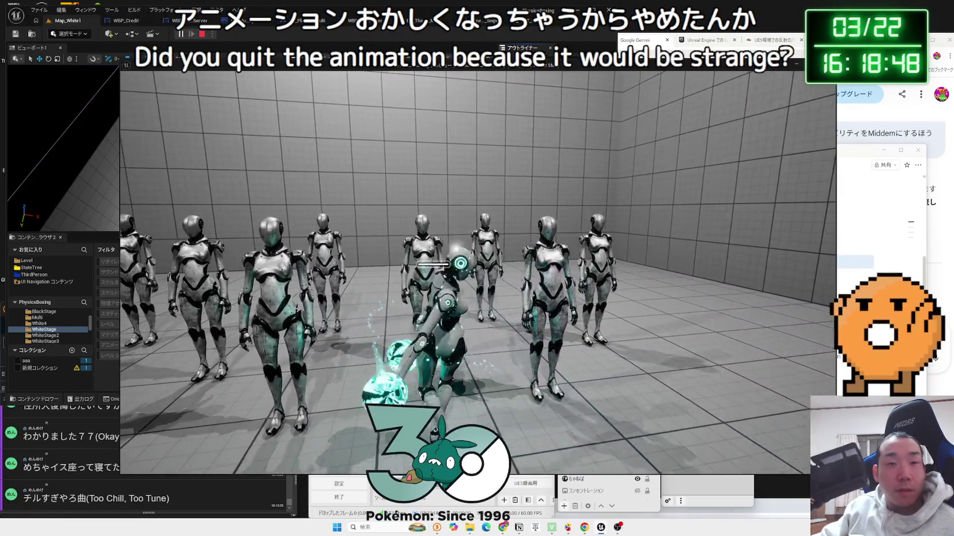
key(w)
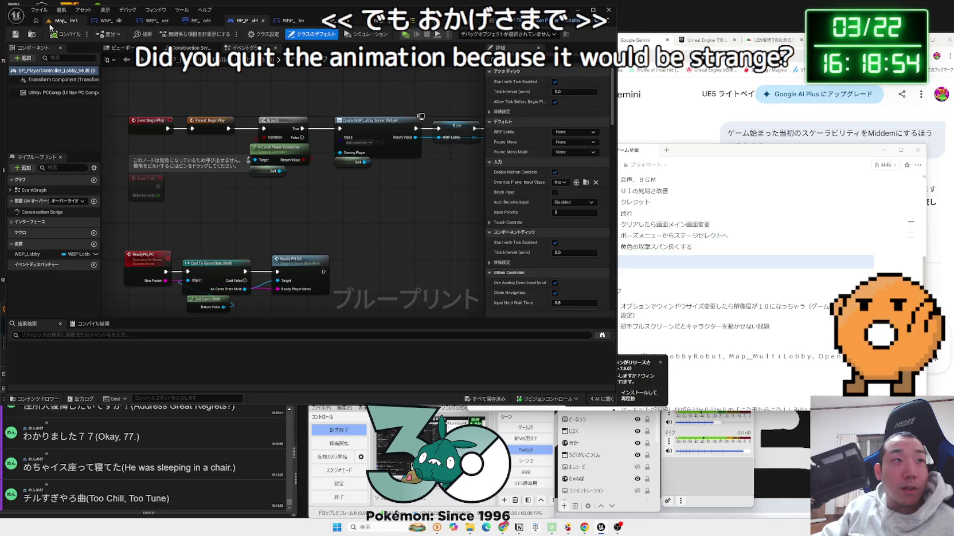
- Run and stop a Map_White3 play test, ending back in the level editor
click(51, 25)
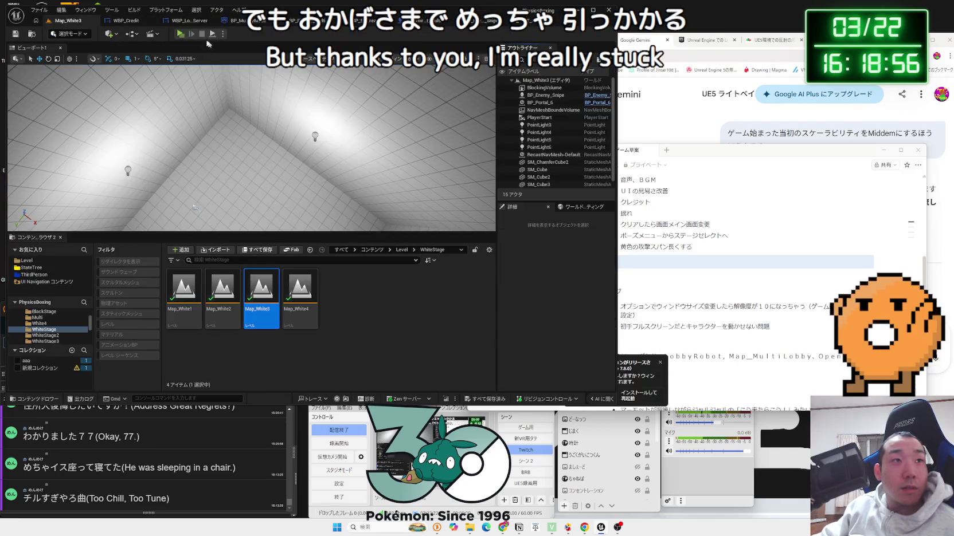
click(181, 35)
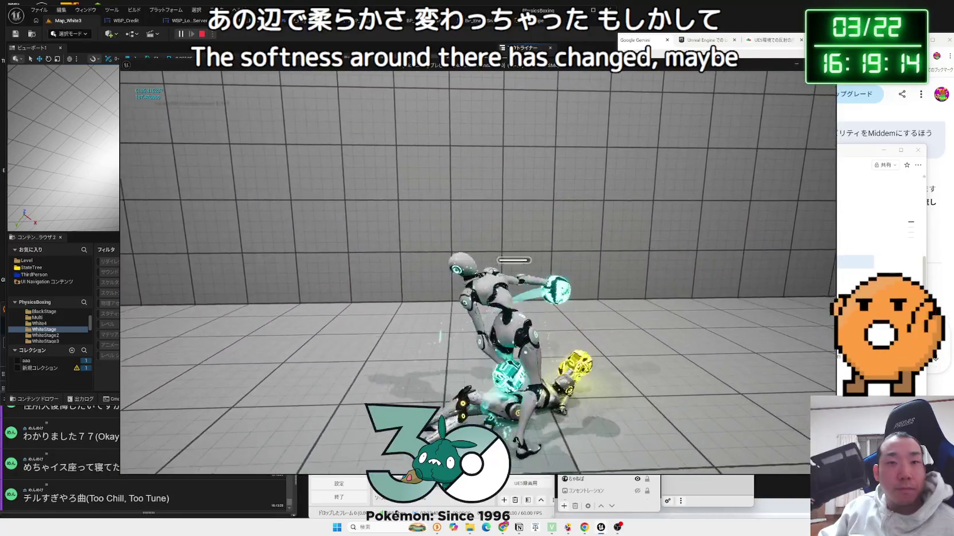
key(Escape)
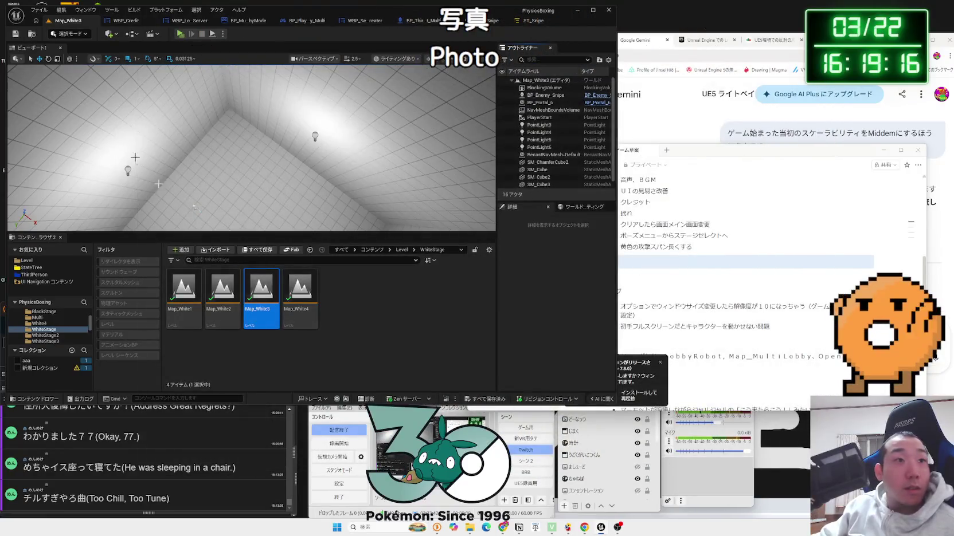
click(498, 21)
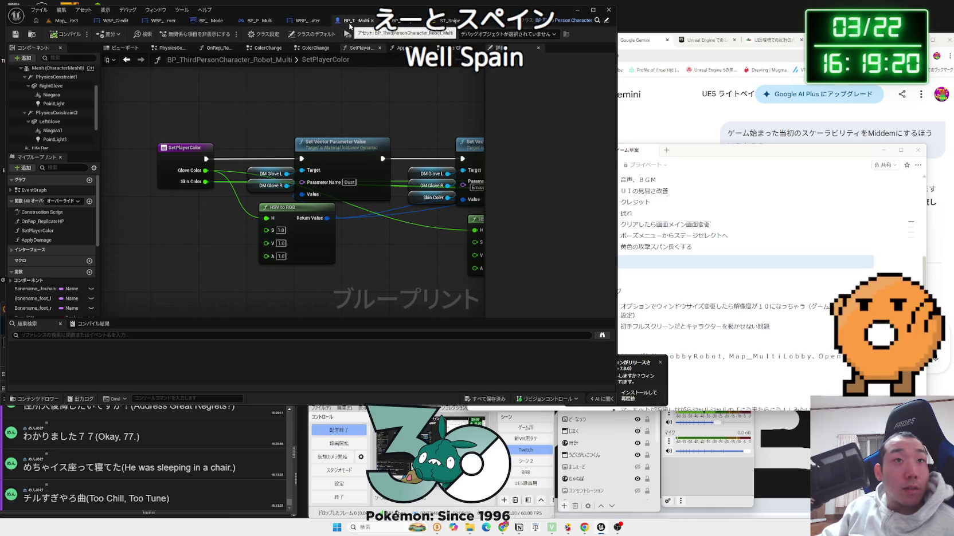
click(67, 21)
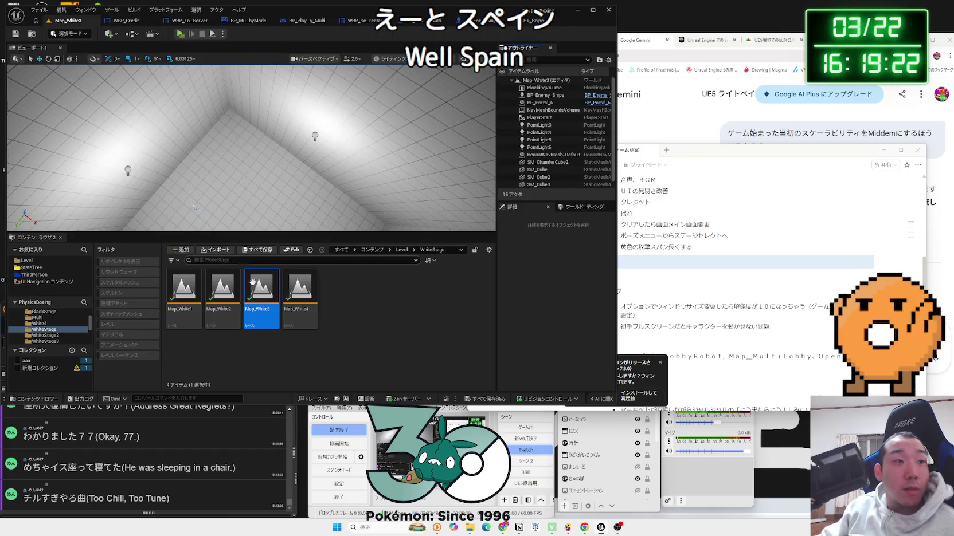
- Browse the Content Browser to Blueprint/Enemy and open BP_Enemy_Base
click(32, 267)
scroll(47, 331, up, 2)
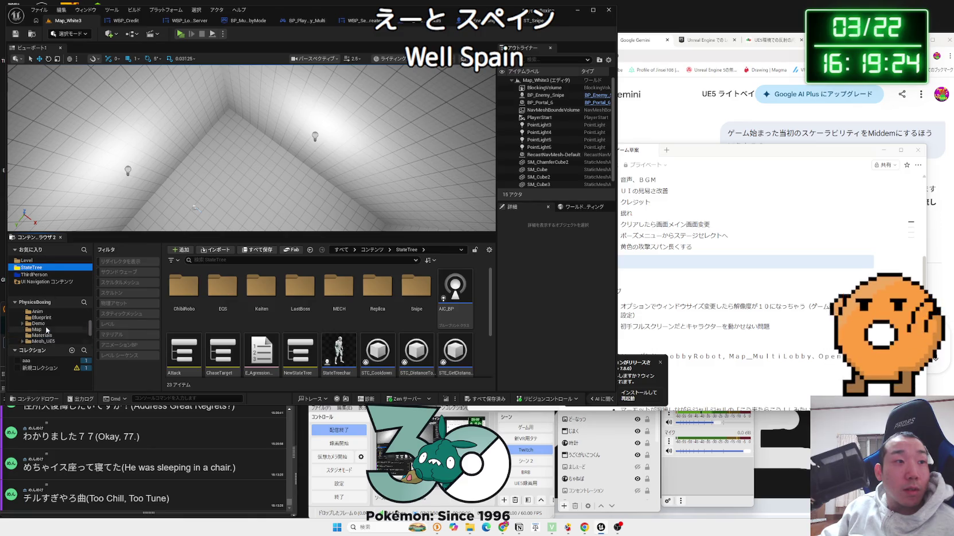
click(43, 329)
scroll(43, 326, up, 1)
scroll(43, 326, up, 5)
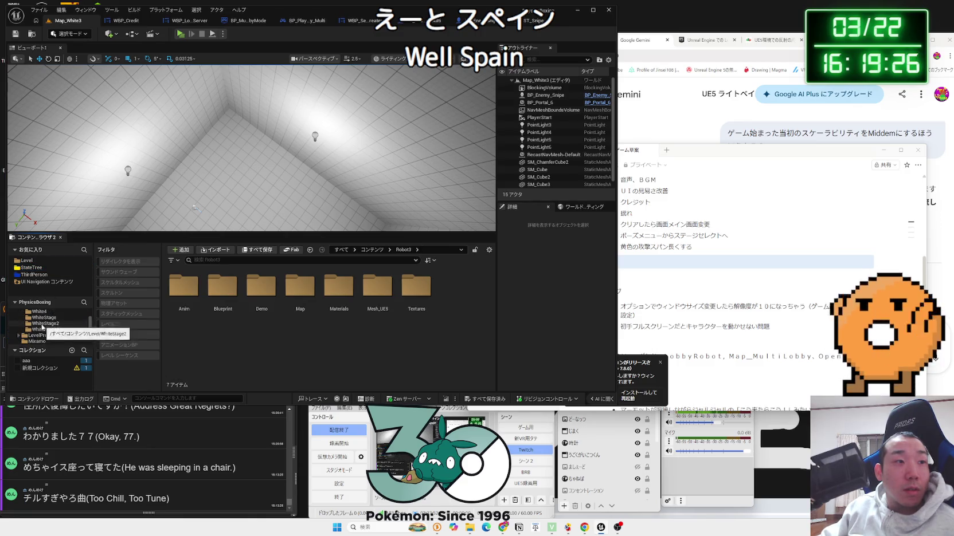
click(38, 330)
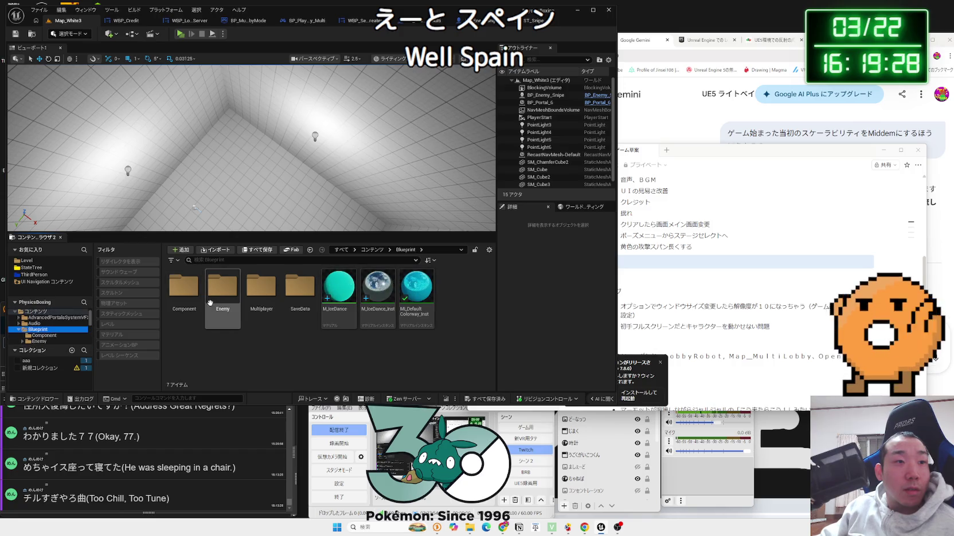
double_click(223, 286)
click(226, 302)
double_click(227, 302)
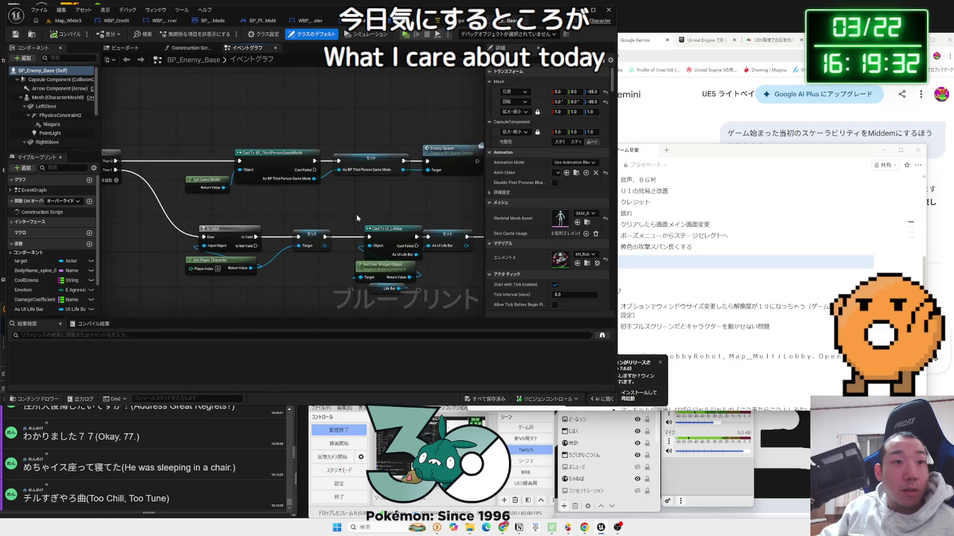
mouse_move(286, 230)
mouse_down()
mouse_move(200, 241)
mouse_move(335, 259)
mouse_up()
scroll(331, 259, up, 3)
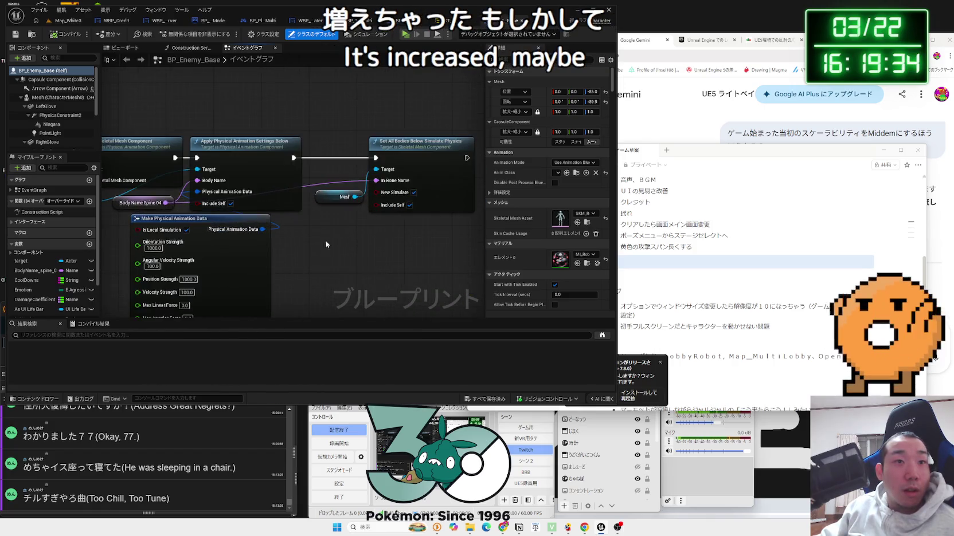
click(217, 175)
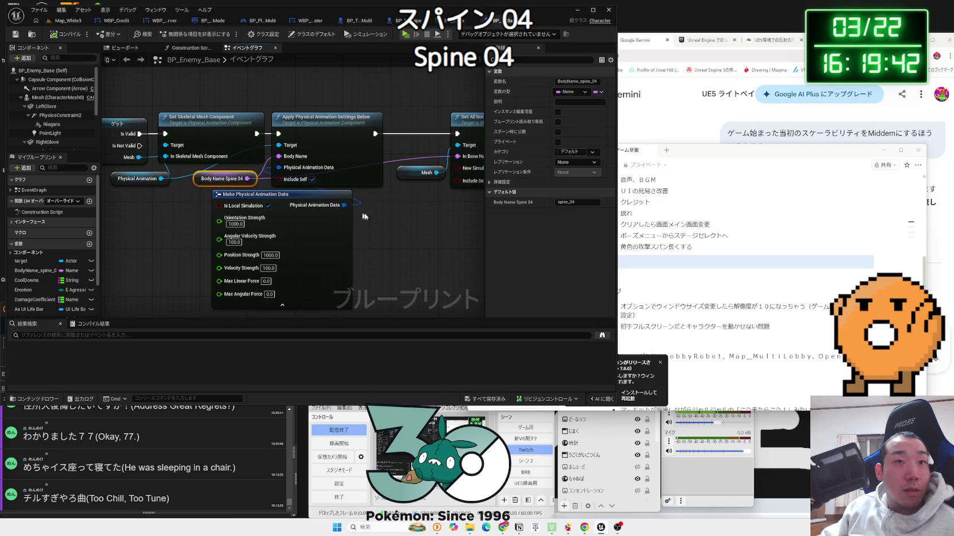
drag(350, 213, 367, 242)
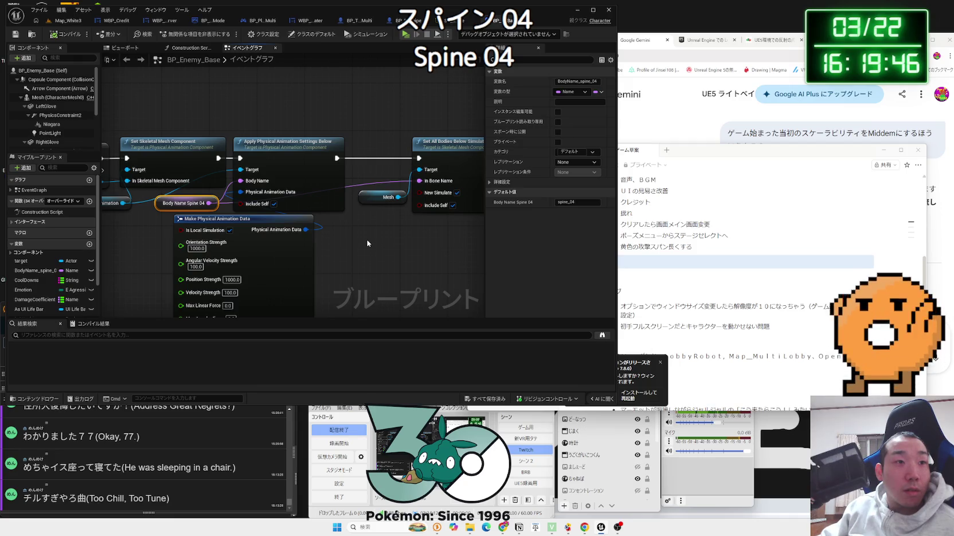
drag(261, 219, 436, 232)
mouse_move(272, 235)
mouse_down()
mouse_move(289, 251)
mouse_move(172, 221)
mouse_move(329, 102)
mouse_move(189, 247)
mouse_up()
scroll(197, 242, up, 4)
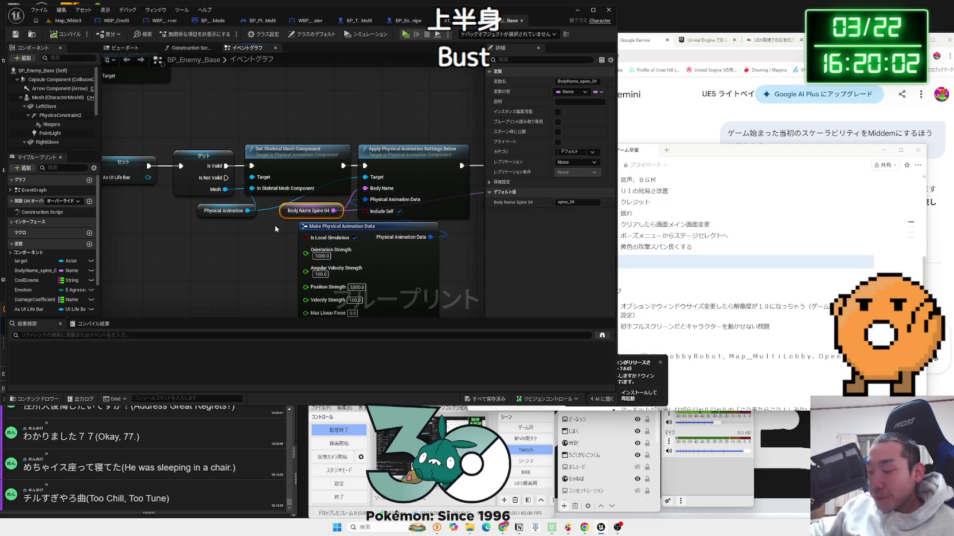
scroll(275, 227, down, 3)
mouse_move(278, 225)
mouse_down()
mouse_move(298, 123)
mouse_move(370, 204)
mouse_move(241, 197)
mouse_move(427, 249)
mouse_up()
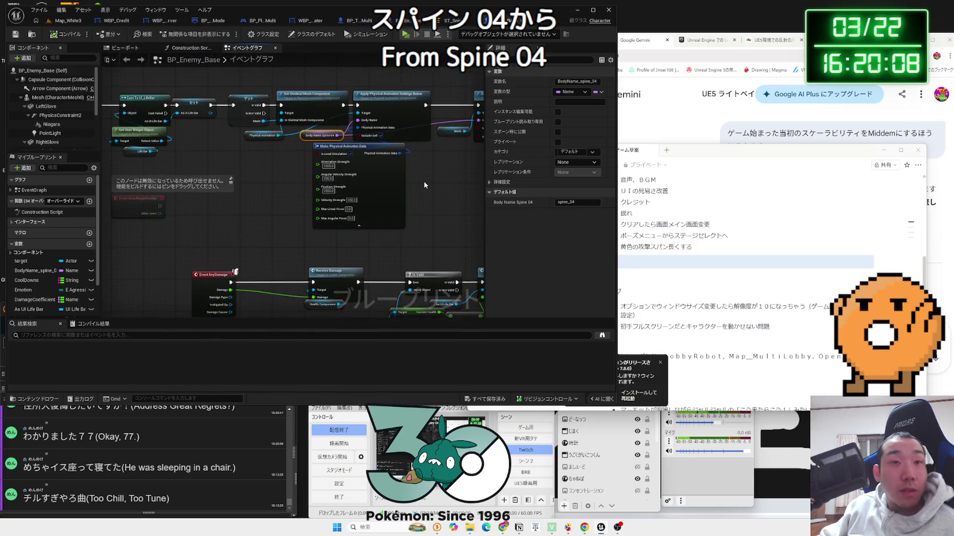
click(67, 22)
- Play Map_White3, punch the yellow enemy until it falls, then stop the test
click(180, 34)
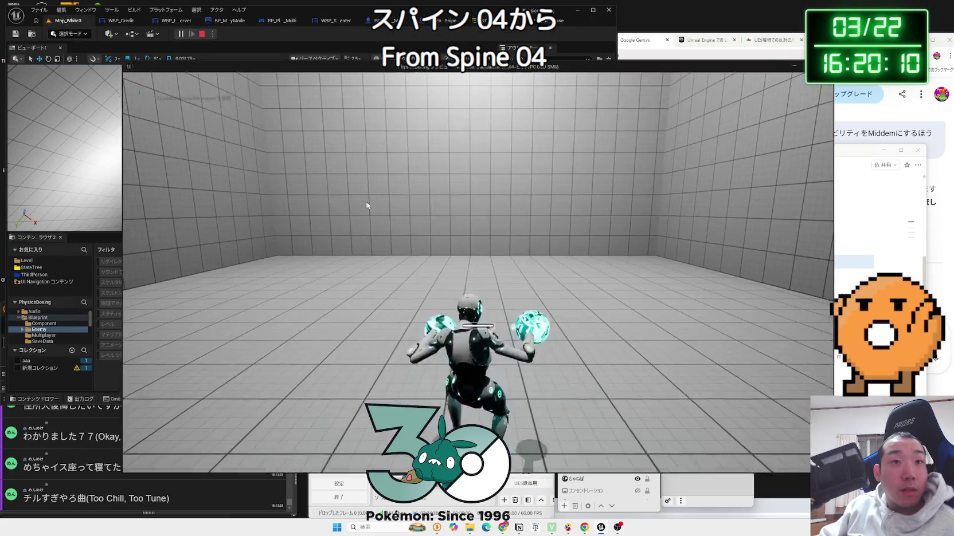
key(w)
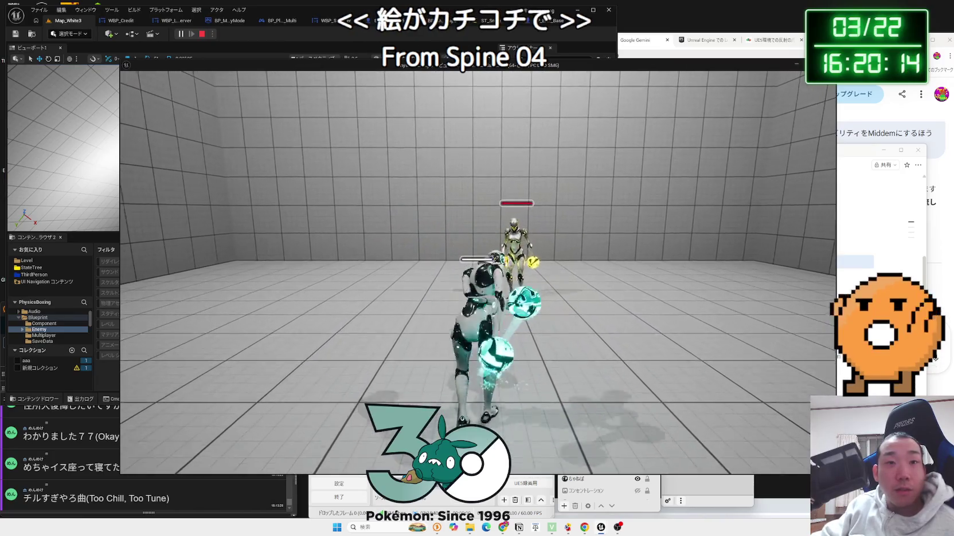
key(w)
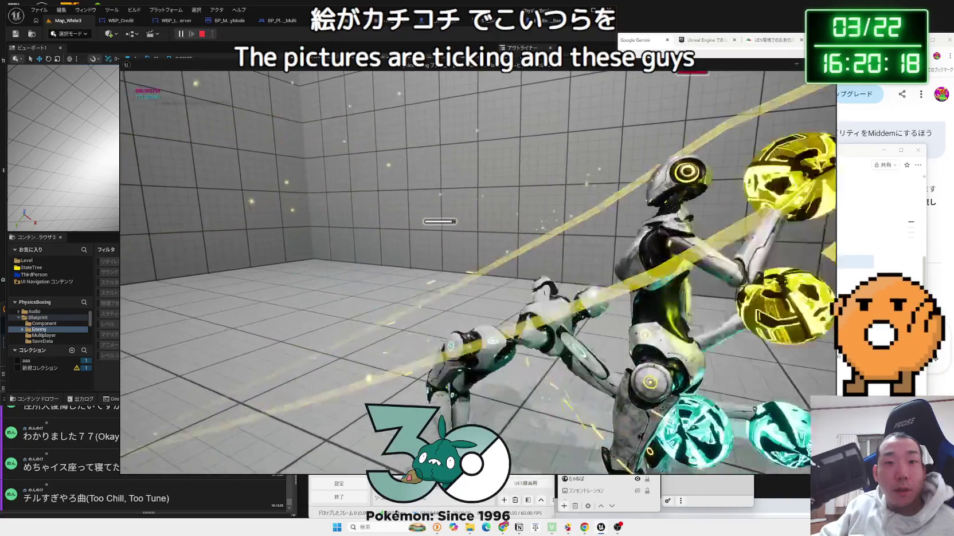
key(w)
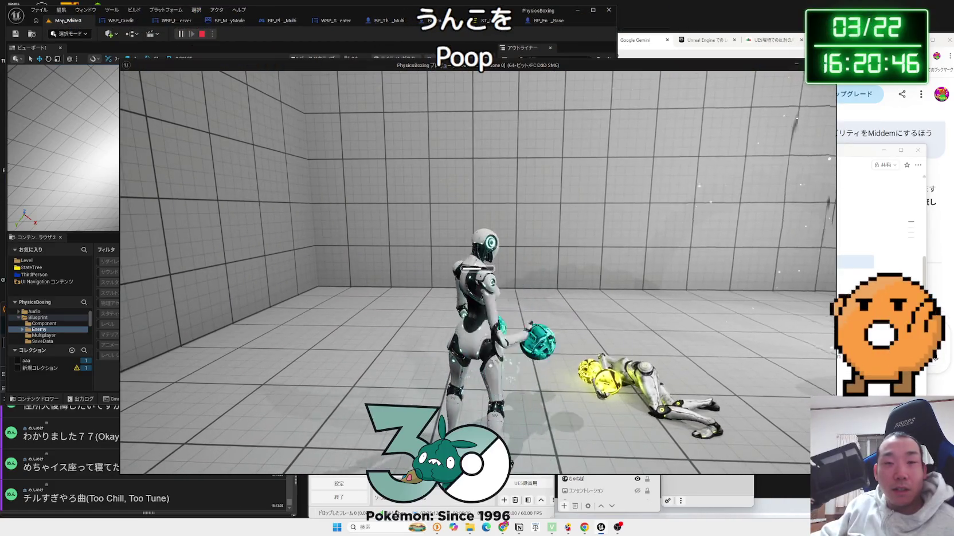
key(Escape)
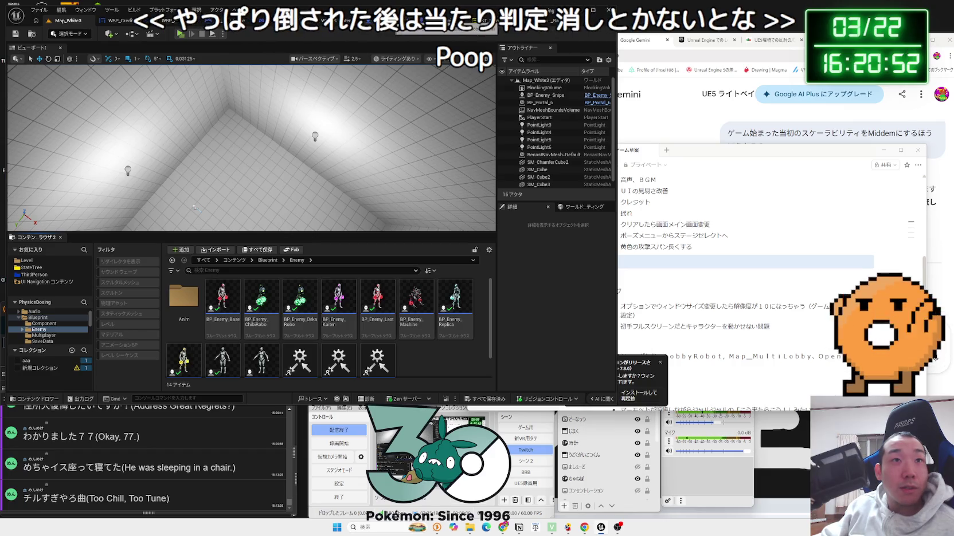
- Open the robot character's full EventGraph and frame the glove hit logic with its 3000.0 threshold
click(456, 21)
scroll(378, 230, down, 2)
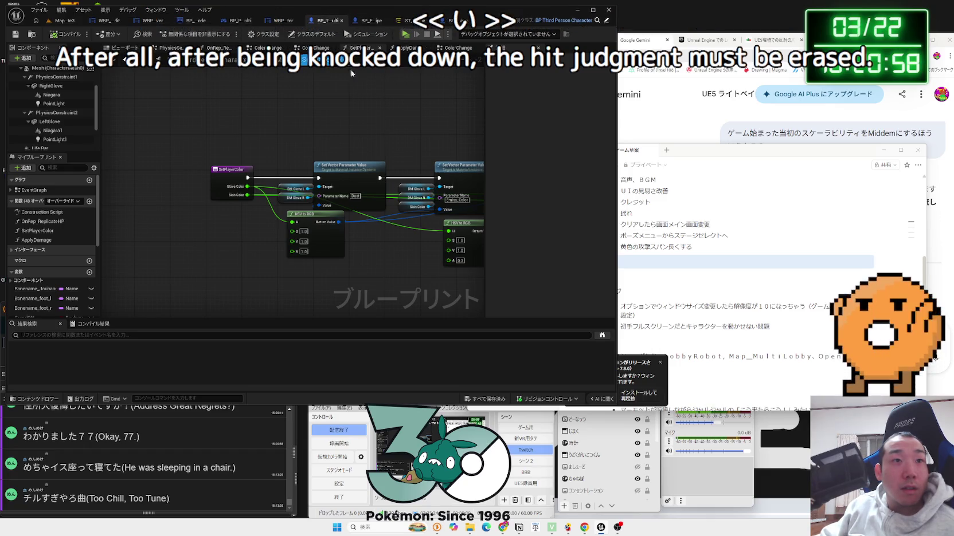
double_click(38, 191)
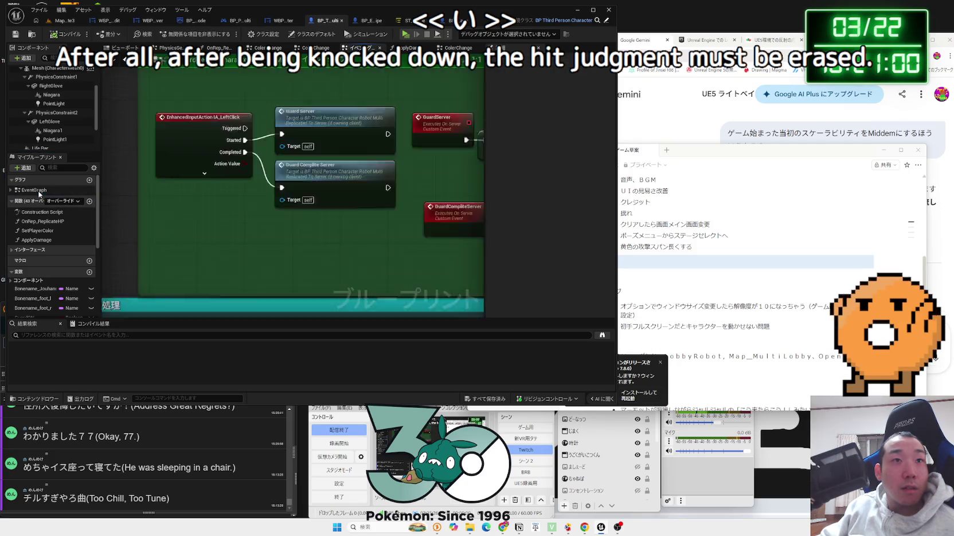
scroll(280, 270, up, 6)
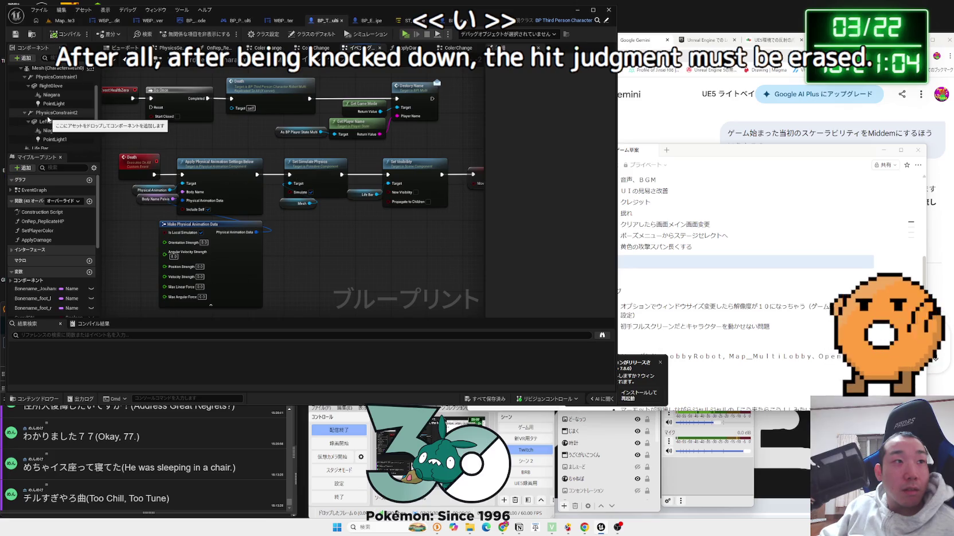
mouse_move(159, 143)
mouse_down()
mouse_move(206, 217)
mouse_move(251, 242)
mouse_up()
scroll(251, 242, up, 4)
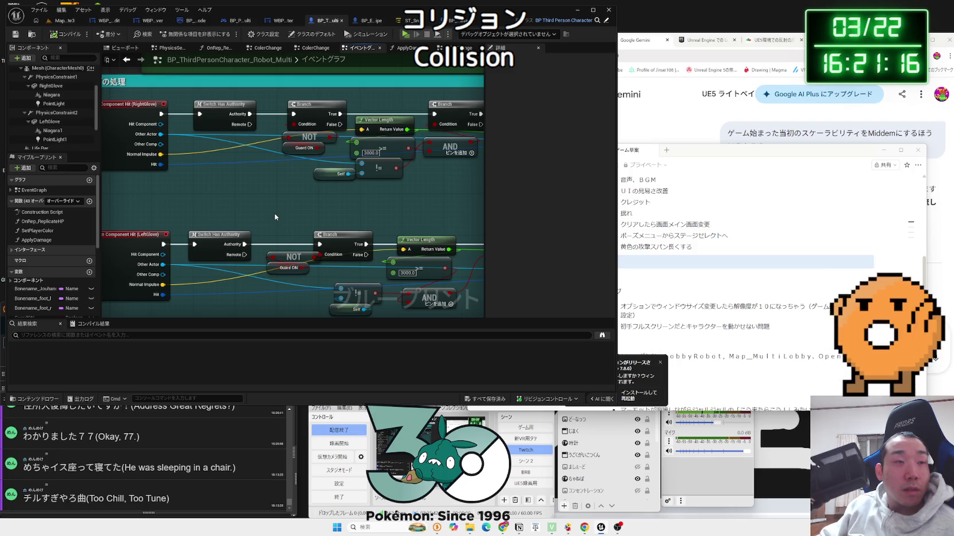
scroll(275, 217, down, 1)
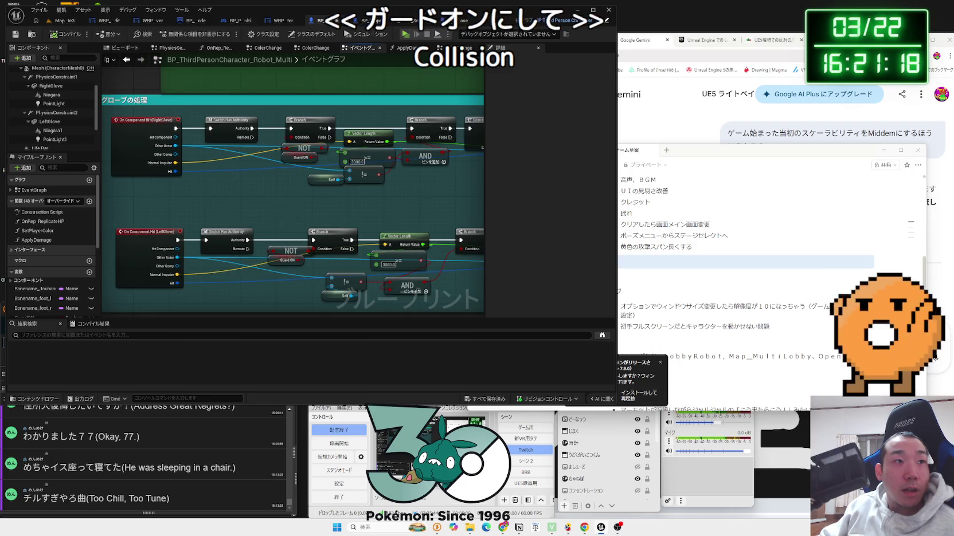
scroll(281, 214, down, 1)
scroll(287, 223, up, 1)
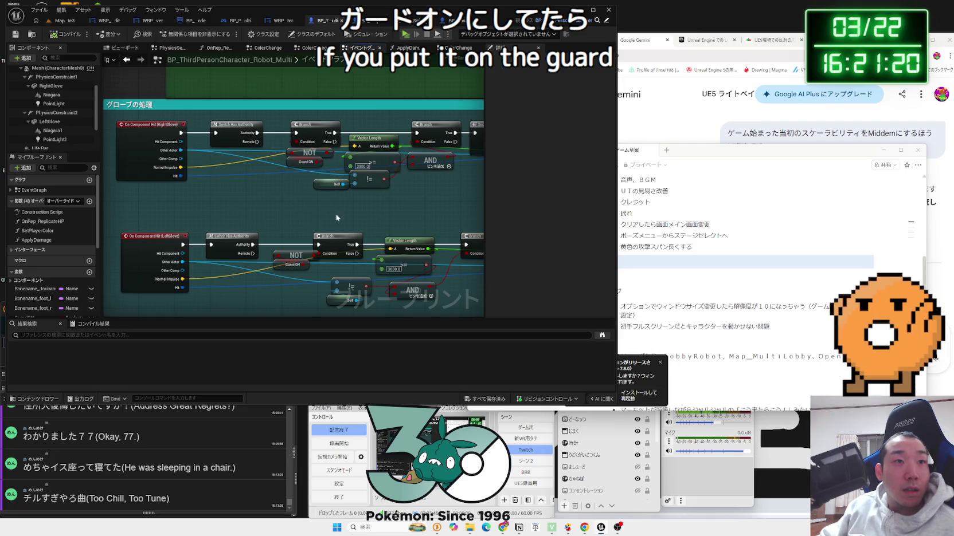
mouse_move(372, 212)
mouse_down()
mouse_move(171, 219)
mouse_move(422, 214)
mouse_up()
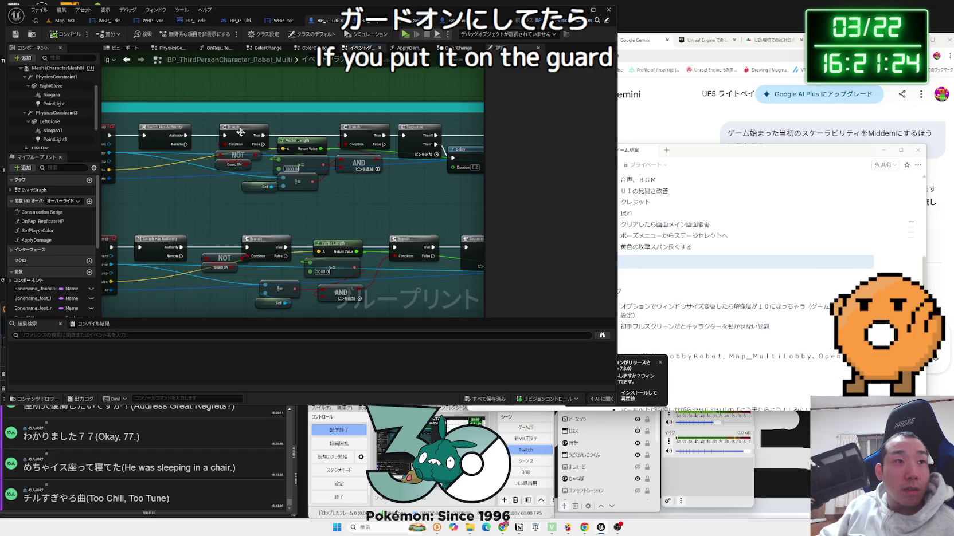
drag(282, 176, 115, 189)
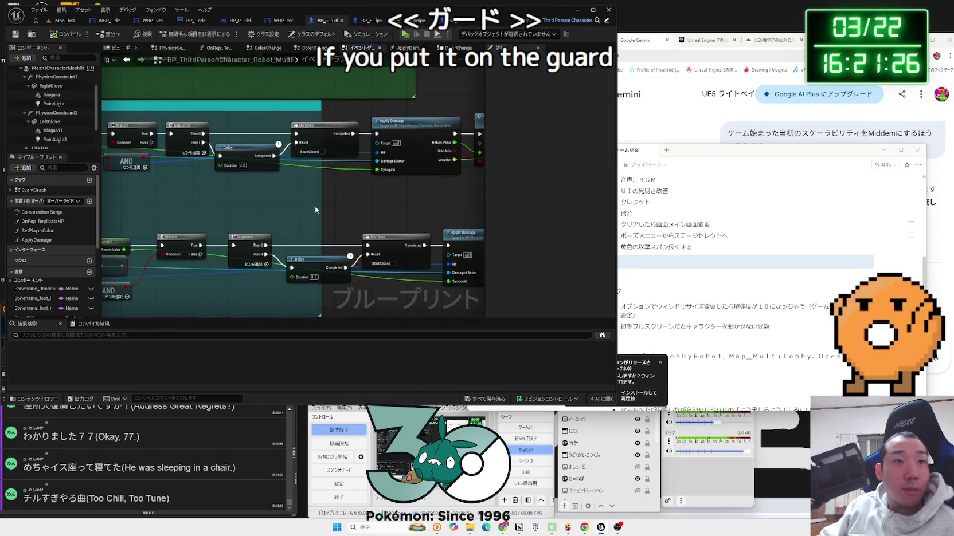
drag(389, 210, 223, 211)
drag(373, 206, 215, 202)
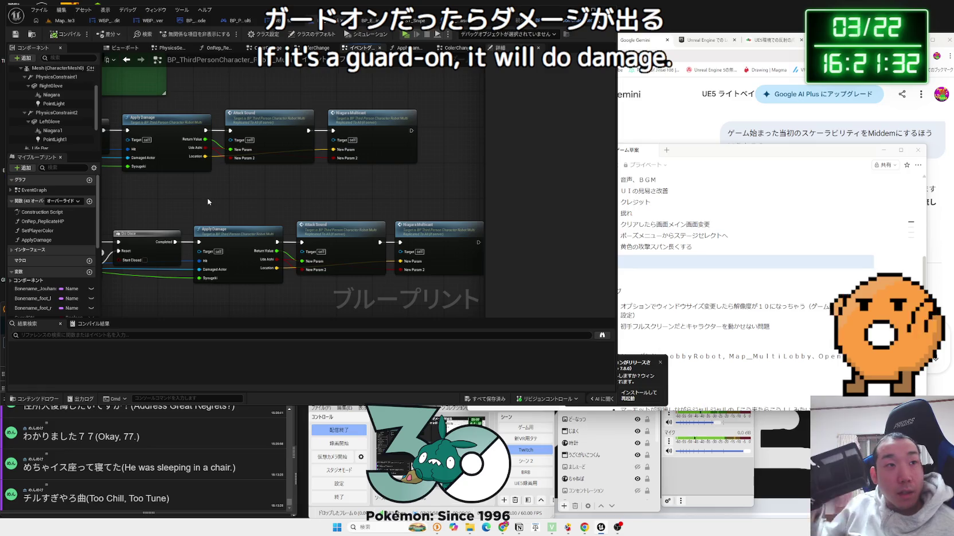
scroll(273, 288, down, 4)
scroll(273, 287, up, 6)
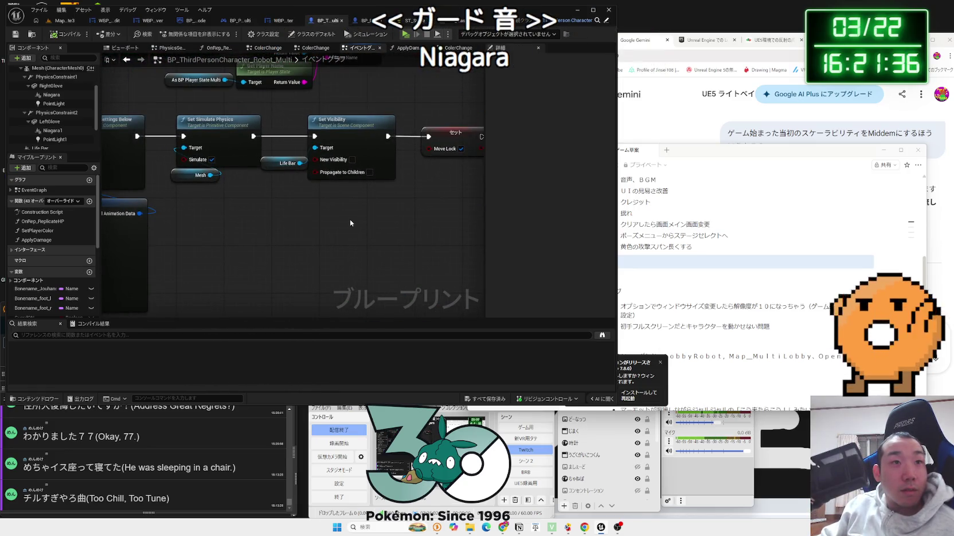
scroll(58, 228, down, 5)
scroll(65, 299, down, 3)
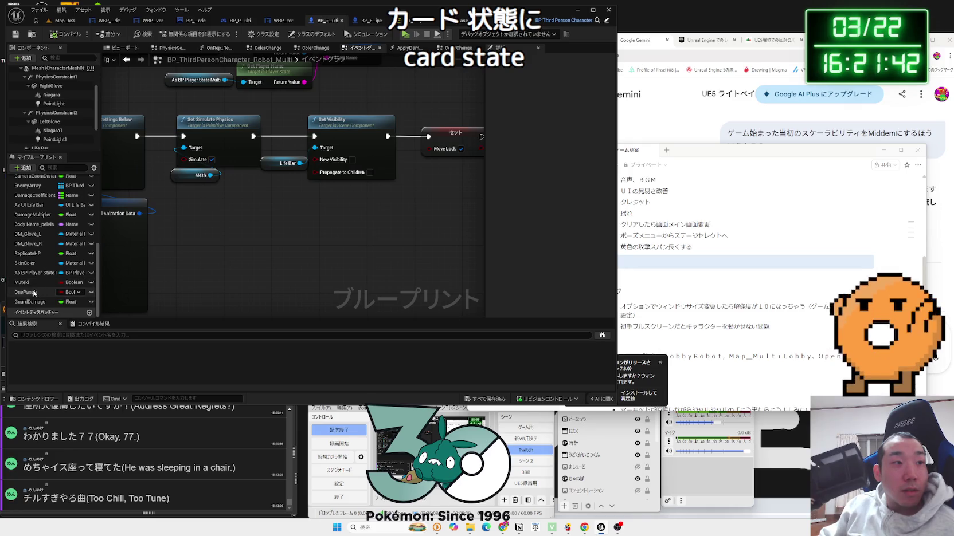
- Add a Set GuardON node to the death logic, deleting the accidental getter
scroll(33, 295, up, 5)
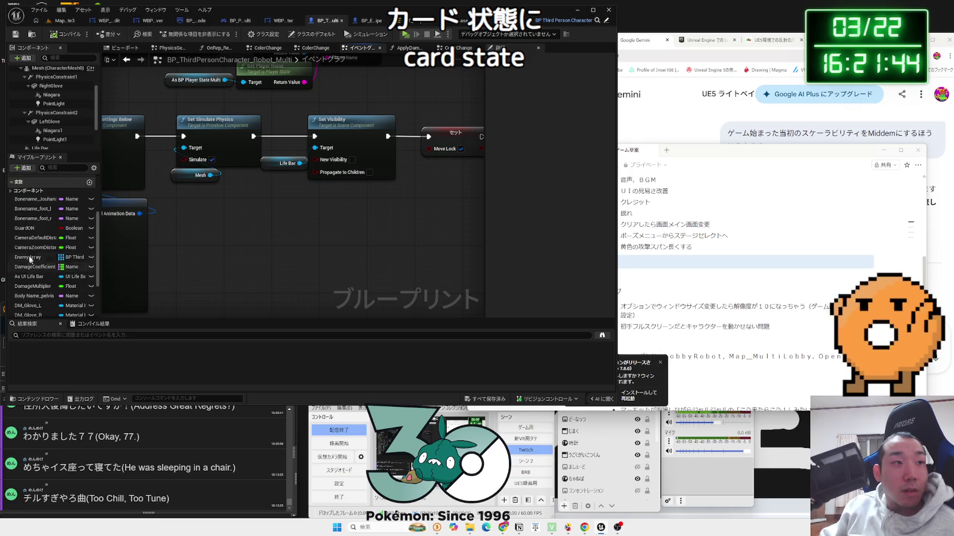
mouse_move(28, 230)
mouse_down()
mouse_move(239, 239)
mouse_move(434, 300)
mouse_move(261, 245)
mouse_up()
click(253, 249)
click(243, 199)
click(336, 273)
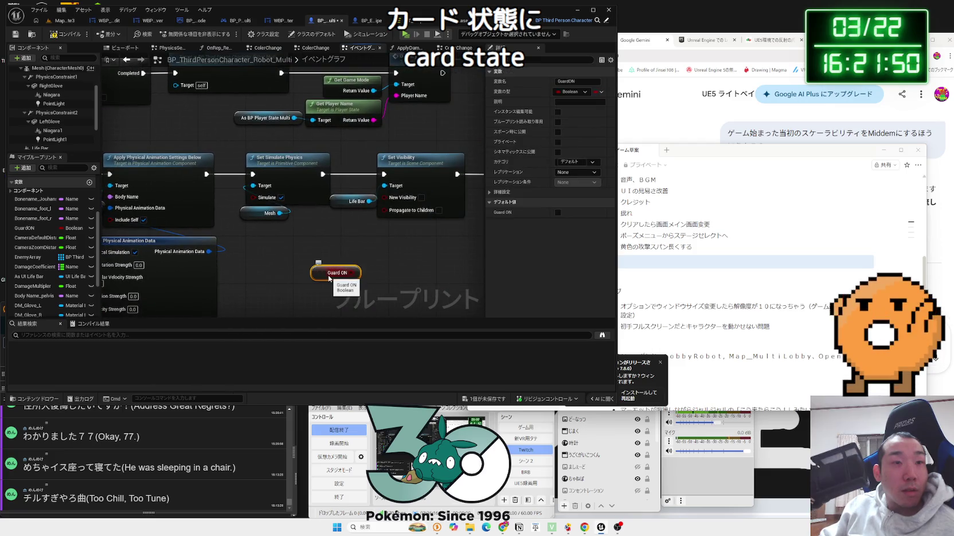
key(Delete)
drag(25, 228, 304, 235)
click(326, 256)
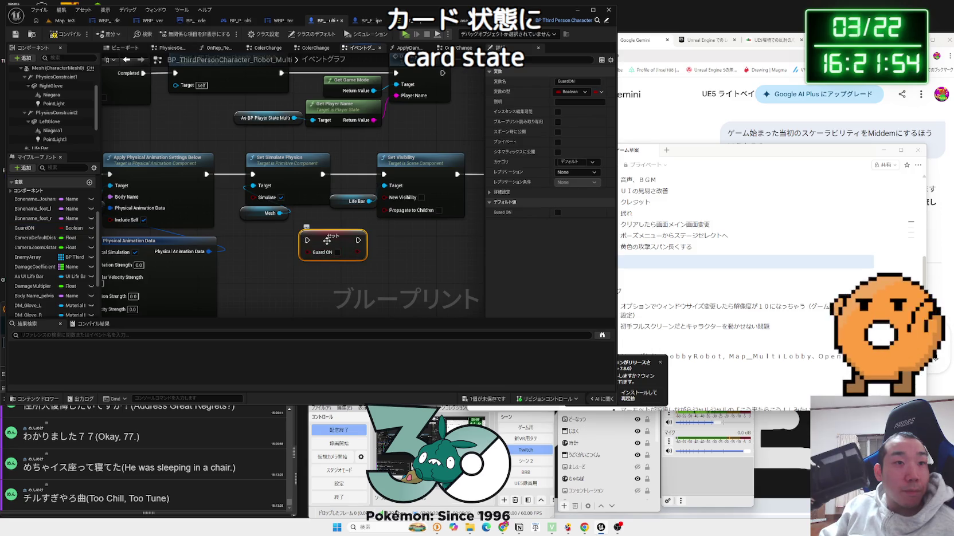
- Place the Set GuardON node after Set Move Lock and wire its execution
drag(405, 267, 271, 255)
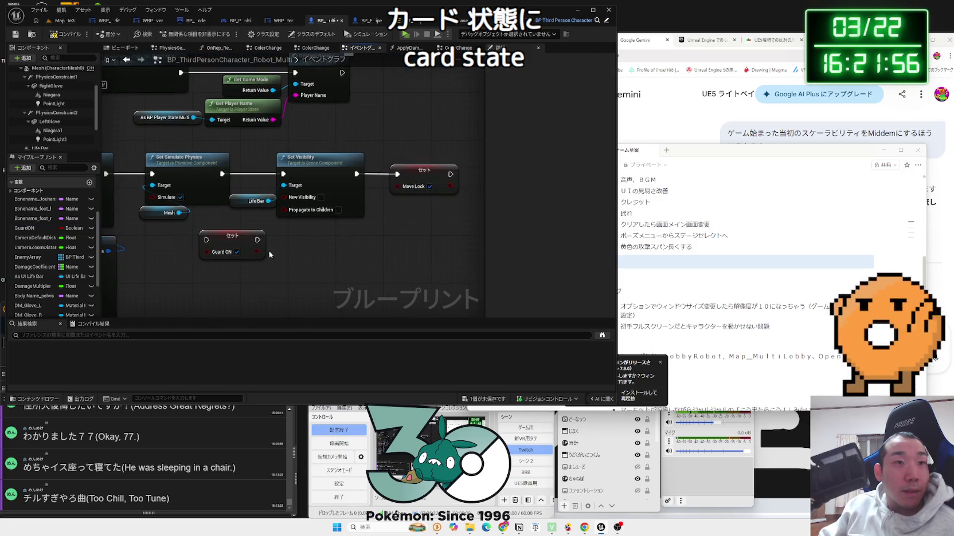
drag(415, 207, 364, 218)
mouse_move(179, 254)
mouse_down()
mouse_move(267, 247)
mouse_move(471, 189)
mouse_up()
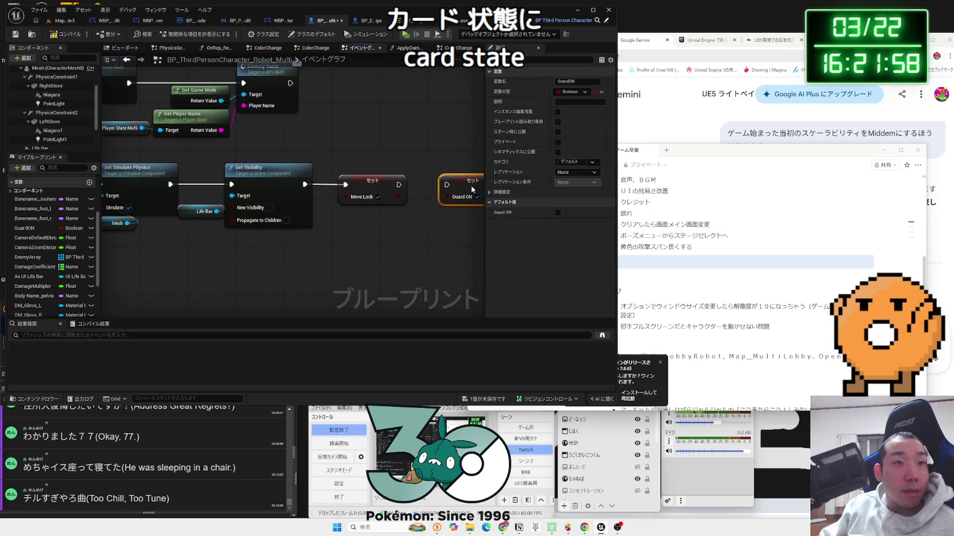
drag(398, 185, 435, 185)
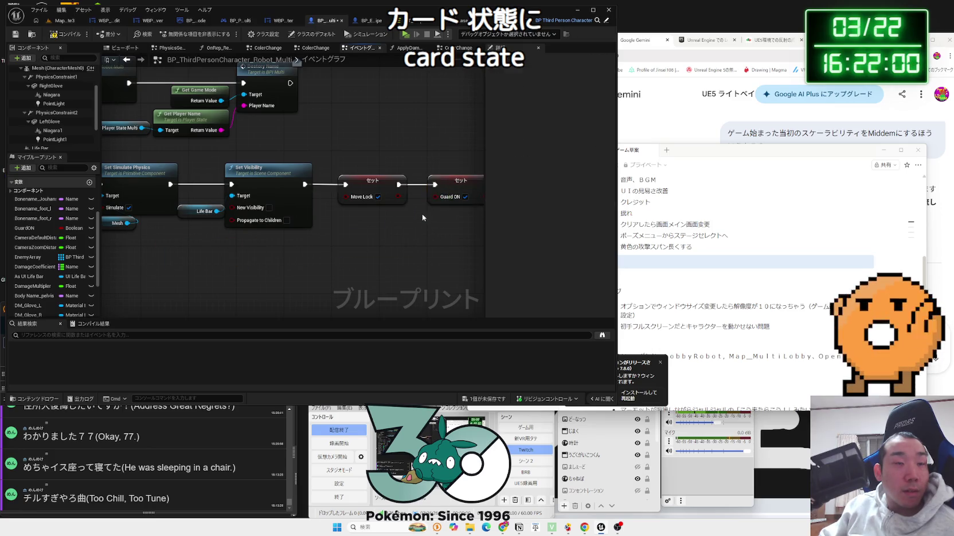
drag(449, 315, 409, 319)
- Save the character Blueprint, check the new connection, and return to Map_White3
click(477, 390)
click(511, 348)
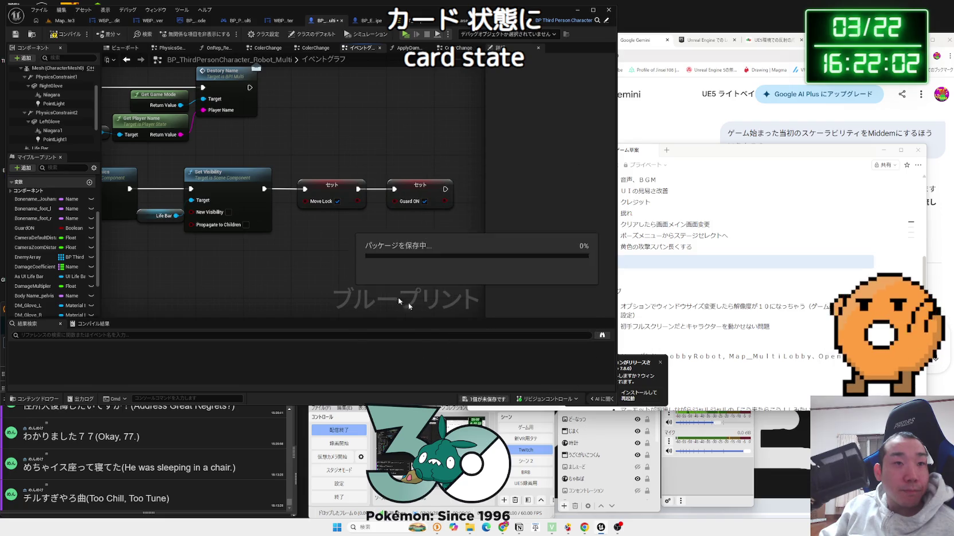
scroll(244, 148, down, 1)
mouse_move(244, 148)
mouse_down()
mouse_move(320, 212)
mouse_move(275, 208)
mouse_up()
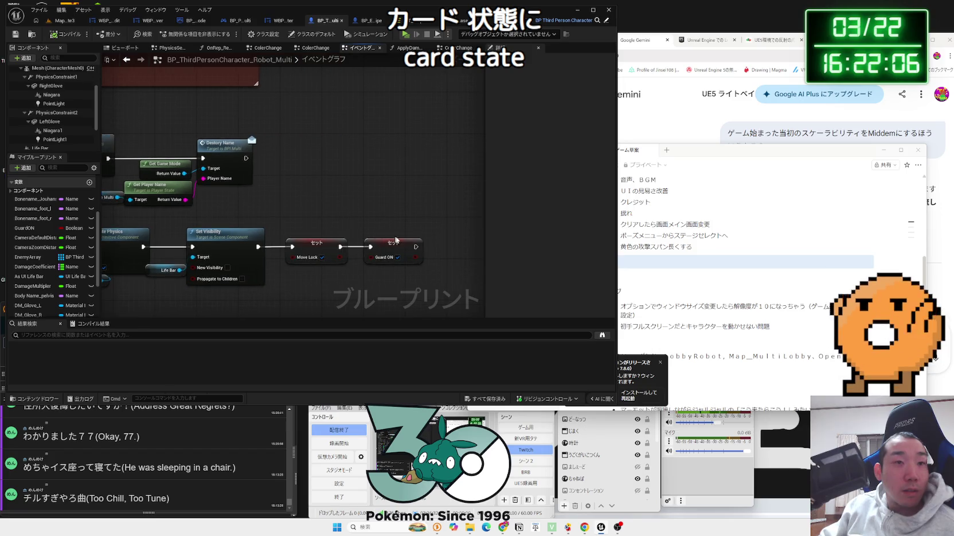
click(54, 20)
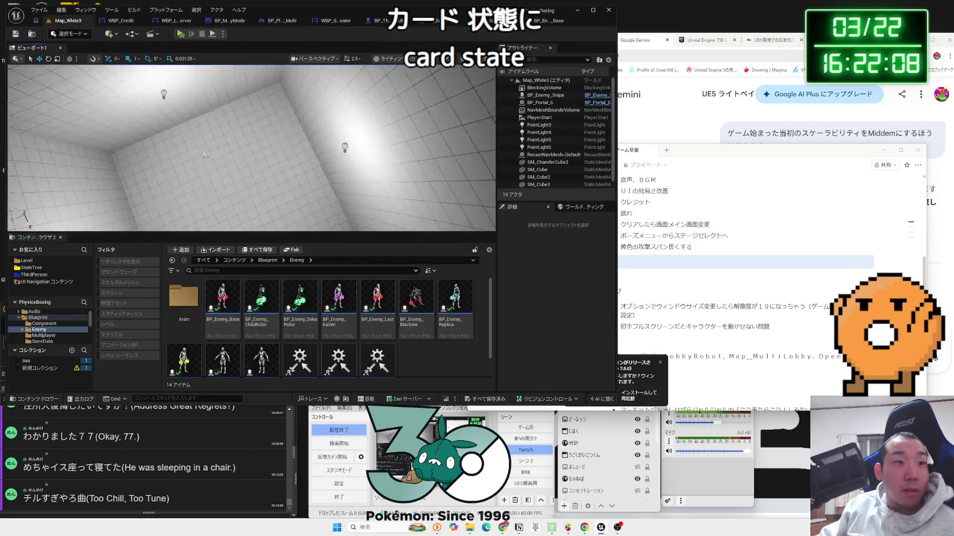
- Open Content/Level/Map_MainMenu, test its Multi Player menu, then quit the preview
scroll(41, 328, up, 1)
click(40, 319)
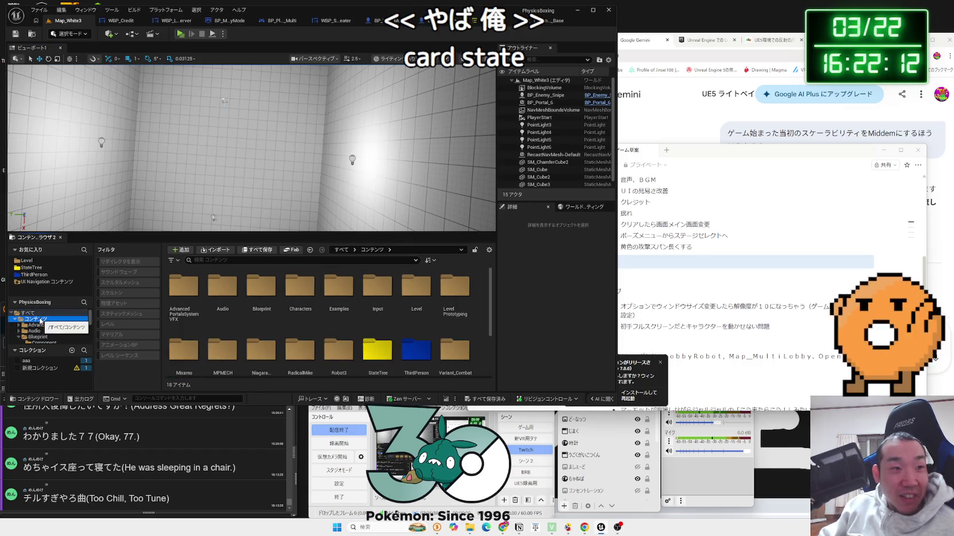
double_click(417, 286)
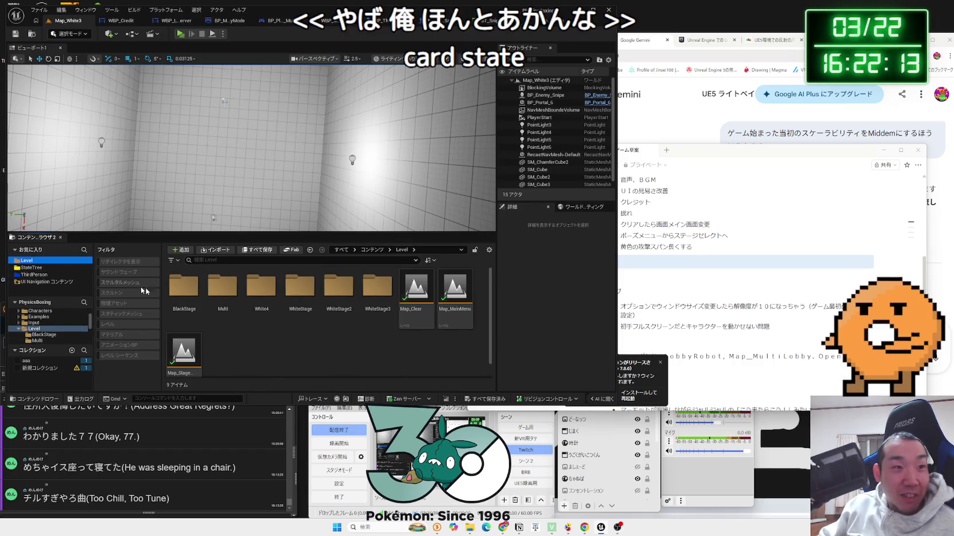
double_click(448, 299)
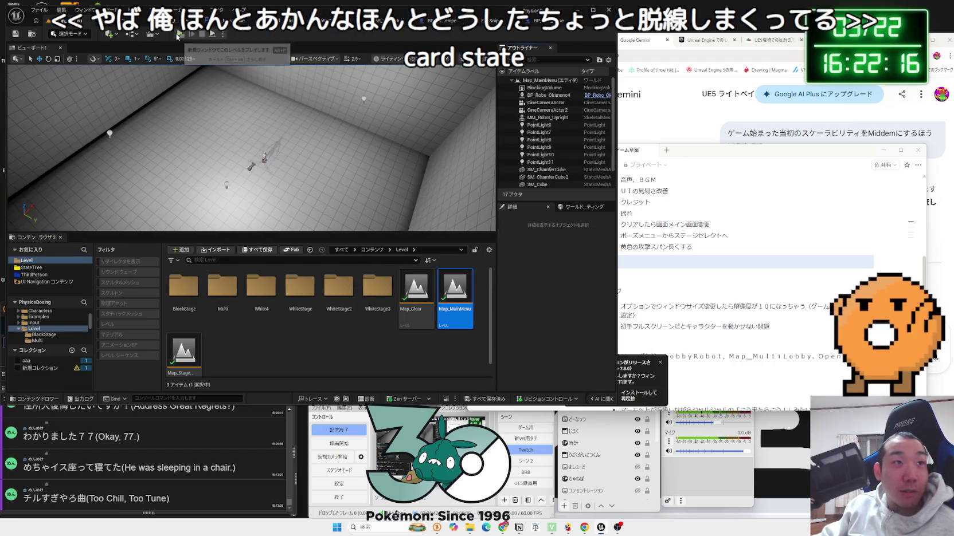
click(179, 34)
click(238, 335)
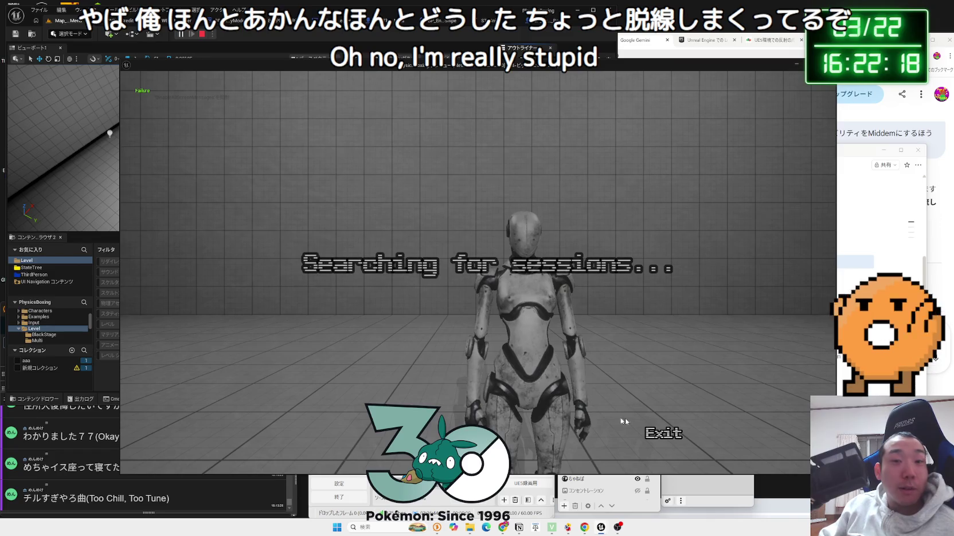
click(663, 433)
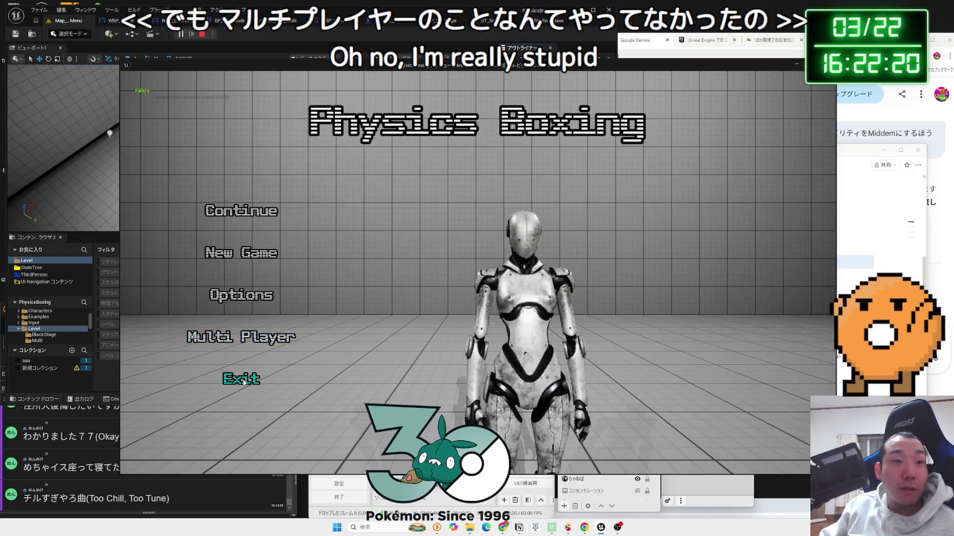
click(243, 380)
click(527, 302)
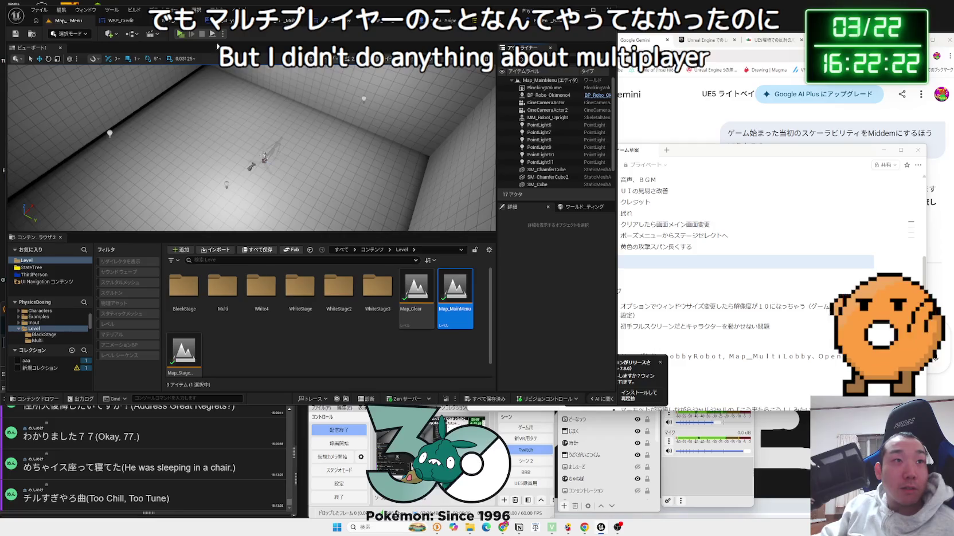
- Set Number of Players to 2 in the Play options and launch the game
click(222, 34)
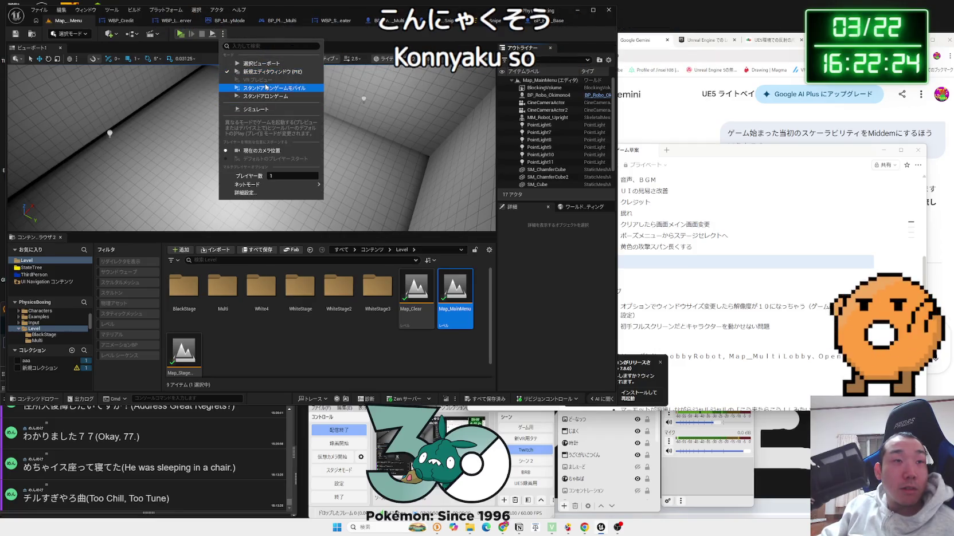
click(269, 176)
drag(292, 175, 281, 176)
mouse_move(285, 189)
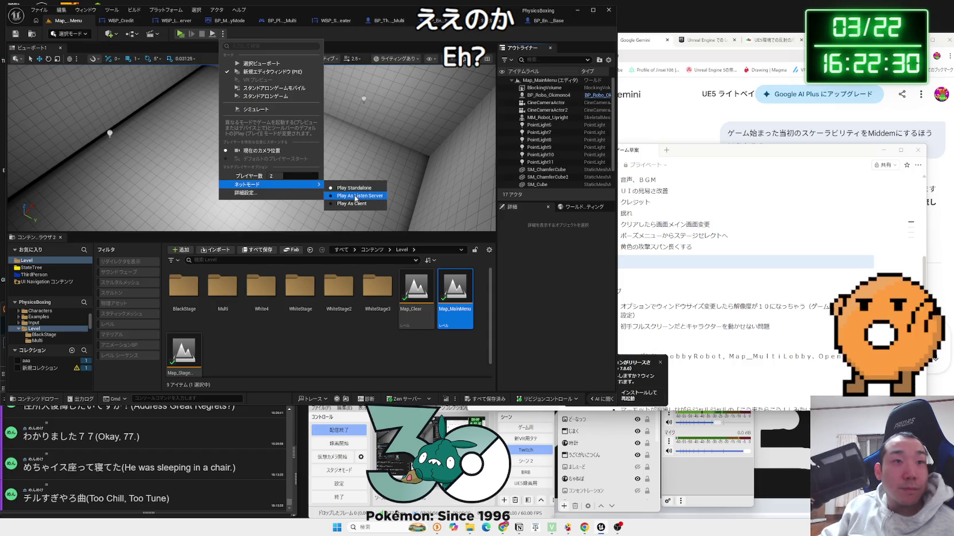
click(180, 34)
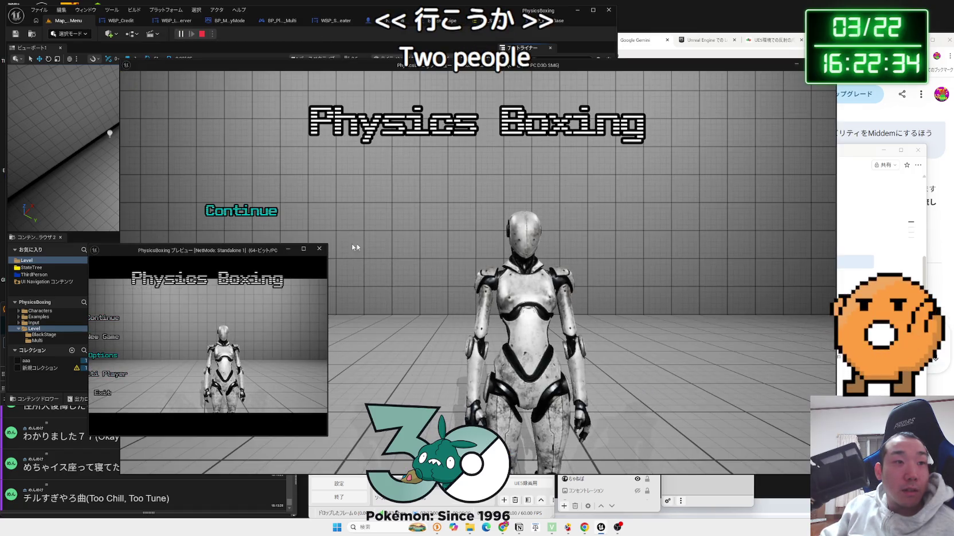
- Arrange both game windows and open the create-server form in the second one
click(303, 322)
click(268, 338)
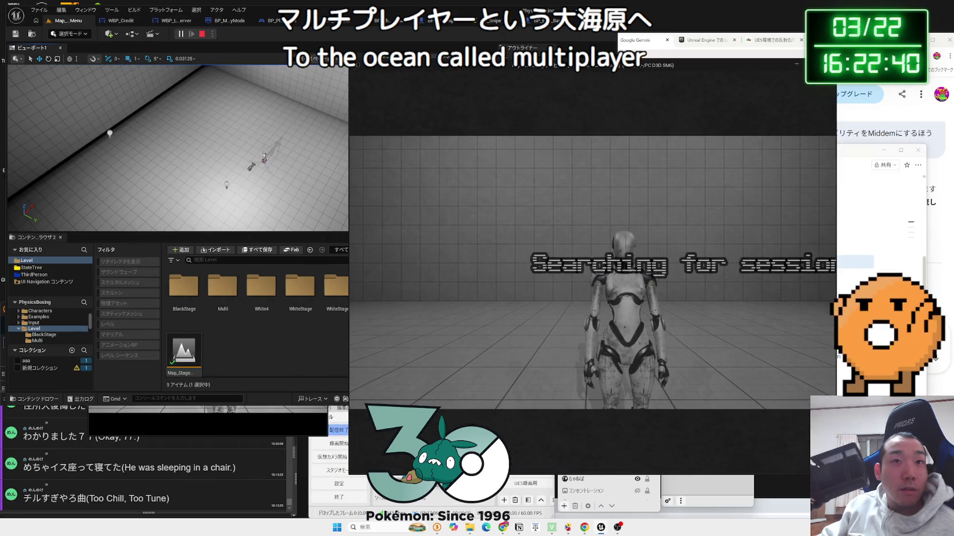
mouse_move(482, 72)
mouse_down()
mouse_move(481, 192)
mouse_move(555, 146)
mouse_up()
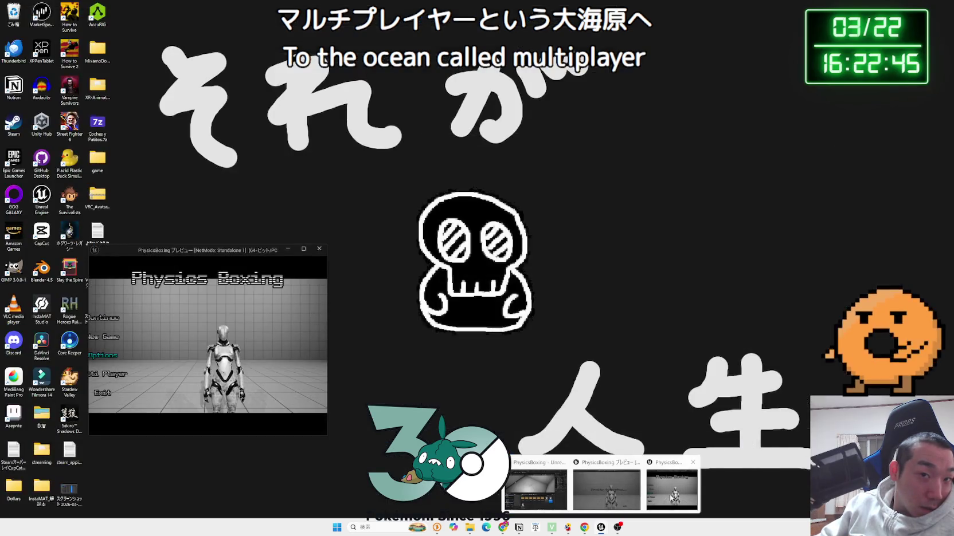
click(659, 494)
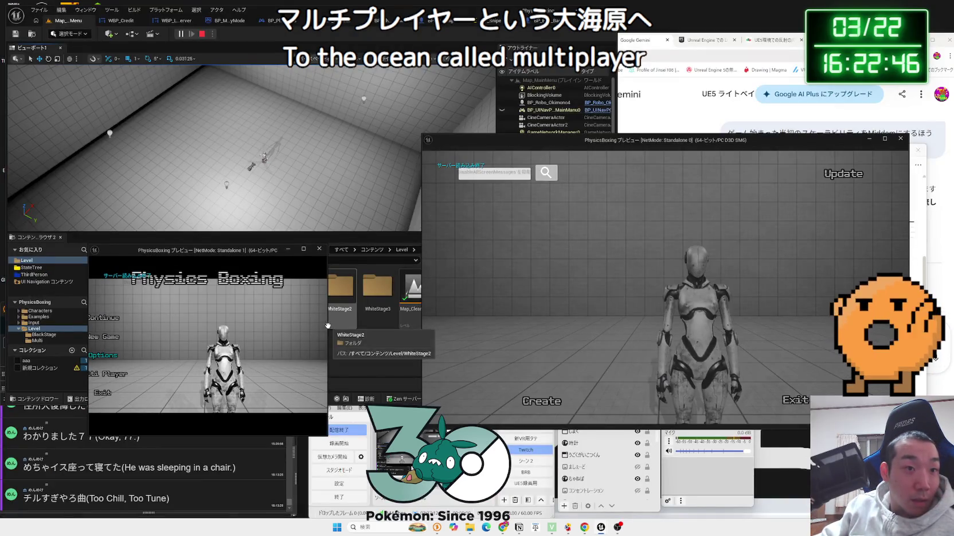
drag(328, 325, 410, 339)
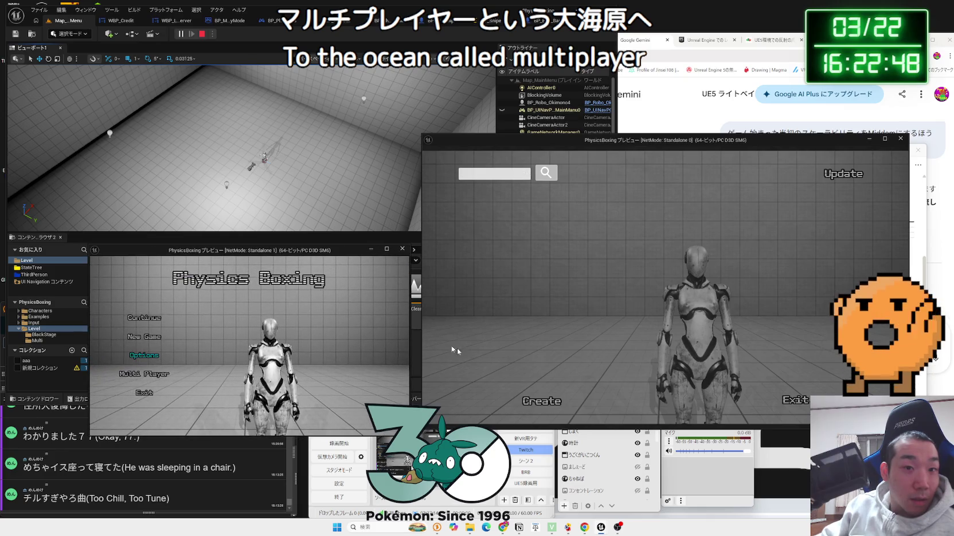
click(553, 403)
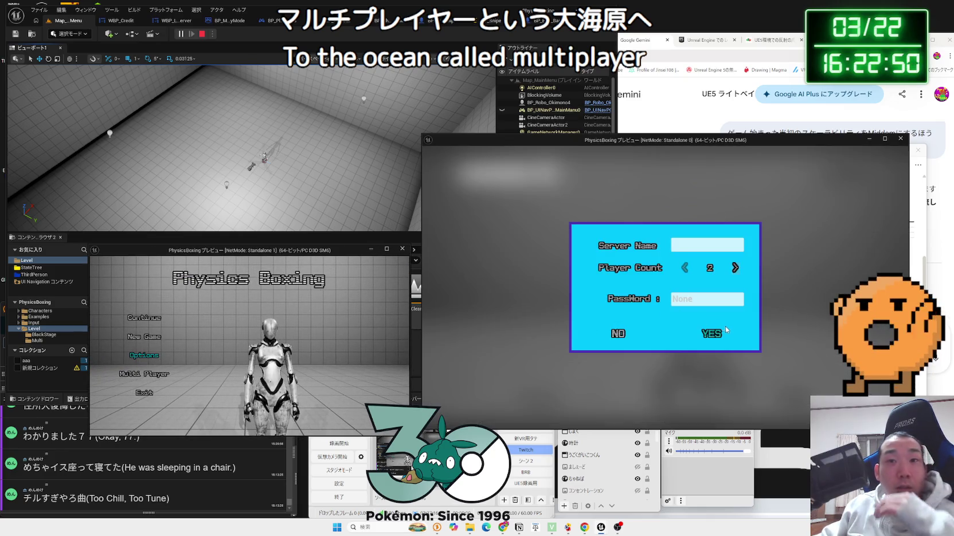
- Host a lobby with green skin and gloves in Normal mode, and join it from the second window
click(189, 373)
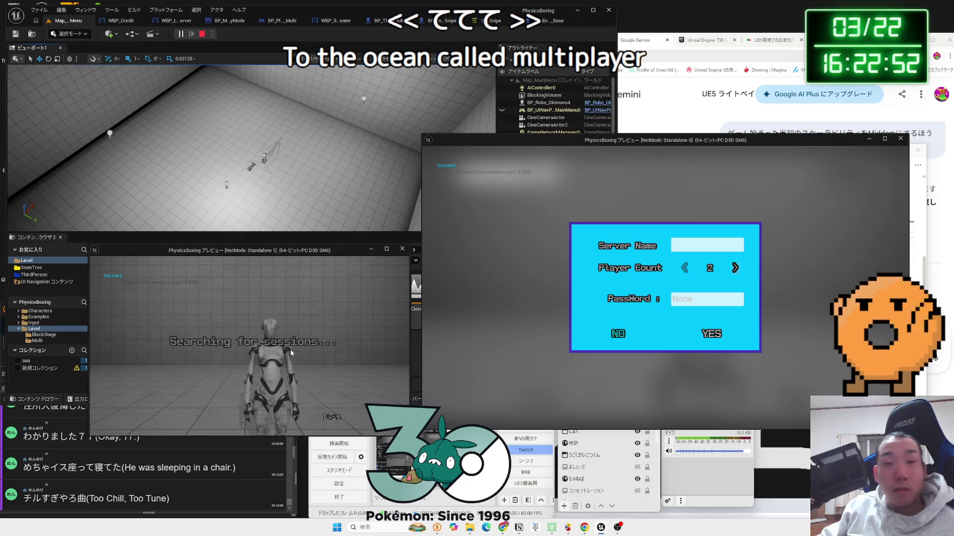
click(711, 333)
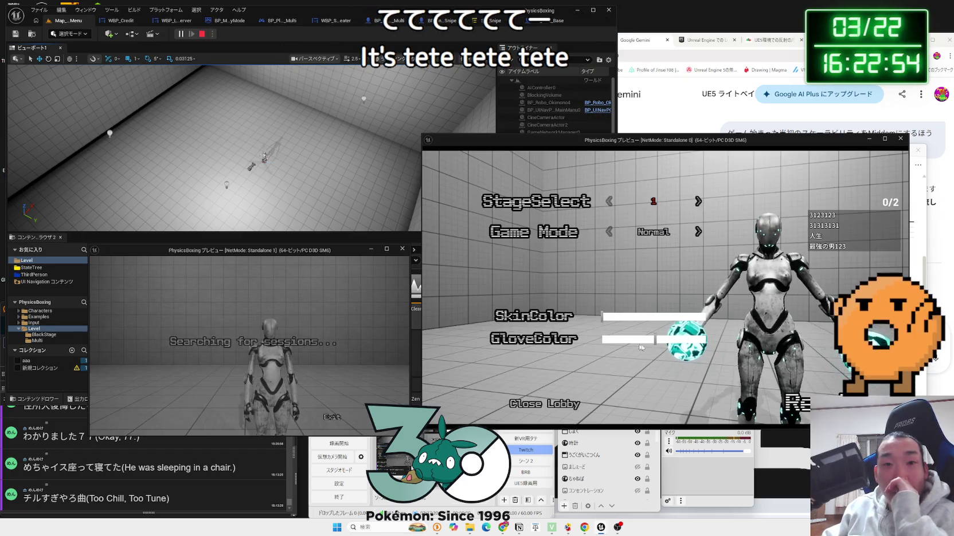
click(640, 319)
click(643, 341)
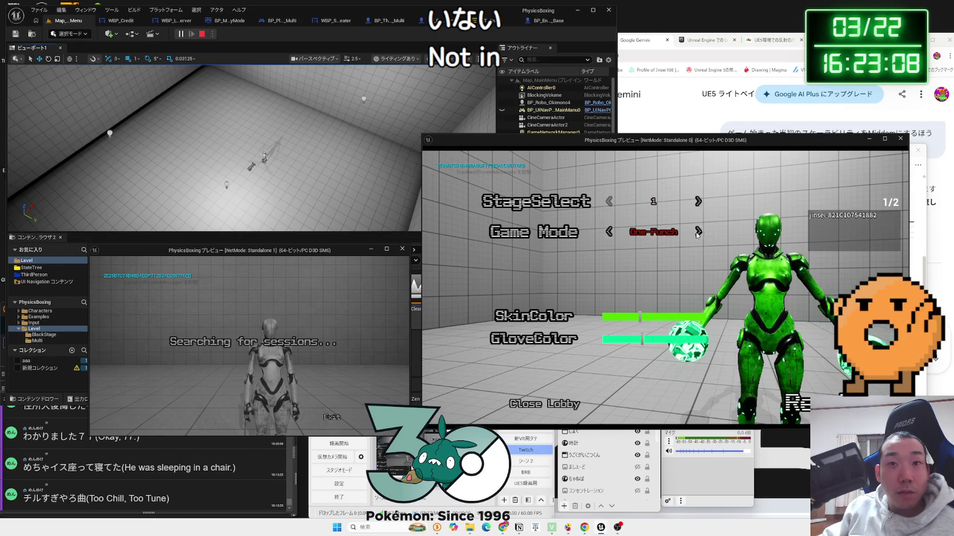
click(608, 232)
click(608, 232)
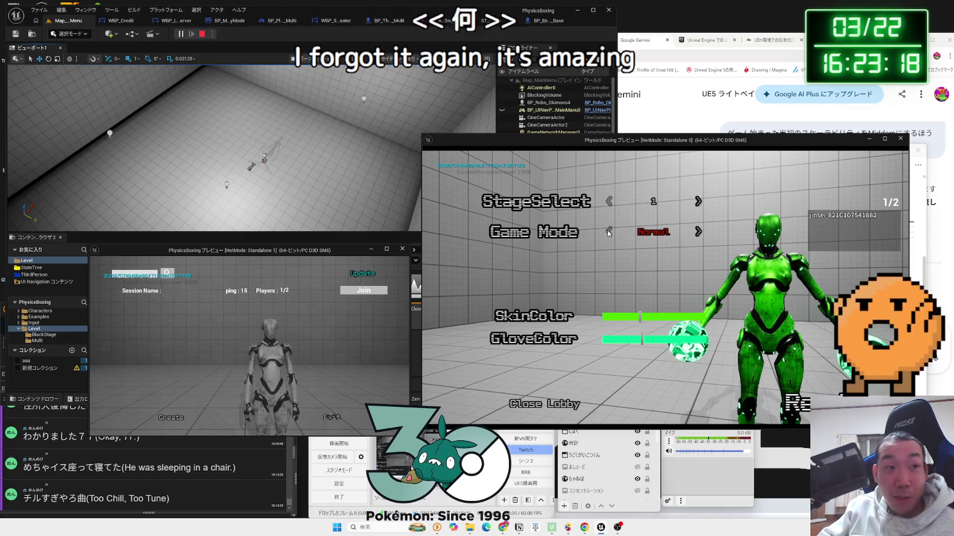
click(361, 294)
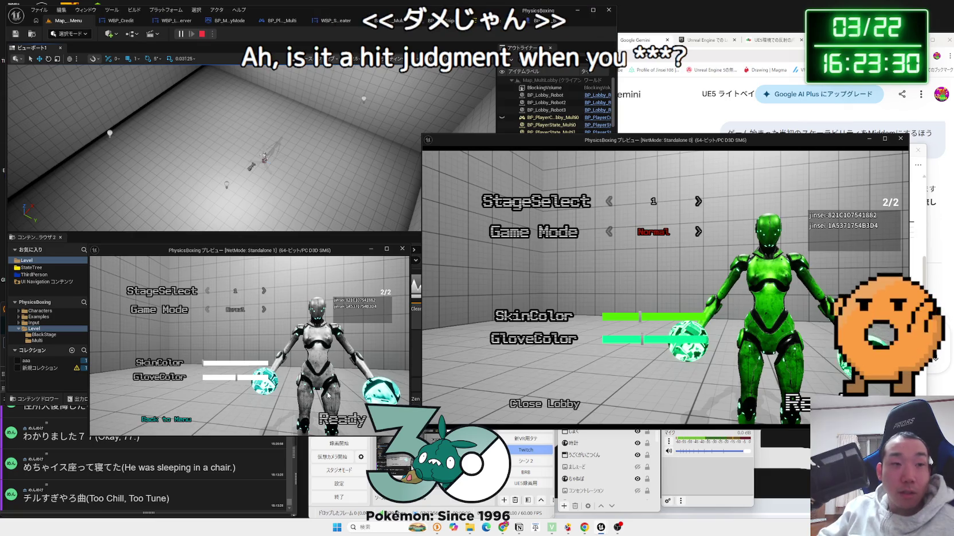
- Exit the session, raise Number of Players to 3, launch Standalone, and search sessions
click(174, 420)
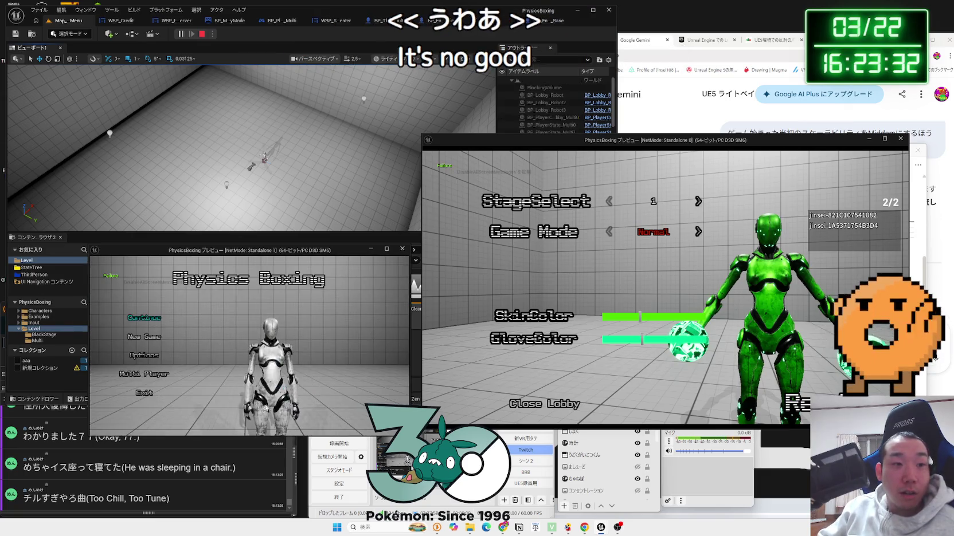
click(136, 400)
click(230, 356)
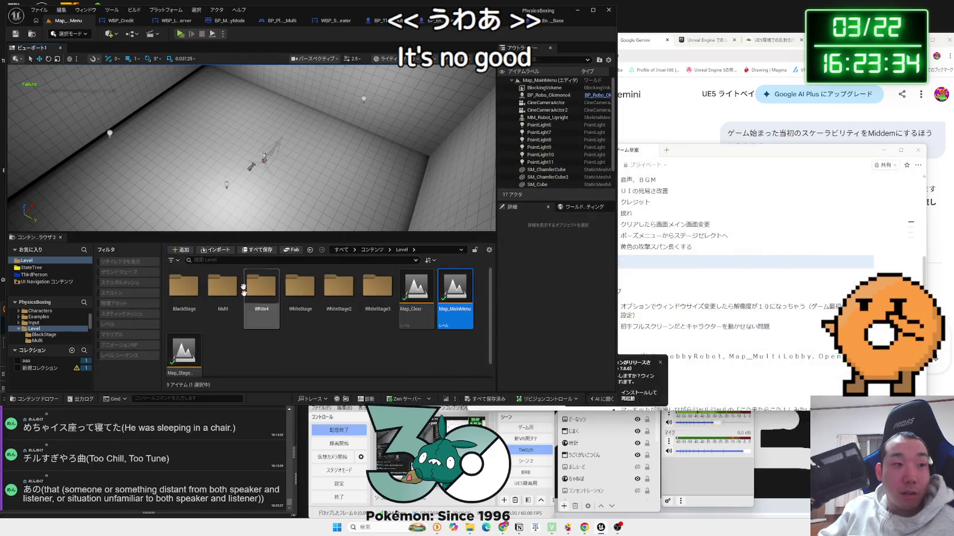
click(224, 34)
drag(287, 176, 300, 176)
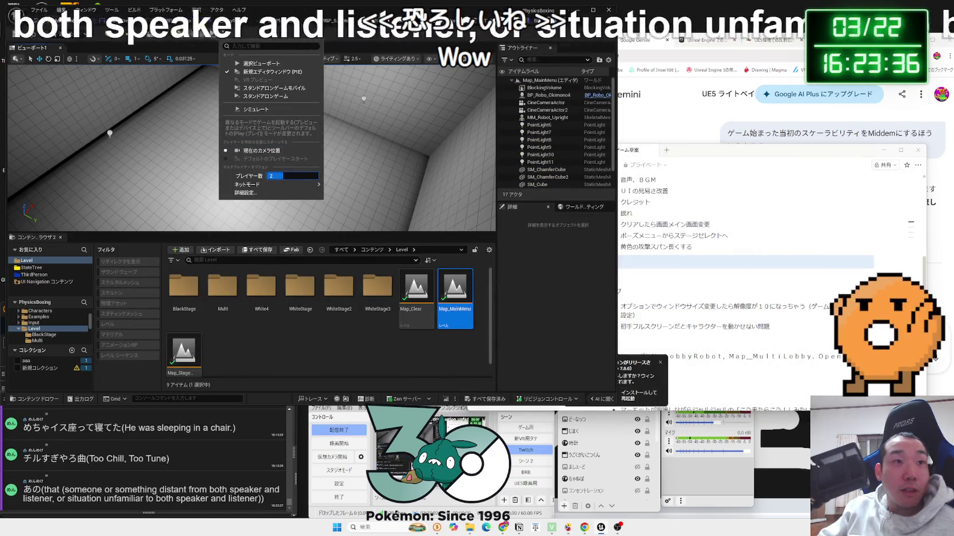
click(225, 97)
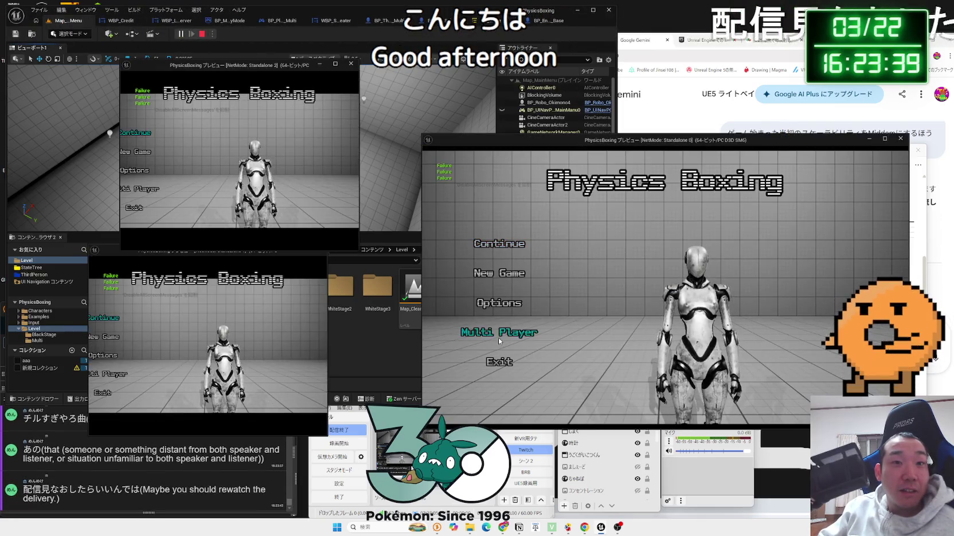
click(498, 336)
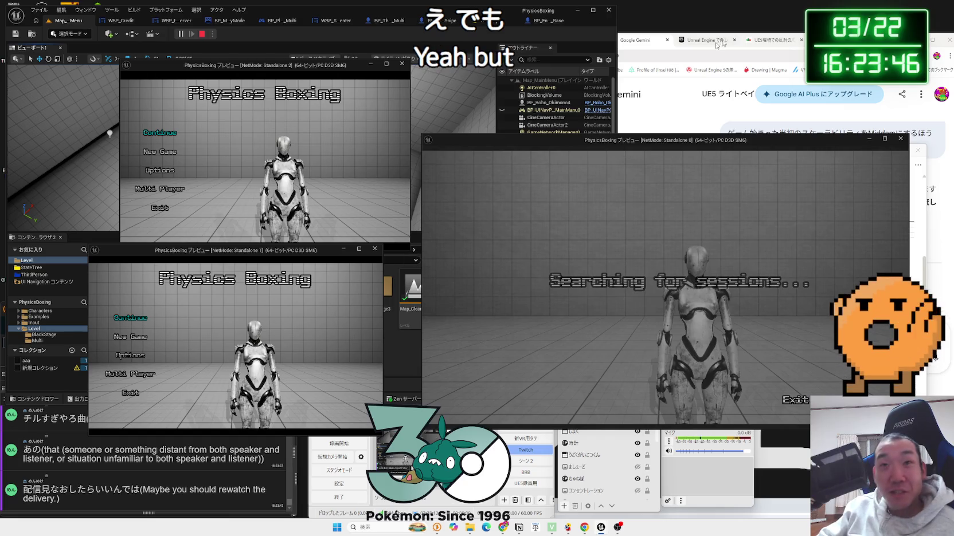
click(802, 51)
- Rewind the Twitch stream to review earlier footage, then return to live
key(ctrl+1)
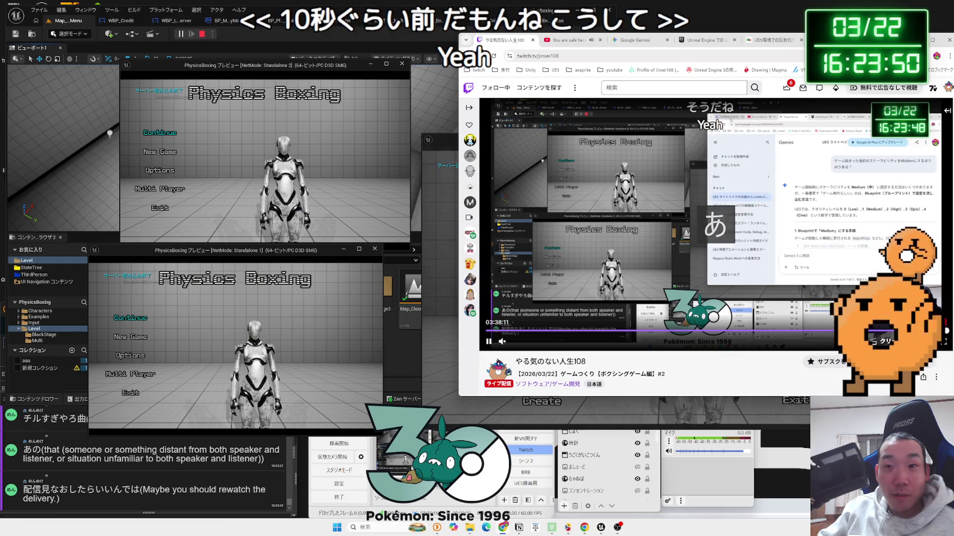
key(Left)
key(Left)
key(Left)
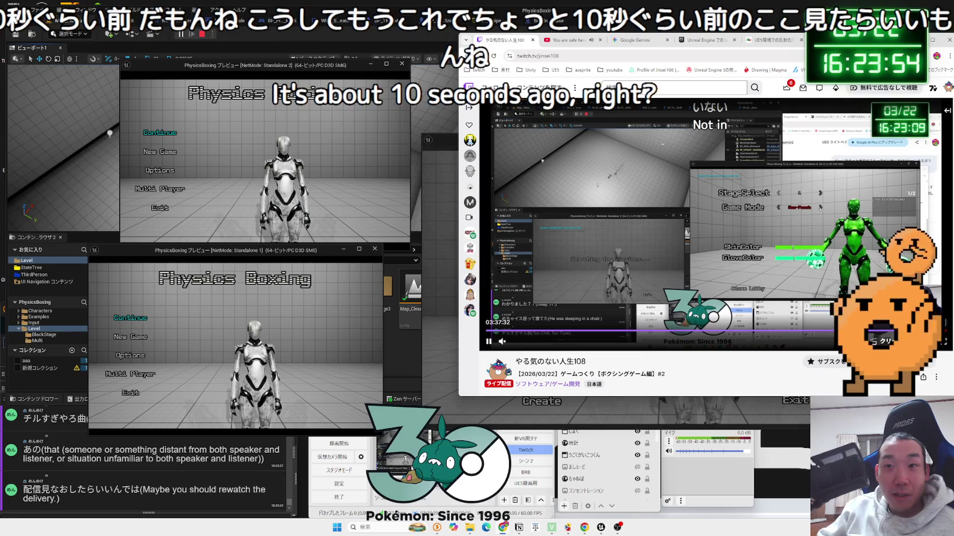
key(Left)
key(Left)
key(Left)
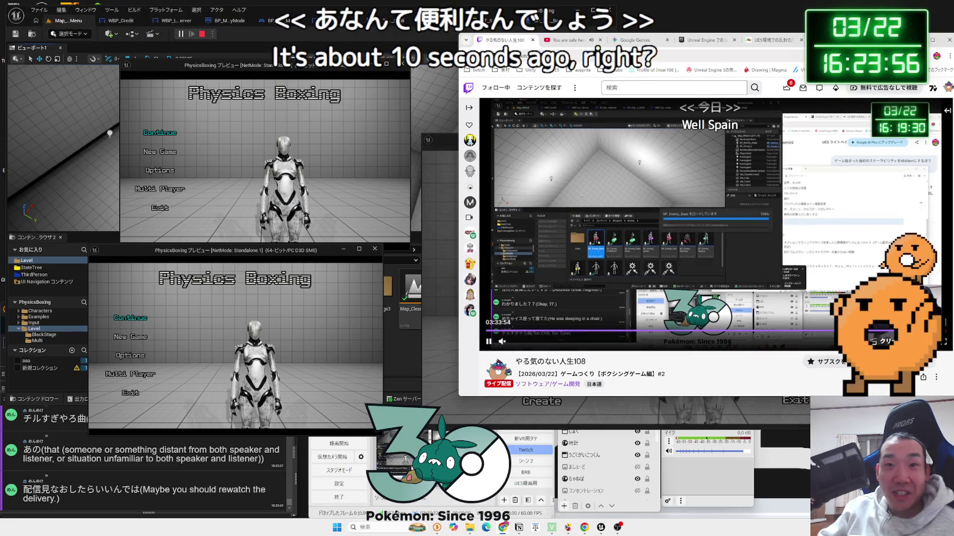
key(Right)
key(Right)
key(Right)
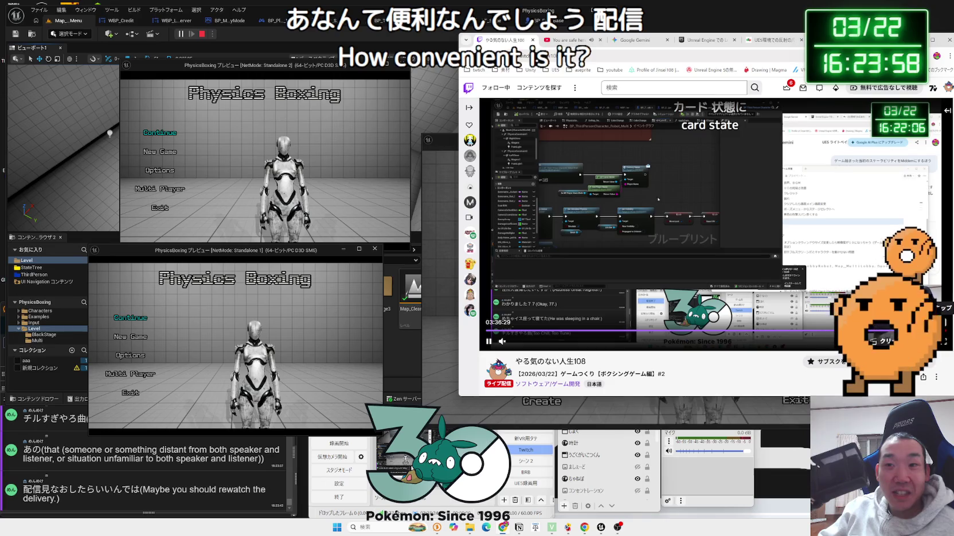
key(Right)
key(Right)
key(Right)
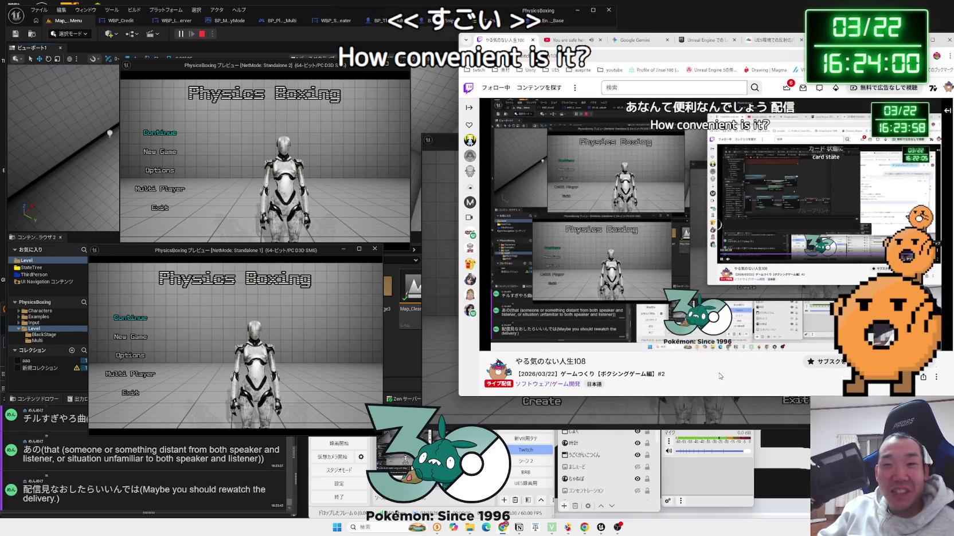
- Close the reflections article tab and reopen the host game's create-server form
key(ctrl+Tab)
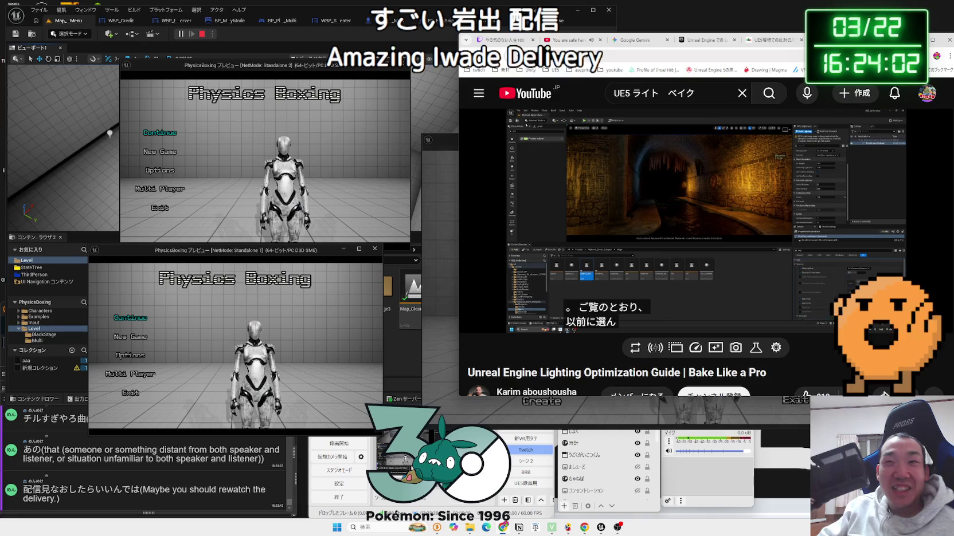
key(ctrl+Tab)
key(ctrl+Tab)
key(ctrl+Tab)
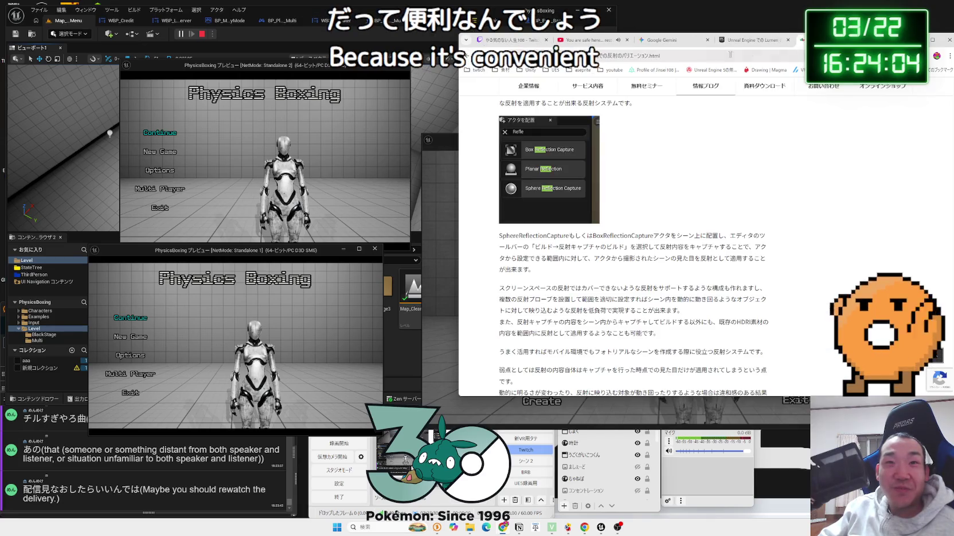
key(ctrl+w)
click(666, 41)
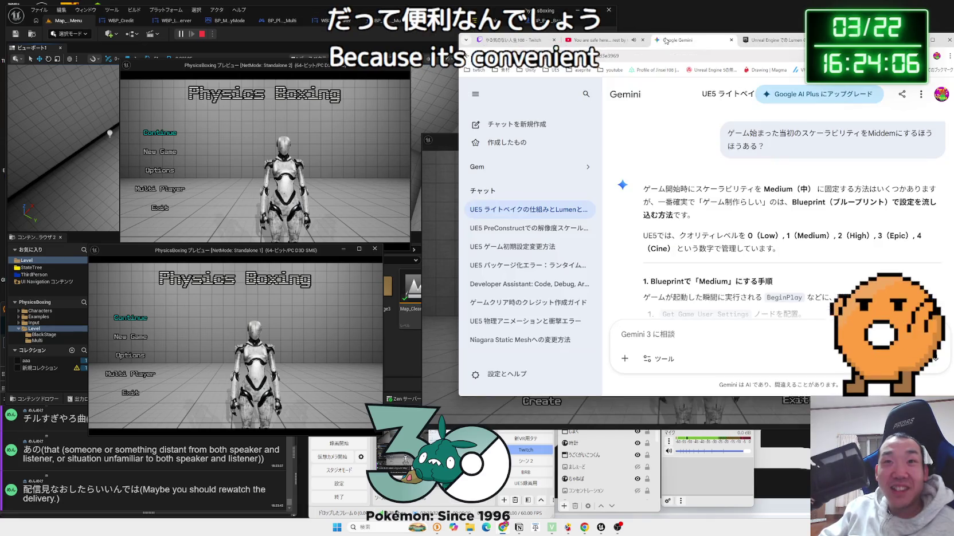
click(448, 144)
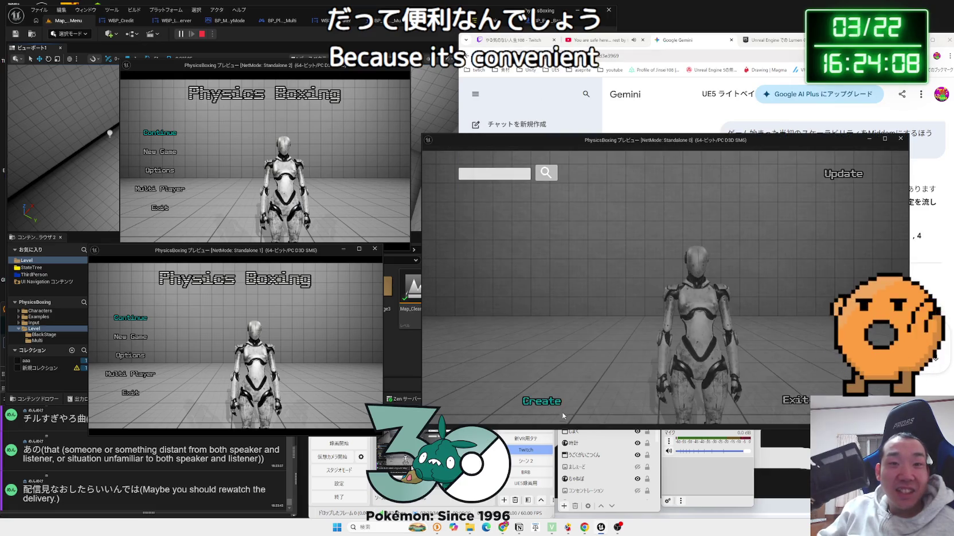
click(549, 401)
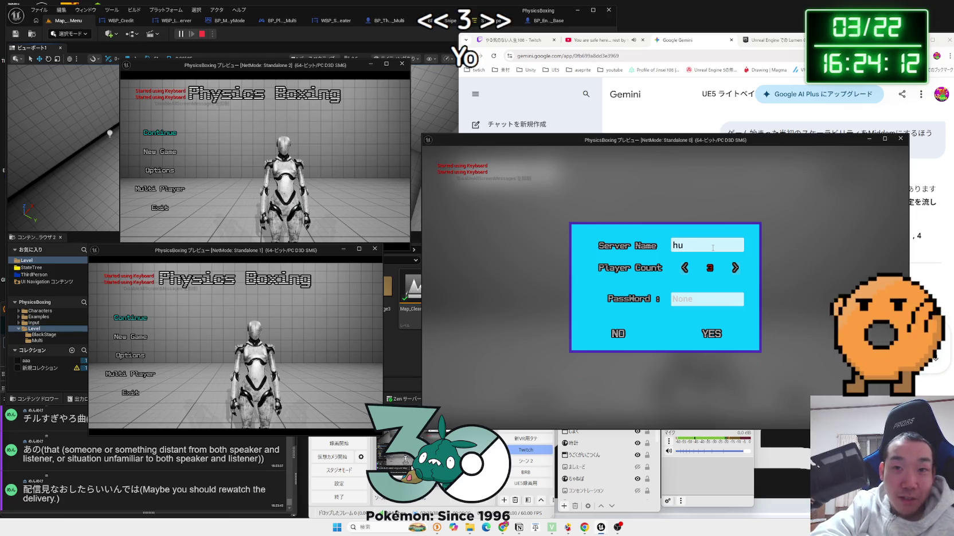
- Change the server name to 人生 with Japanese input, removing stray characters
key(BackSpace)
key(BackSpace)
key(Zenkaku_Hankaku)
text(人生の部屋)
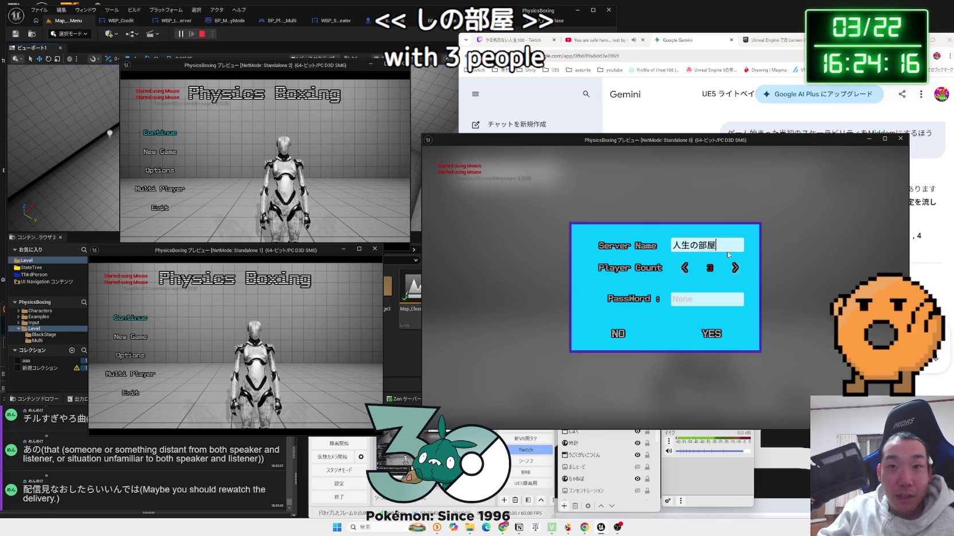
key(Zenkaku_Hankaku)
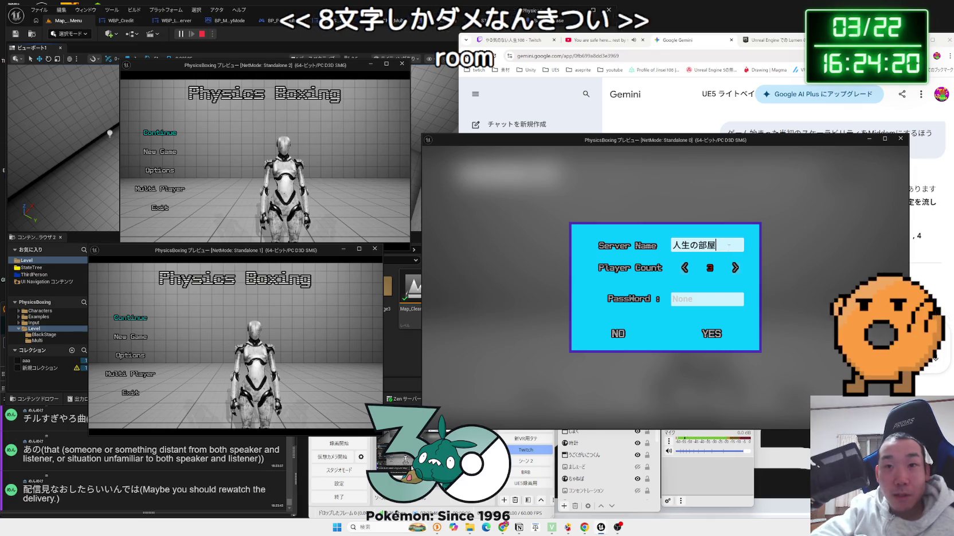
text(s)
key(BackSpace)
key(Zenkaku_Hankaku)
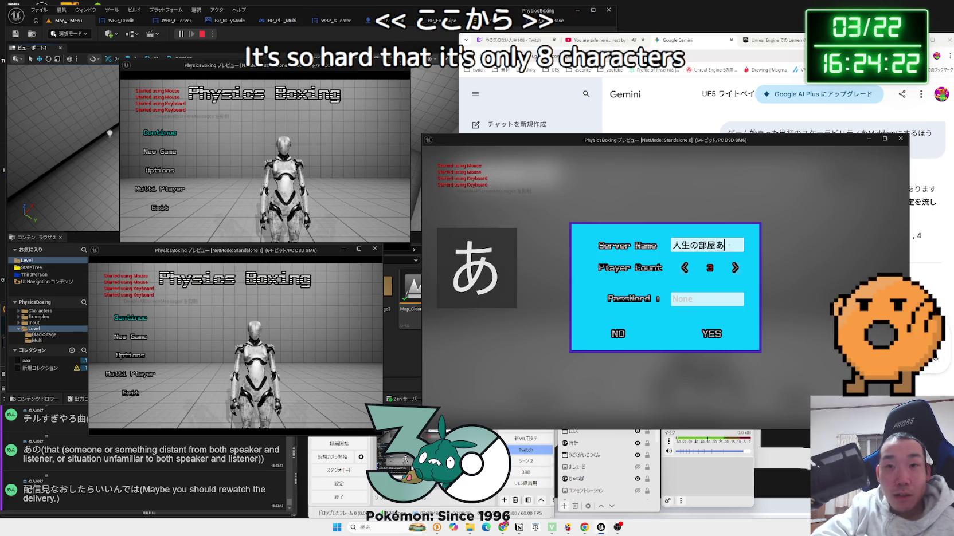
text(あああ)
key(BackSpace)
key(BackSpace)
key(BackSpace)
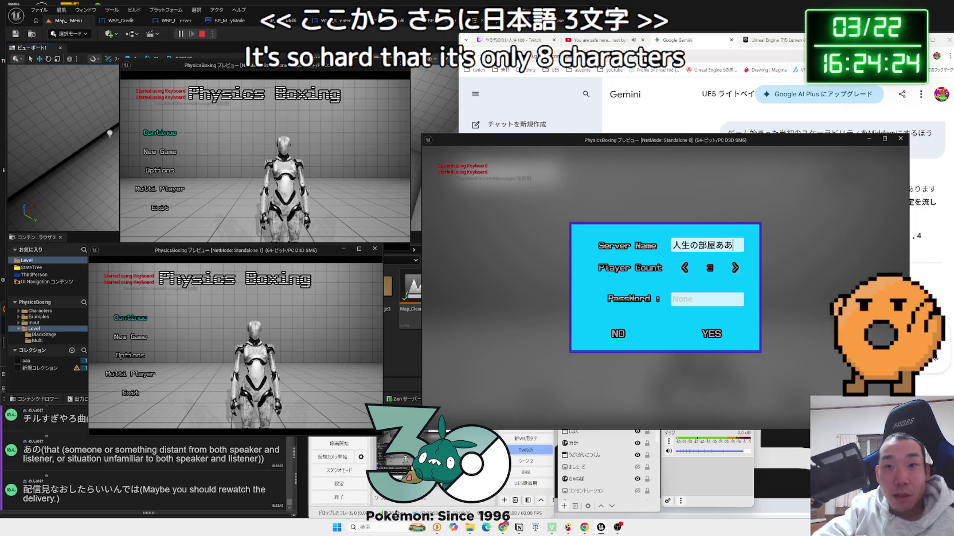
key(Zenkaku_Hankaku)
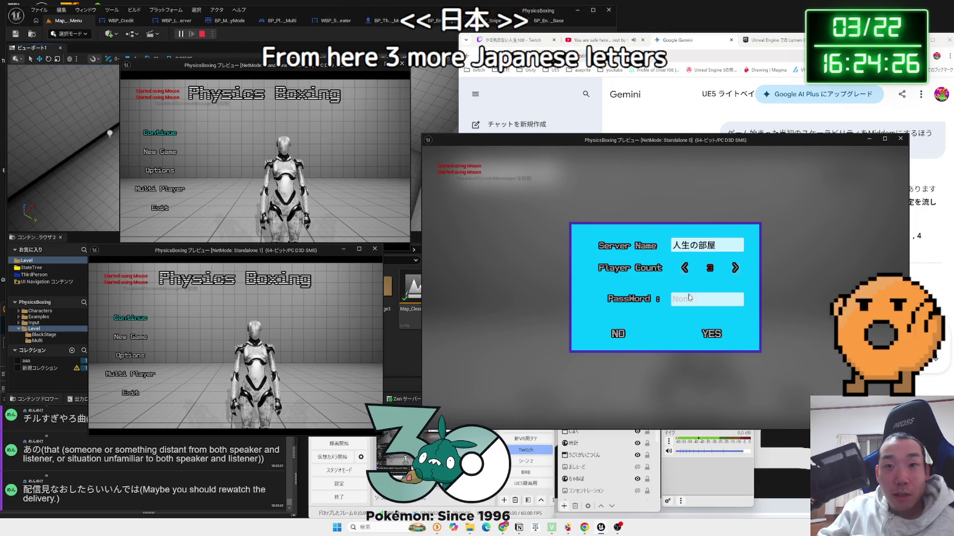
- Enter a lobby password and turn the host robot's skin green
click(705, 299)
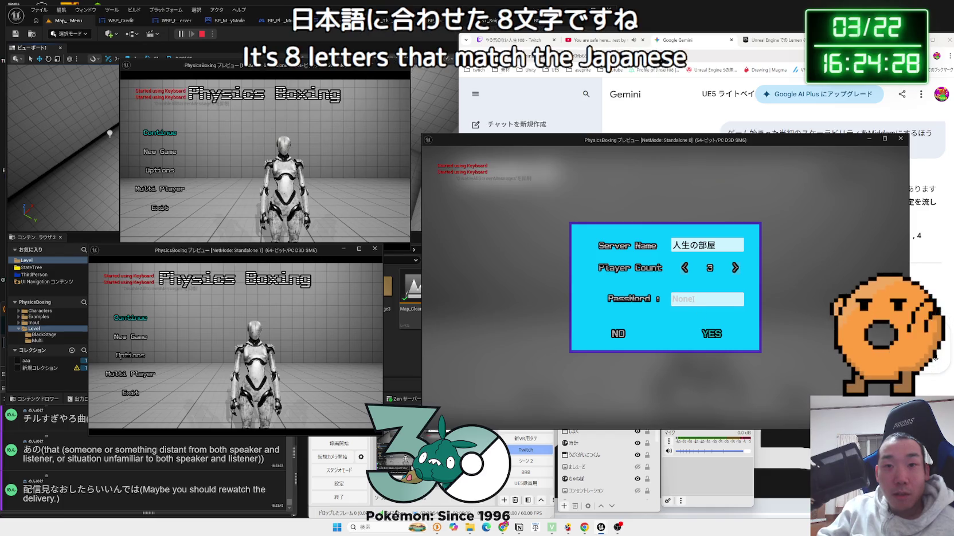
text(3333)
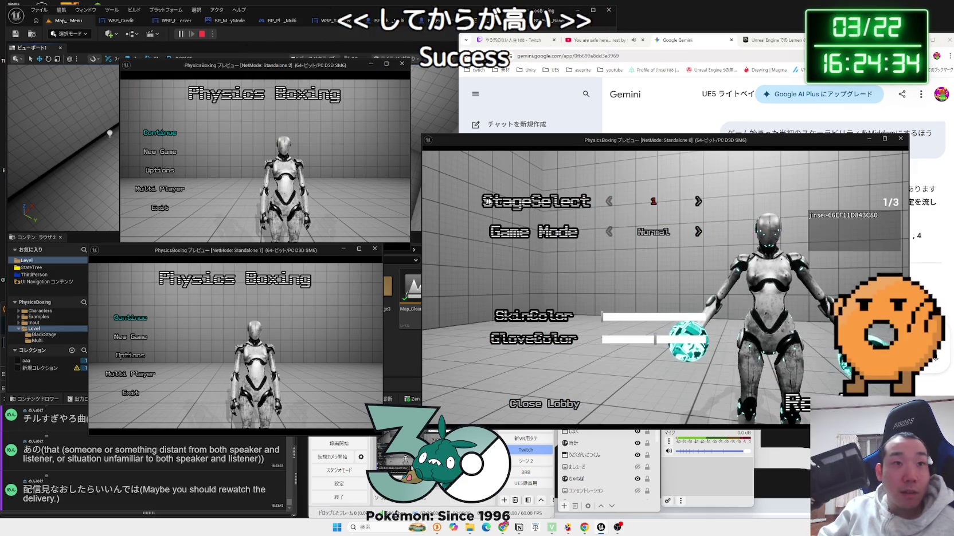
key(alt+Tab)
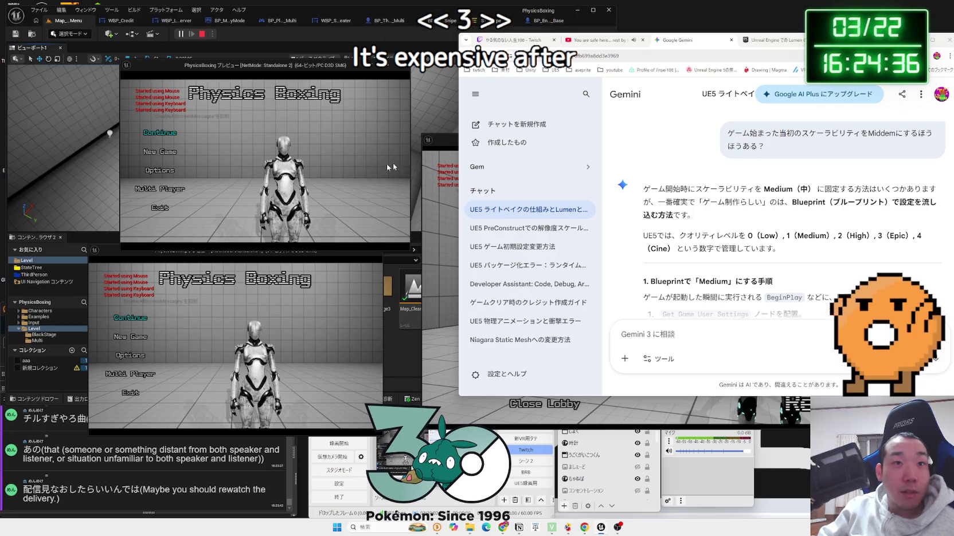
key(alt+Tab)
click(638, 319)
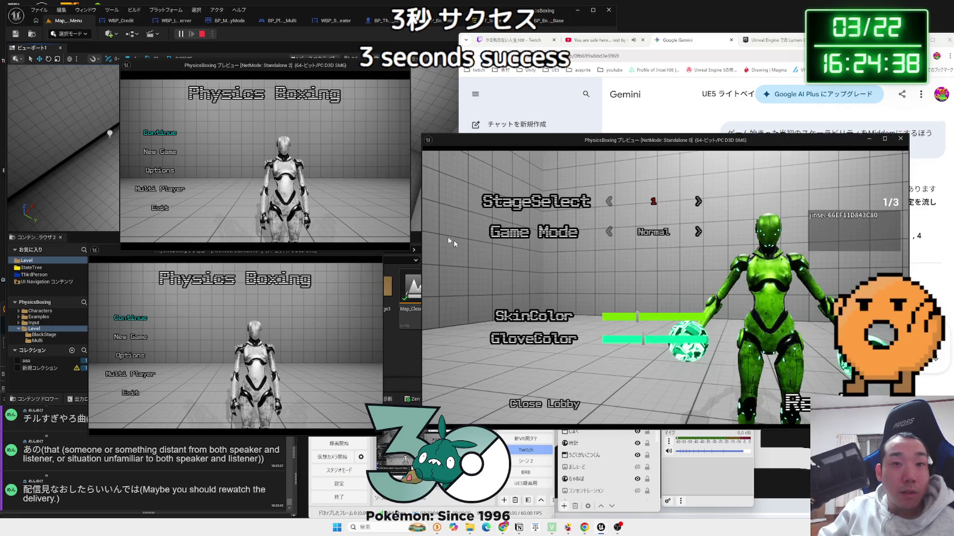
- Attempt joins from the other windows, dismiss the password errors, and close the host lobby
click(179, 186)
click(136, 378)
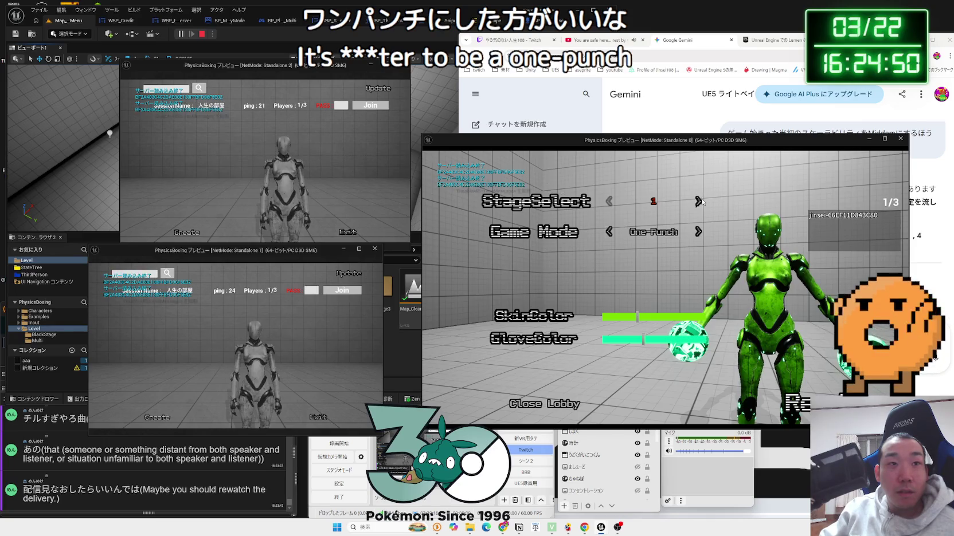
click(366, 106)
click(264, 177)
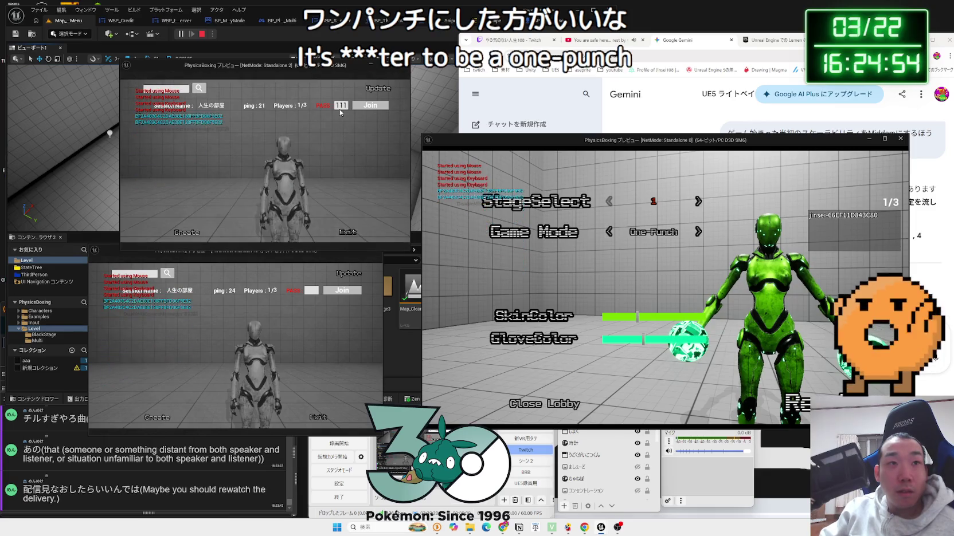
click(366, 106)
click(320, 152)
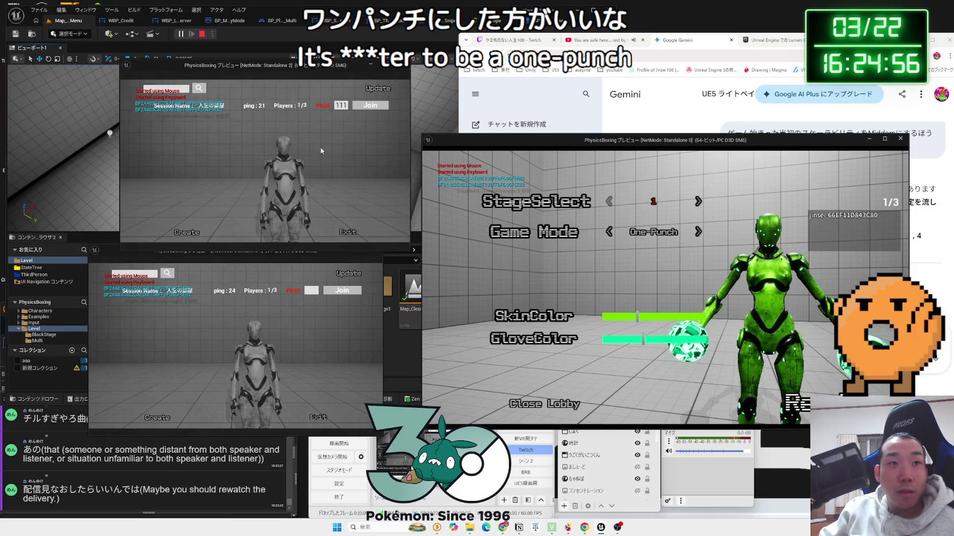
click(373, 106)
click(268, 181)
click(538, 402)
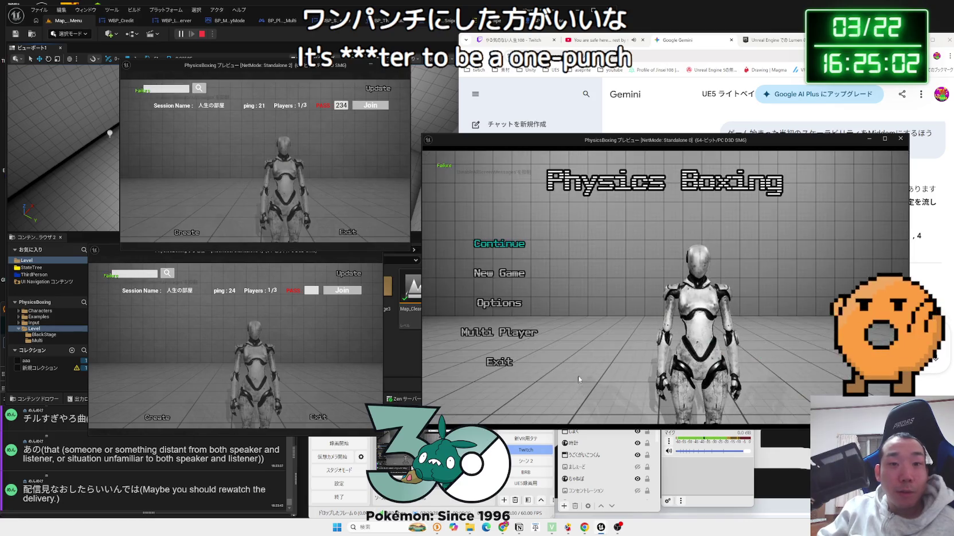
- In Standalone 1, create server 人生の部屋 protected by a lobby password
click(510, 390)
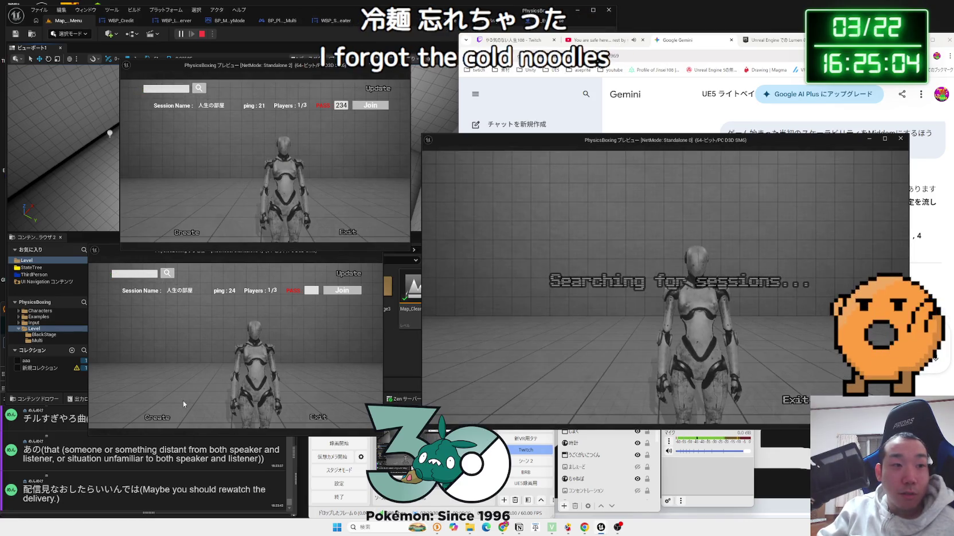
click(338, 291)
click(229, 367)
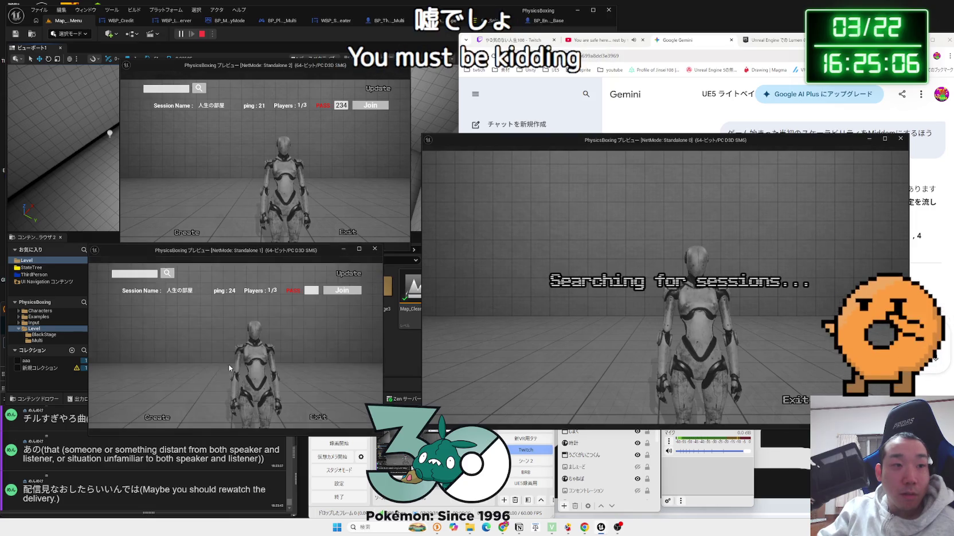
click(162, 419)
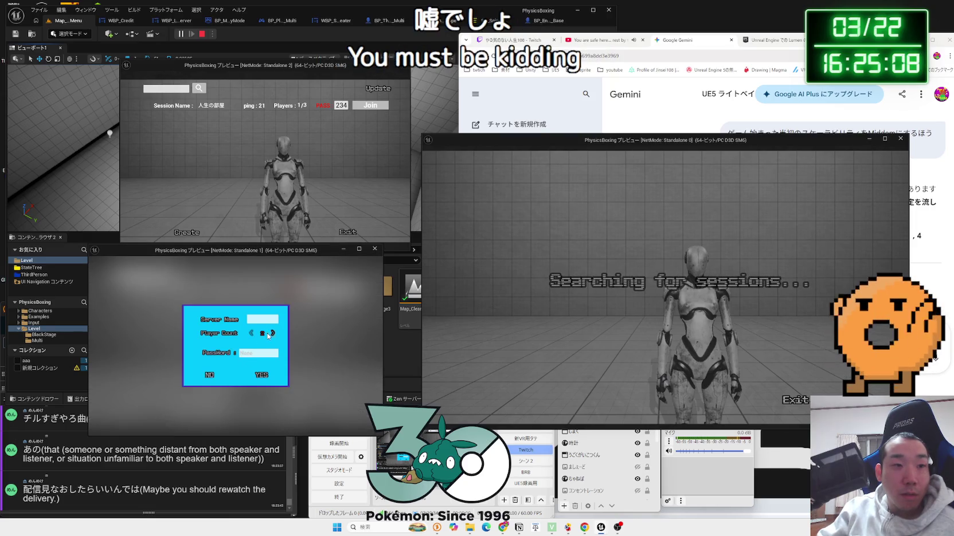
text(人生の)
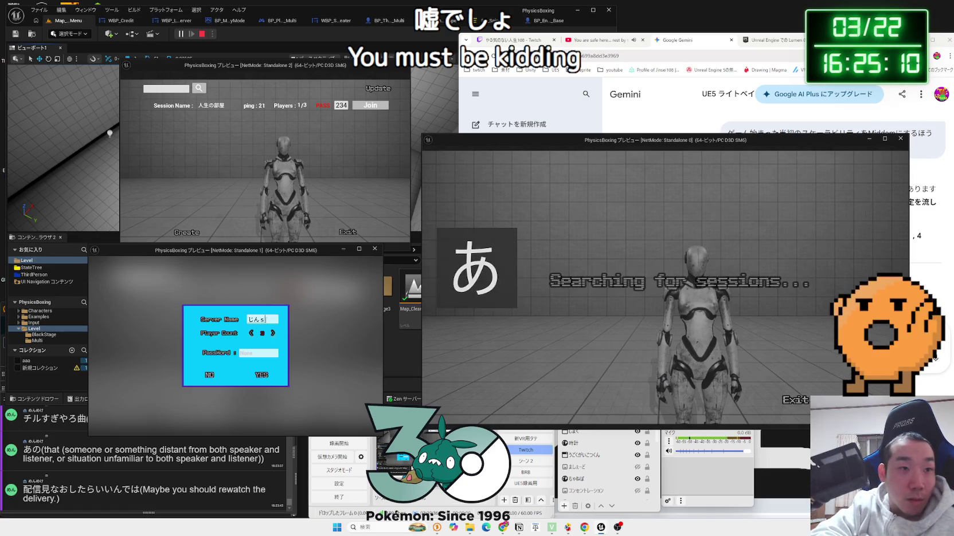
text(部屋)
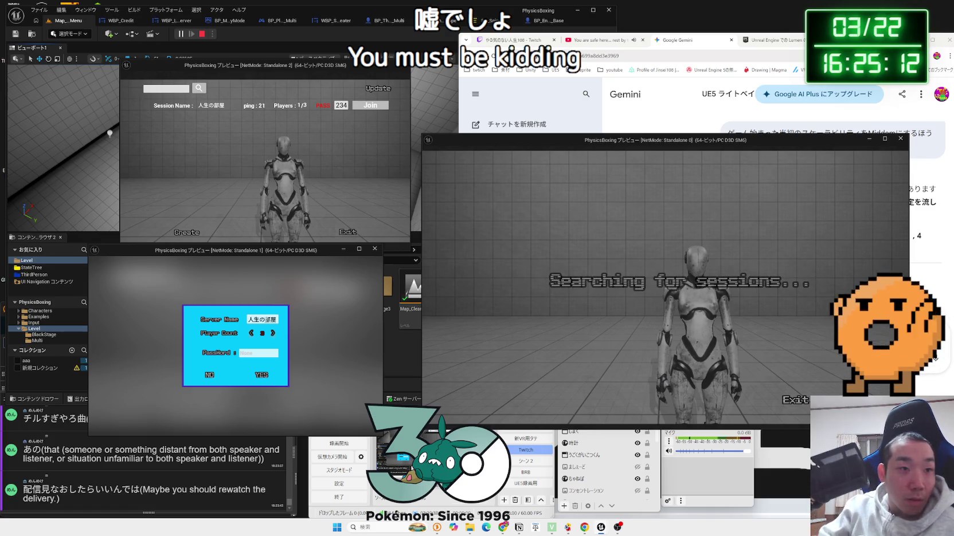
click(273, 355)
text(1111)
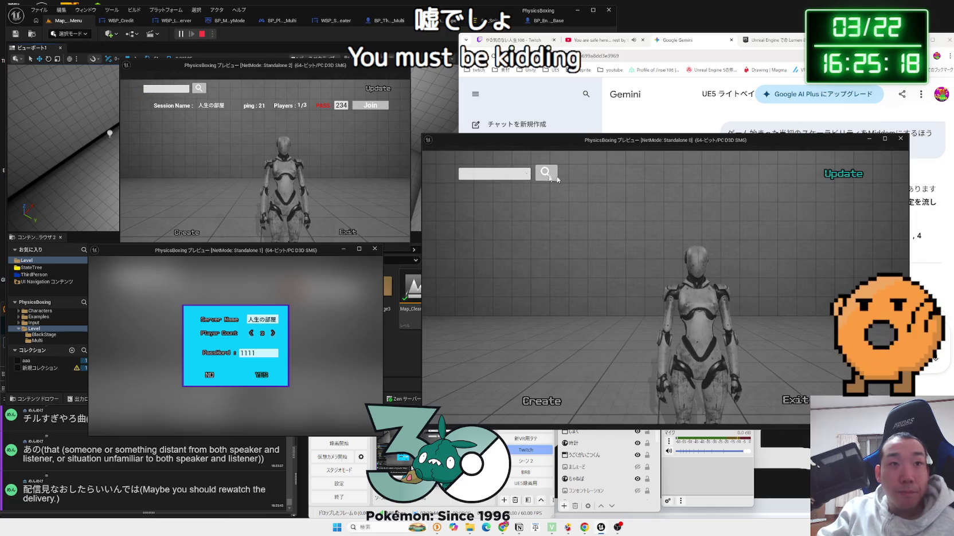
- Refresh session lists, set the lobby to One-Punch mode, and join 人生の部屋 from Standalone 0
click(356, 108)
click(262, 188)
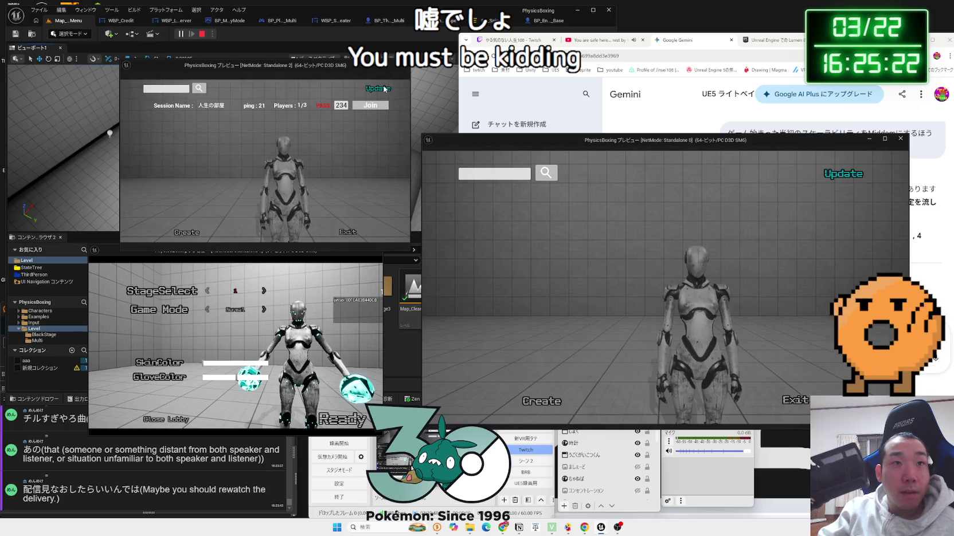
click(384, 89)
click(843, 174)
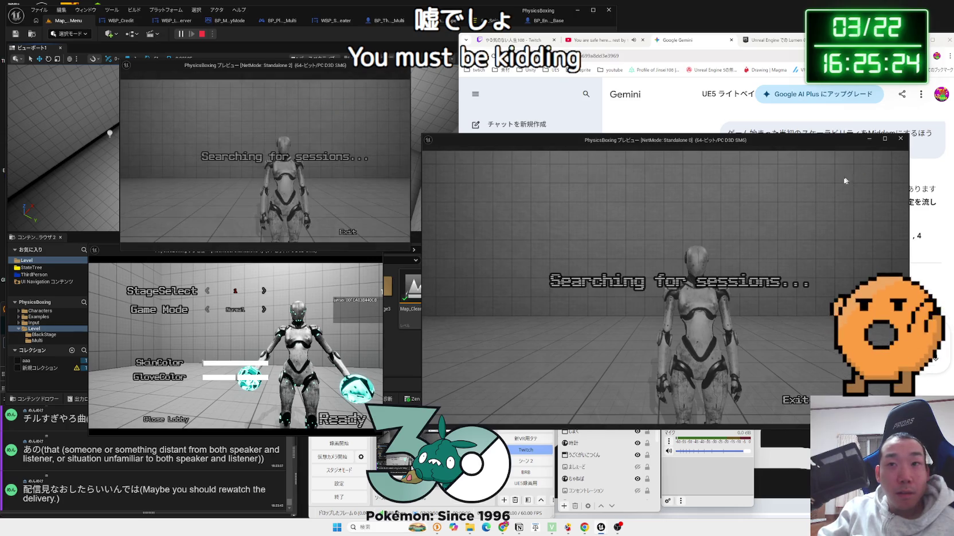
click(264, 291)
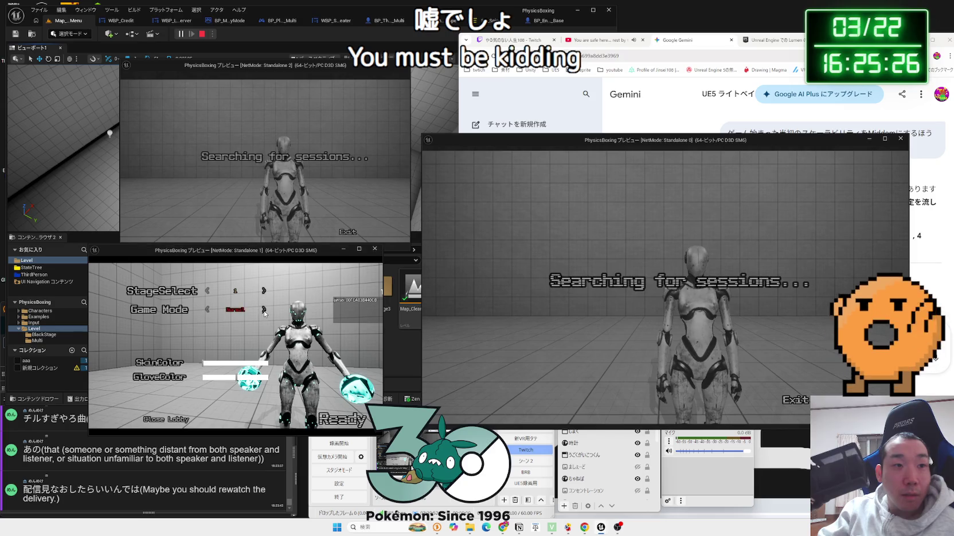
click(264, 291)
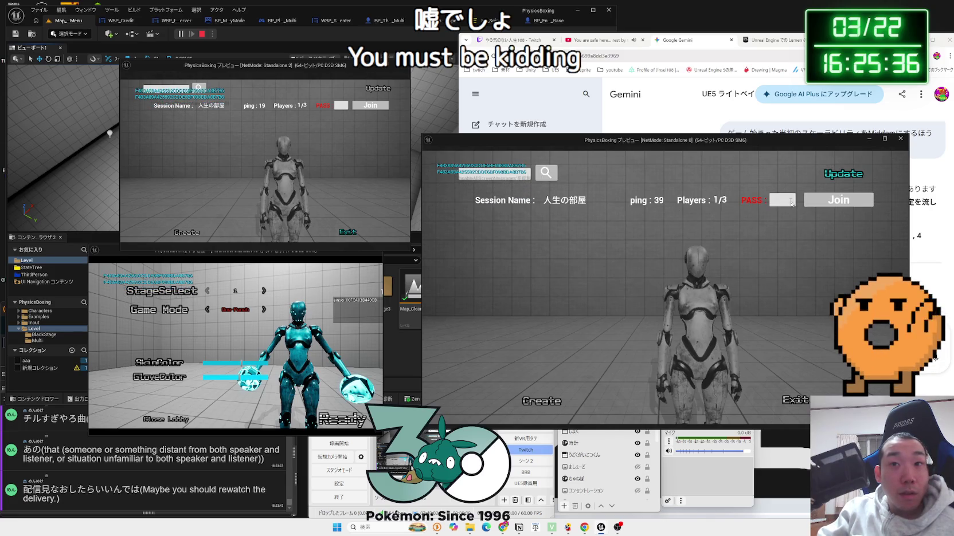
click(823, 201)
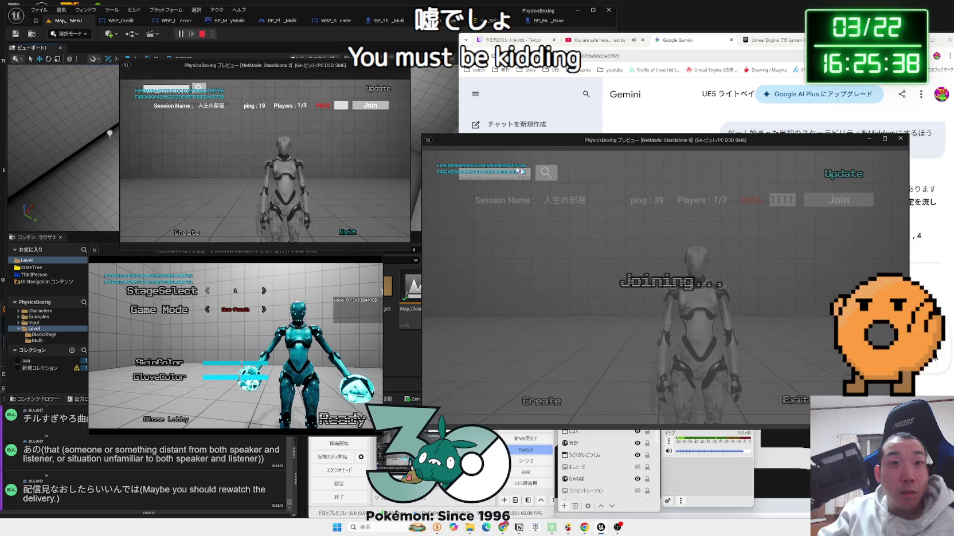
- Correct the session password in Standalone 2 and join the session
click(354, 107)
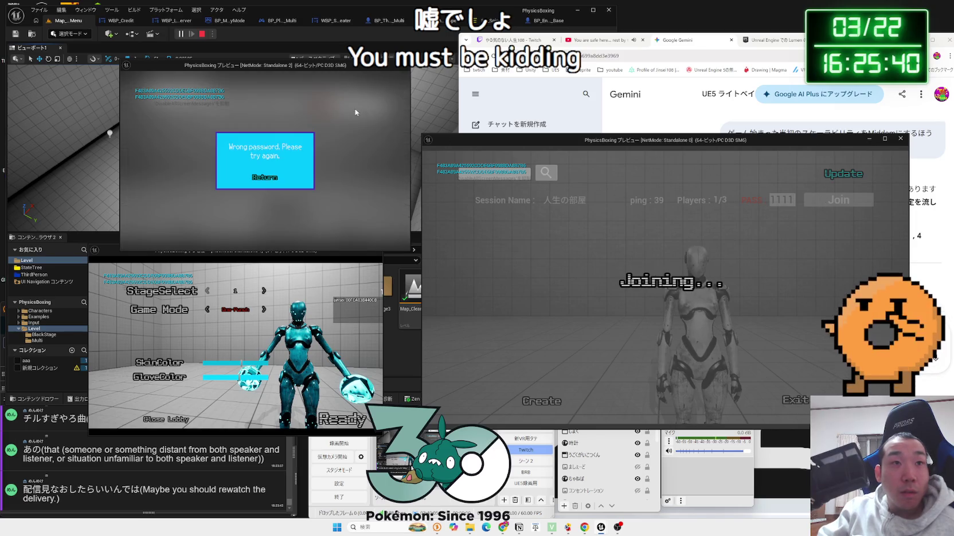
click(265, 177)
key(BackSpace)
text(111)
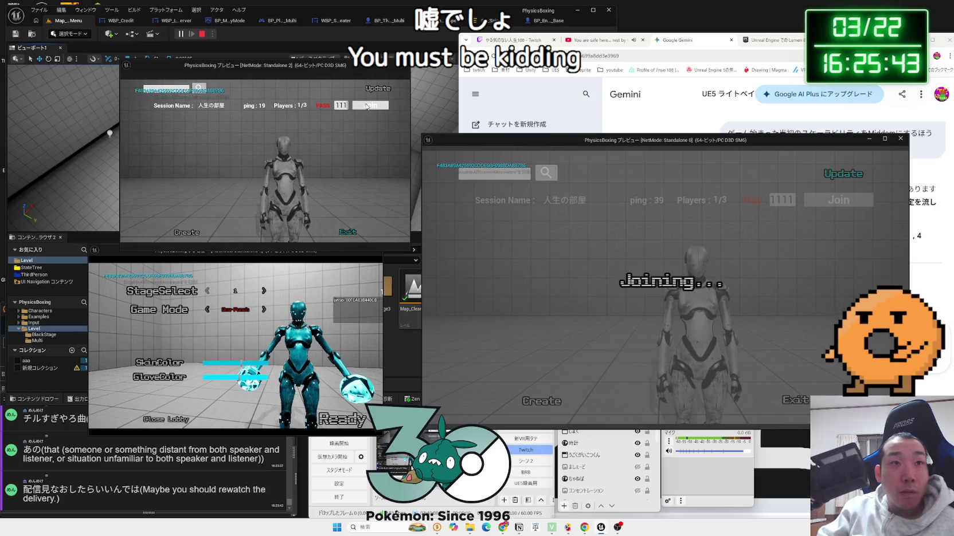
click(367, 106)
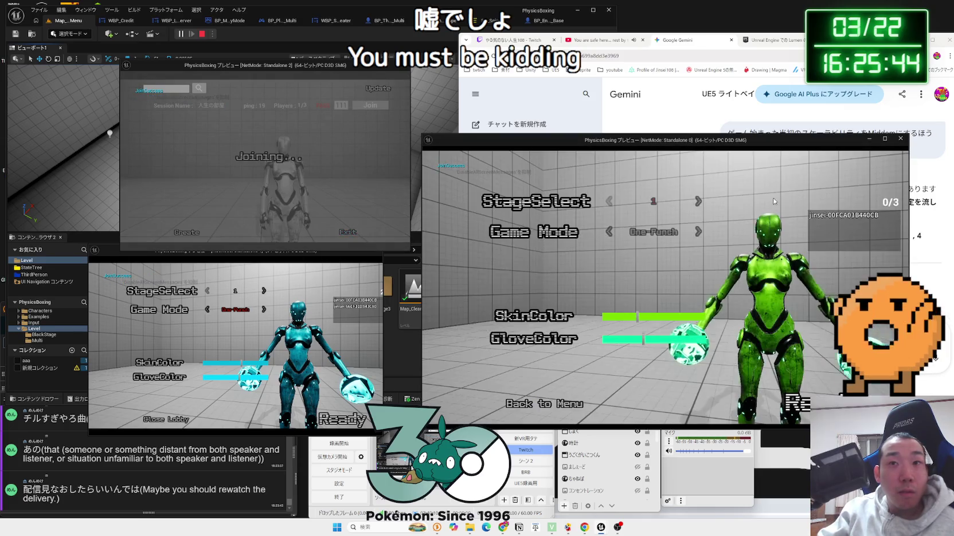
- Colour the robot magenta, enter the lobby from Standalone 2, and mark the player ready
click(689, 317)
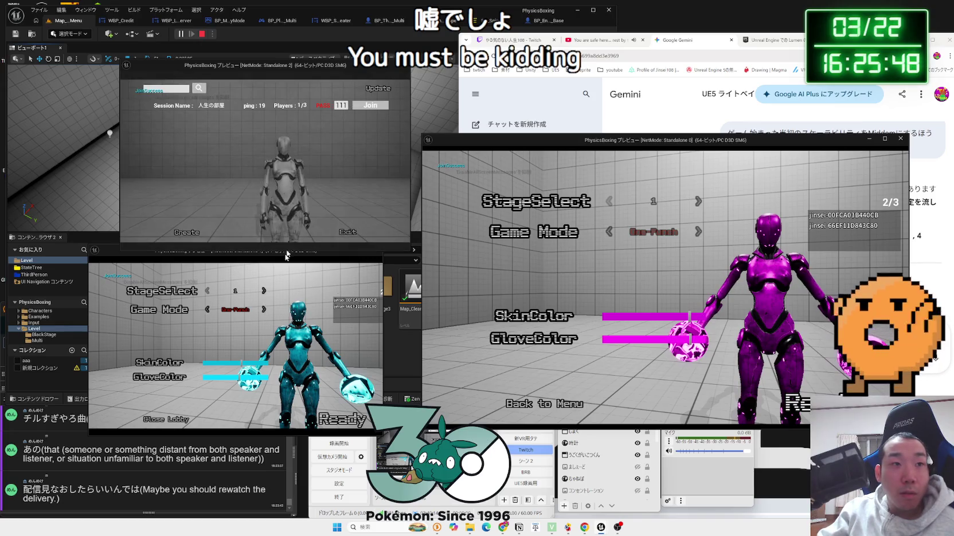
click(375, 106)
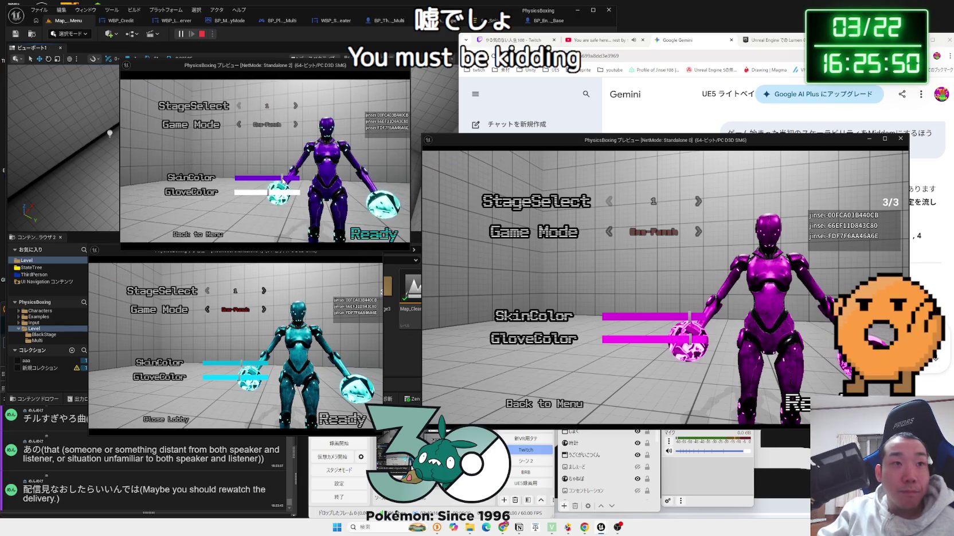
click(376, 238)
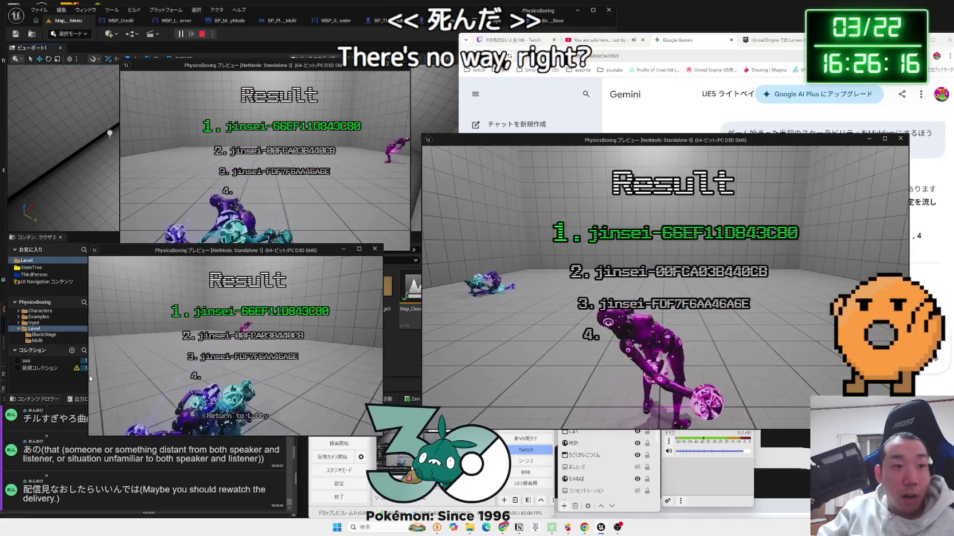
- Narrow the Standalone 1 preview, then stop the play session once the Result screen shows
drag(89, 375, 98, 375)
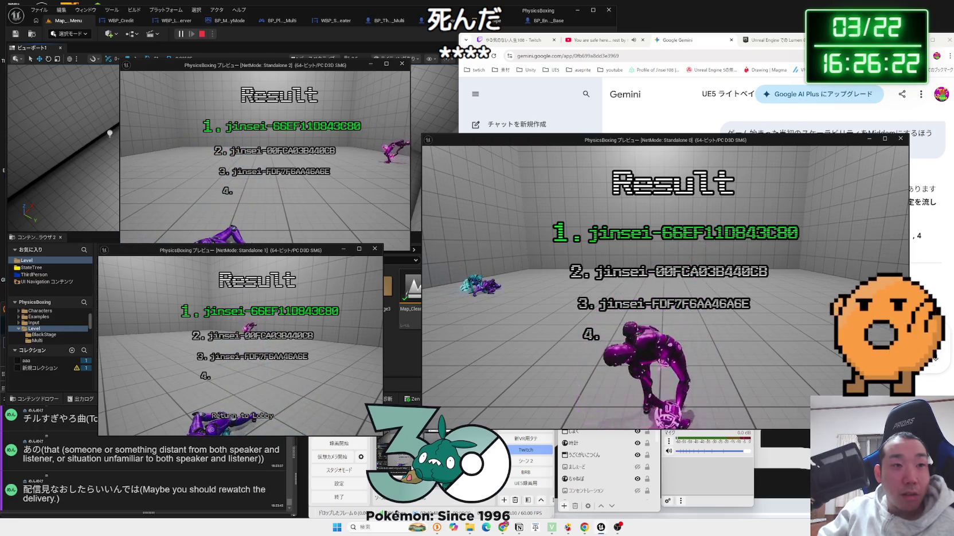
key(Escape)
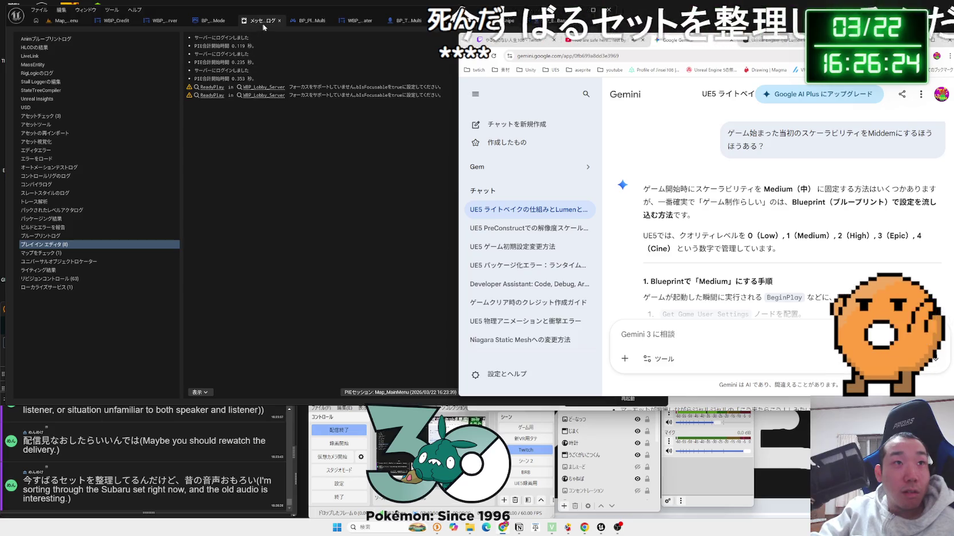
- Review the lobby controller and BP_Enemy_Base graphs, then close the enemy blueprints
click(309, 20)
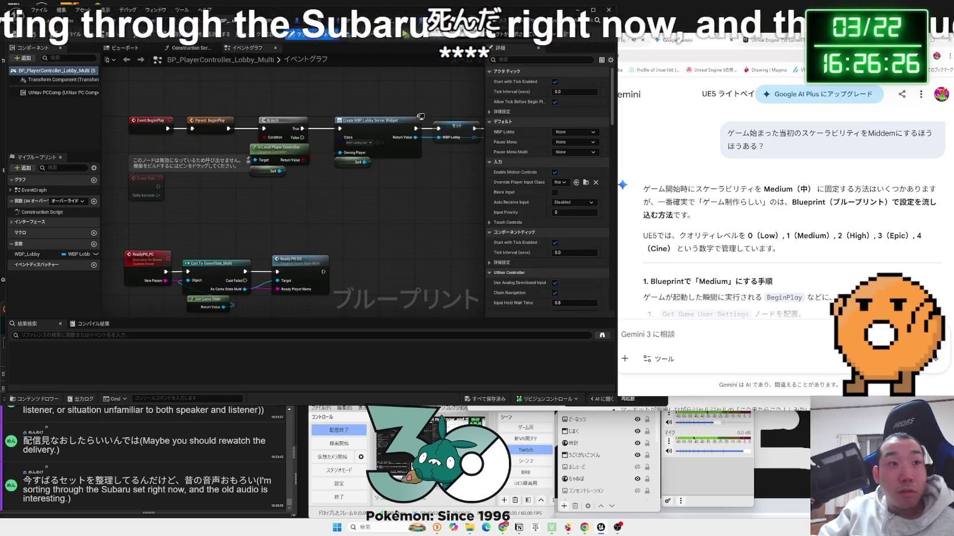
click(504, 20)
drag(368, 173, 285, 187)
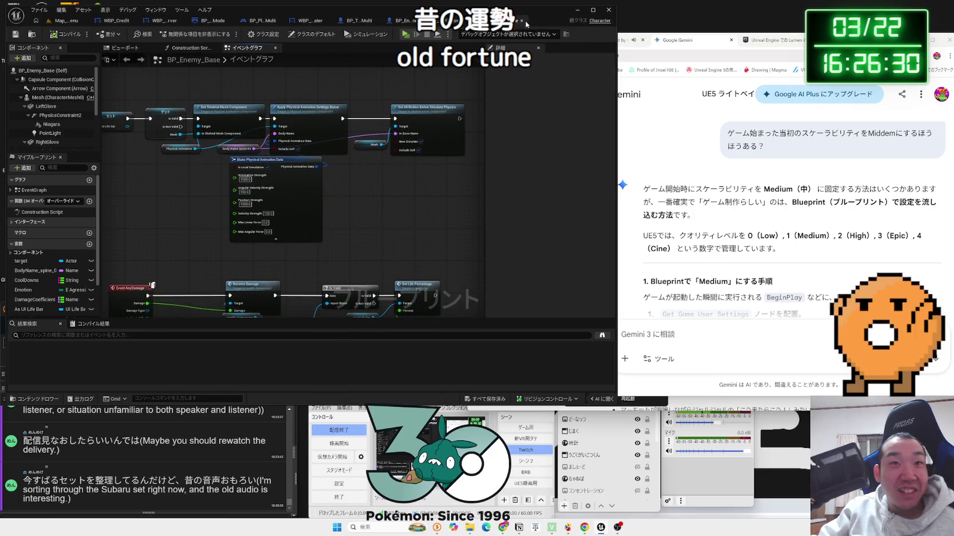
click(521, 22)
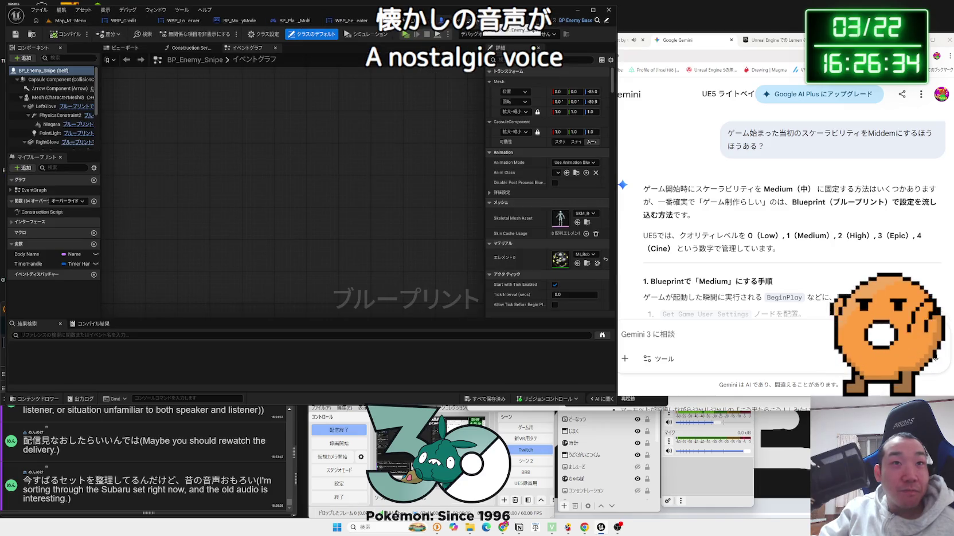
click(521, 22)
click(69, 20)
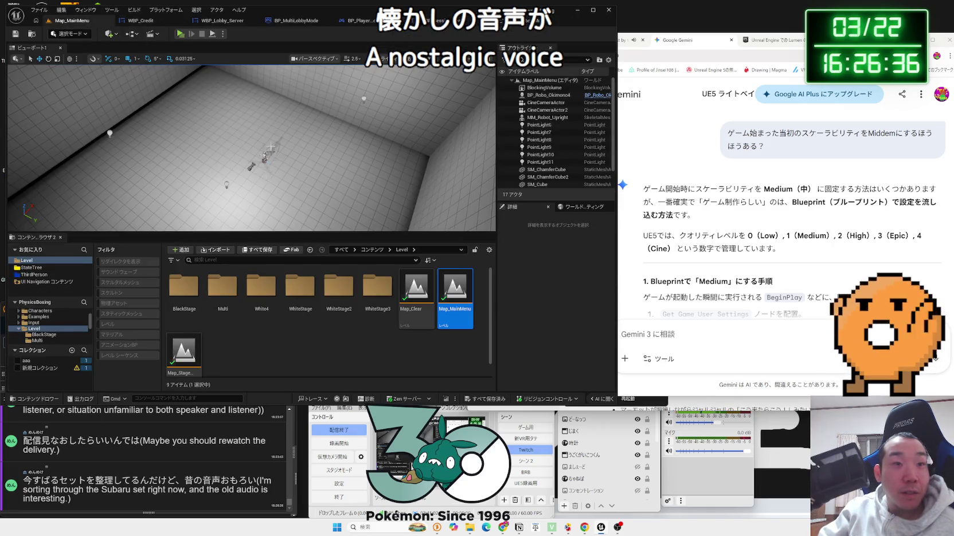
click(355, 19)
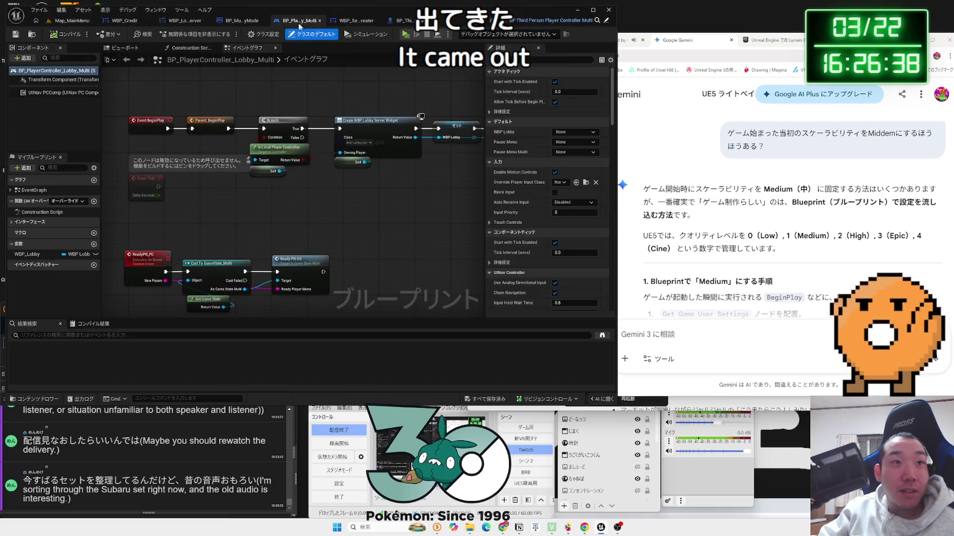
- Look through the session, lobby and credit widgets, then delete the robot's GuardON set node
click(358, 21)
click(210, 22)
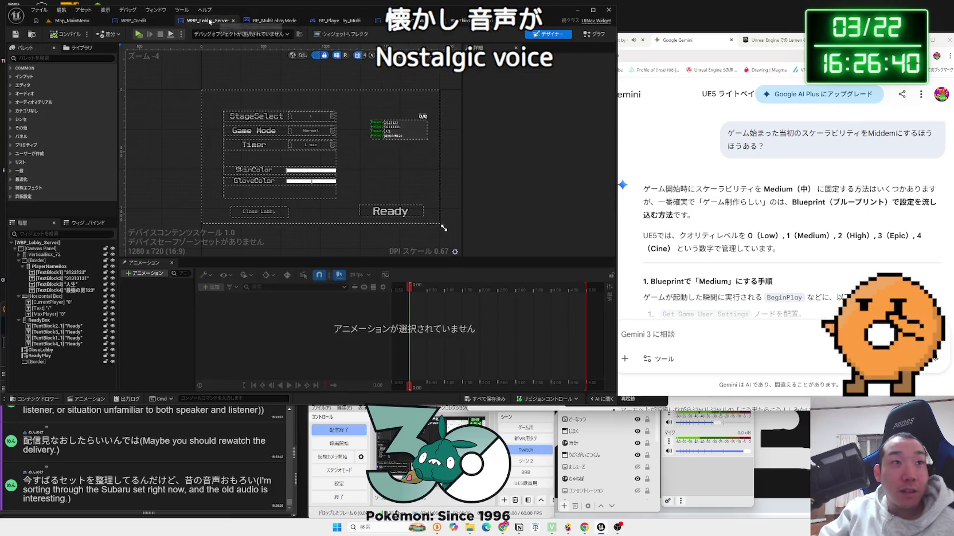
click(129, 22)
click(396, 20)
click(459, 22)
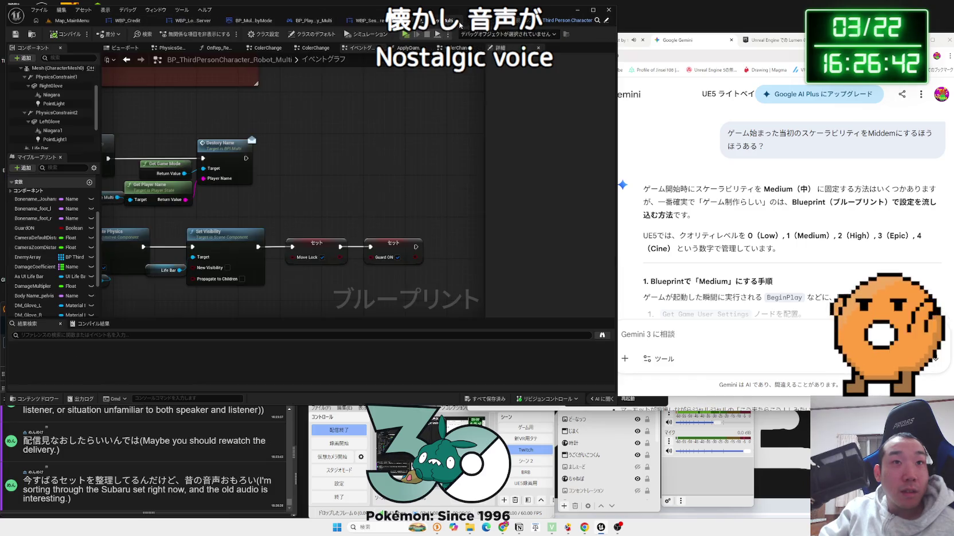
click(387, 243)
key(Delete)
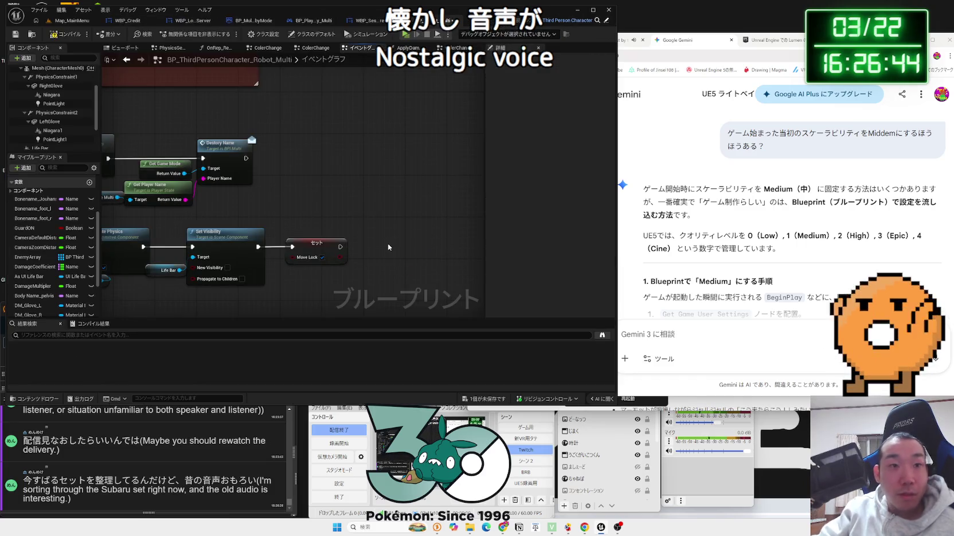
- Play Map_MainMenu, send the crash report to restart the editor, and bring up the draft notes
click(73, 22)
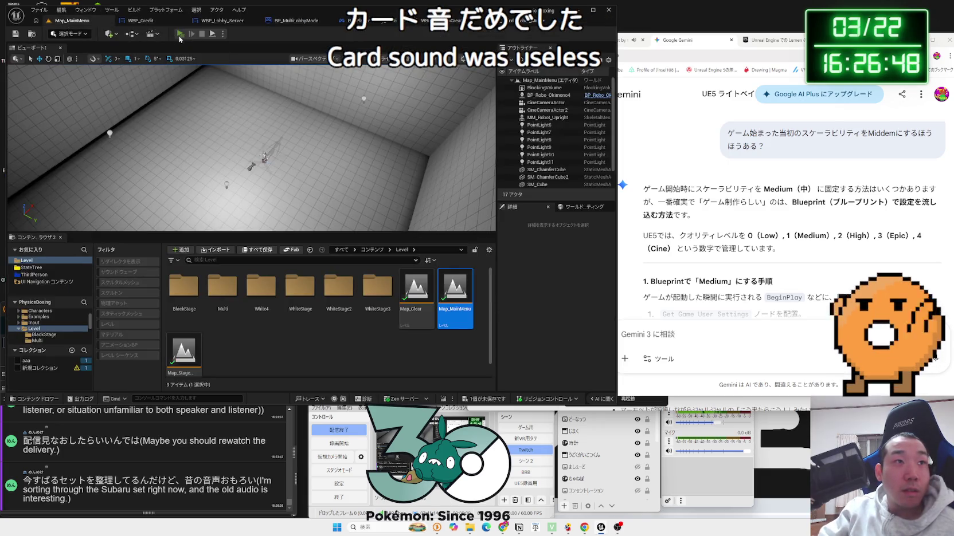
click(179, 36)
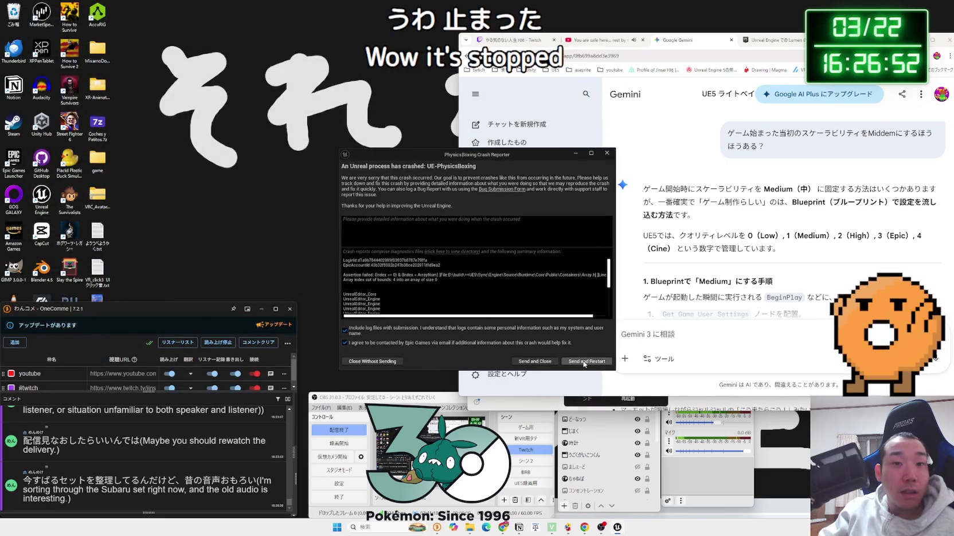
click(584, 362)
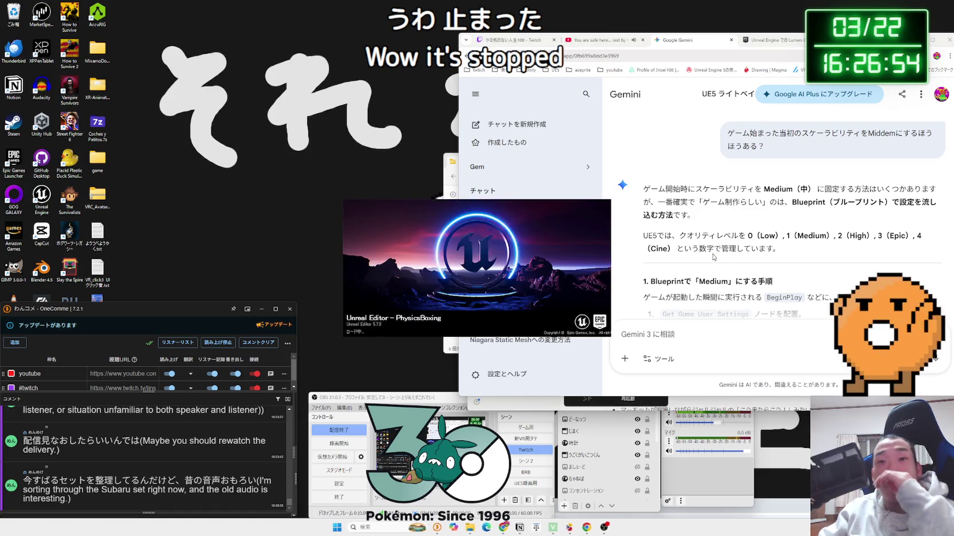
scroll(715, 255, down, 5)
click(519, 526)
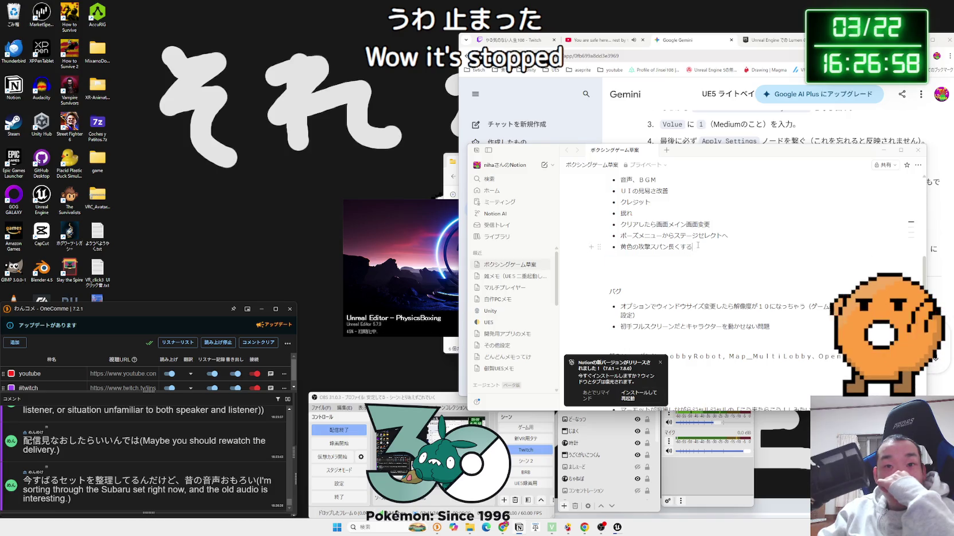
- Tag the TODO item with 必須 in red, then move the Unreal editor window up-left
scroll(703, 227, up, 1)
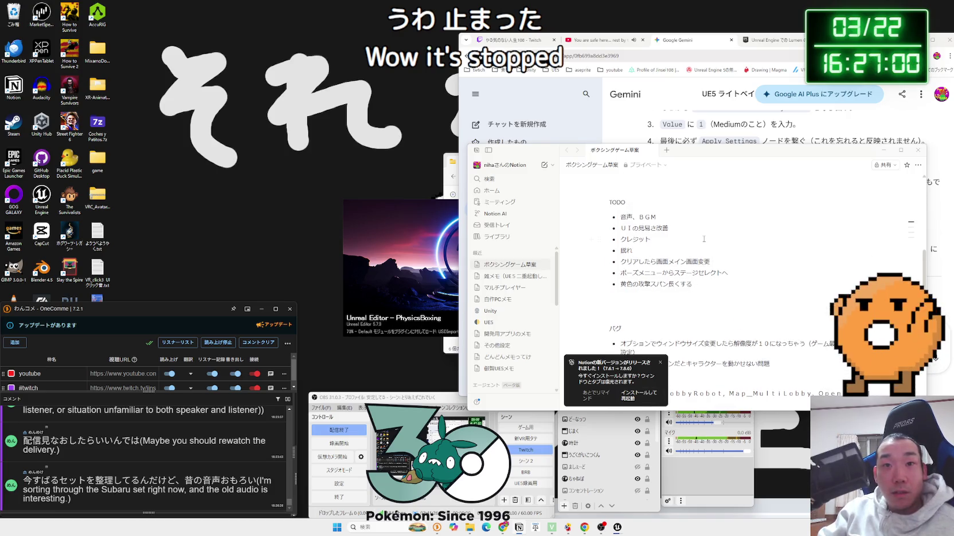
key(Zenkaku_Hankaku)
text(必須)
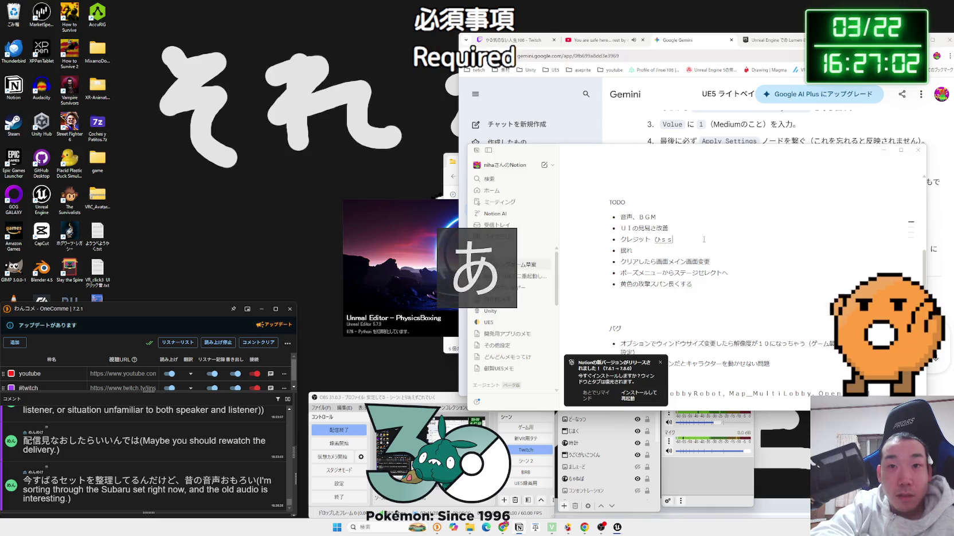
double_click(701, 239)
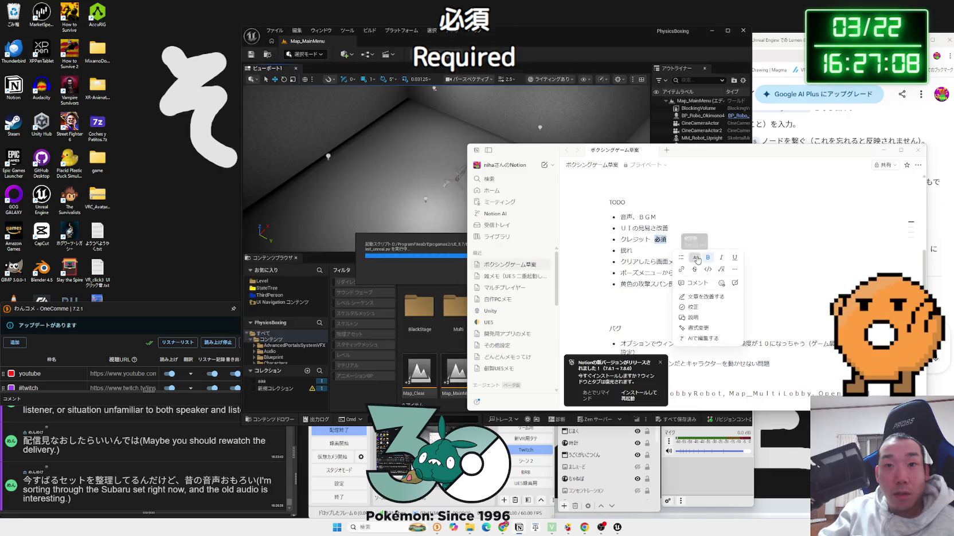
click(695, 258)
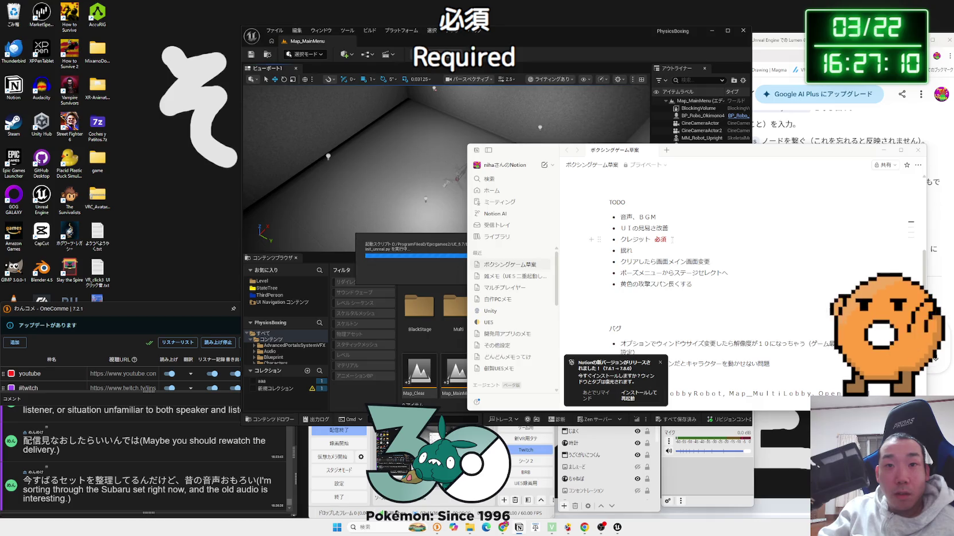
click(677, 217)
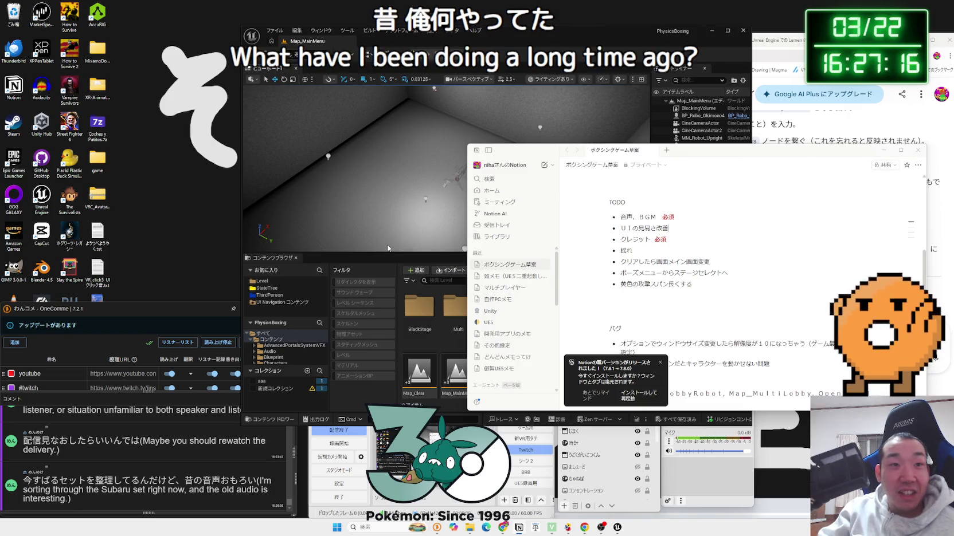
click(420, 231)
drag(559, 39, 376, 16)
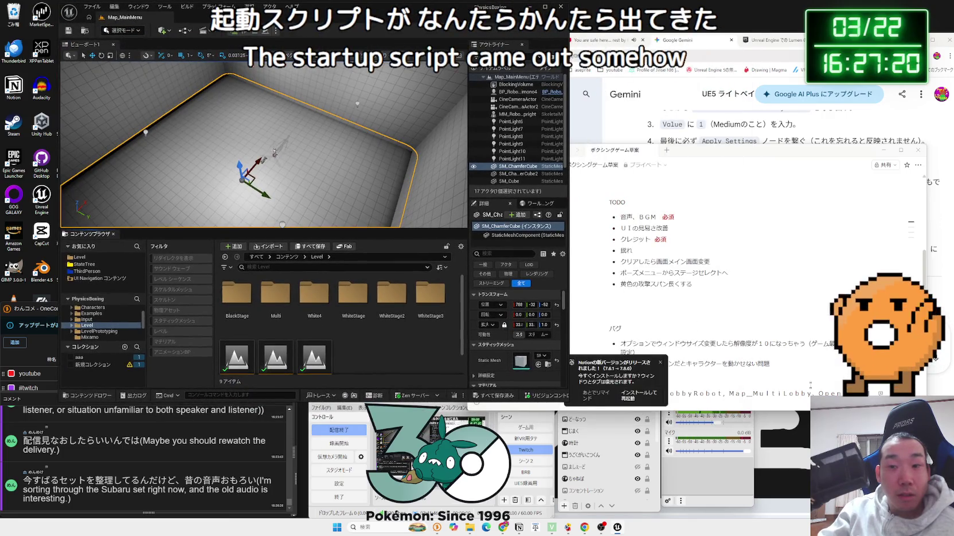
- Mark another Notion TODO as 必須 and delete the first bug entry
double_click(738, 156)
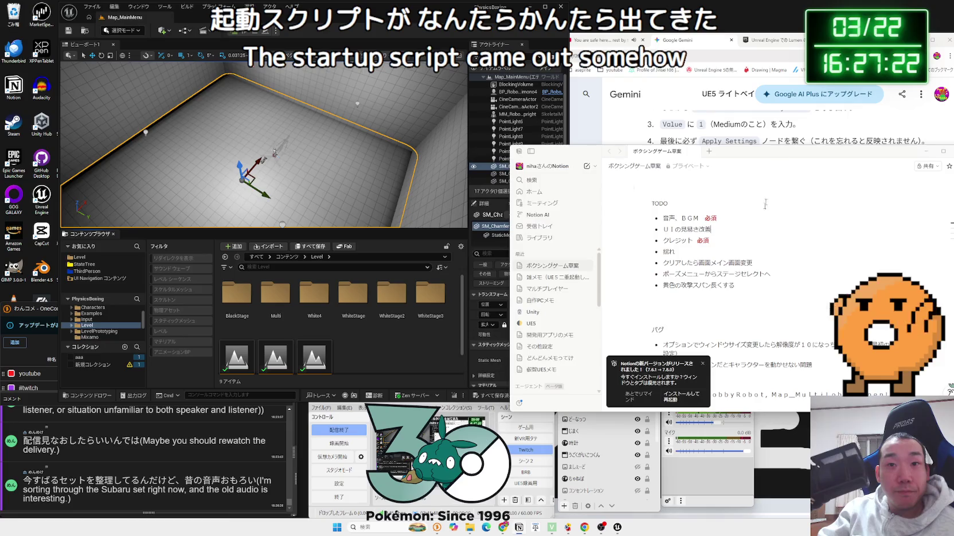
text(必須)
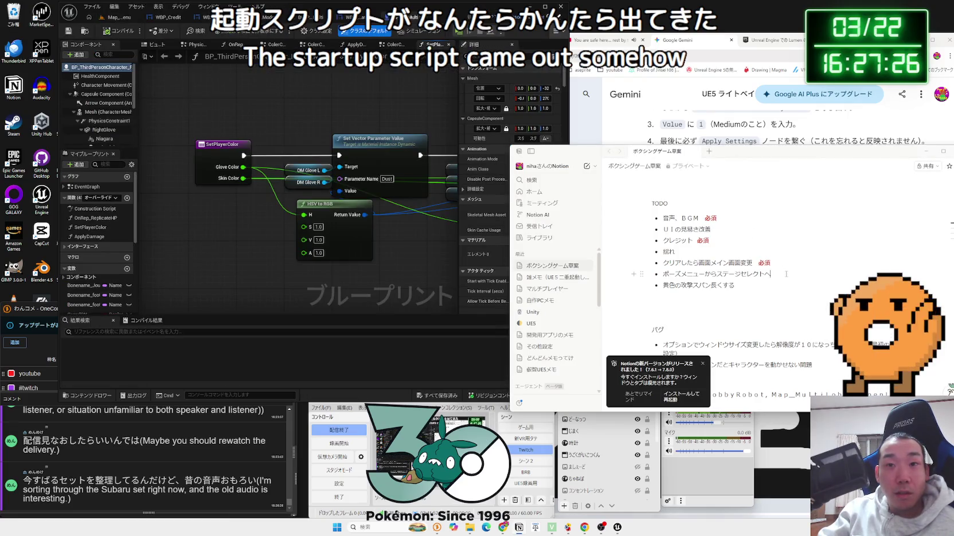
scroll(779, 292, down, 3)
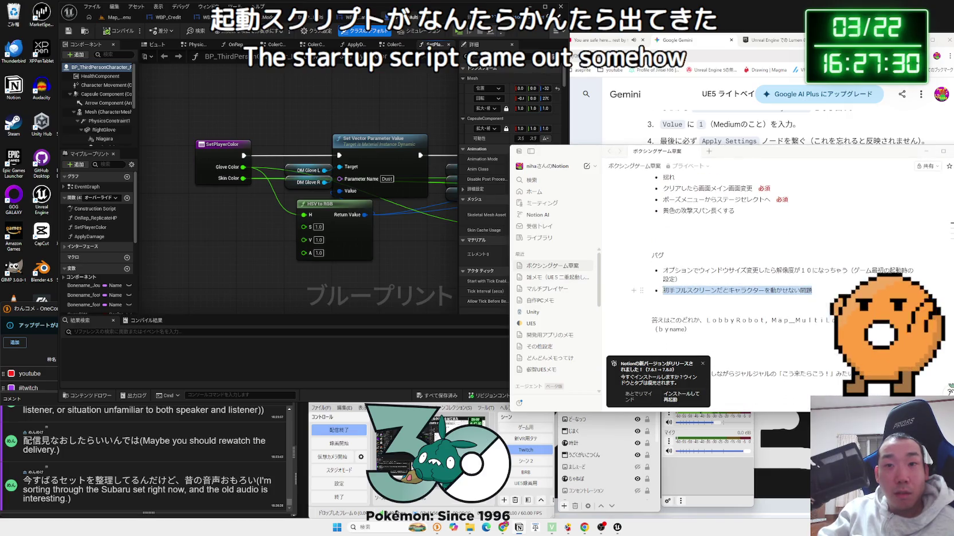
drag(678, 278, 669, 271)
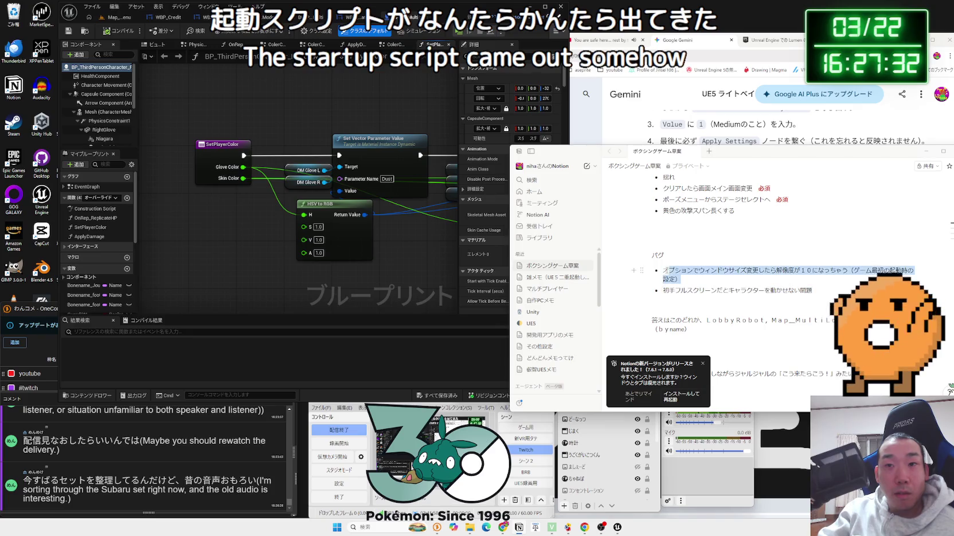
key(BackSpace)
key(BackSpace)
key(BackSpace)
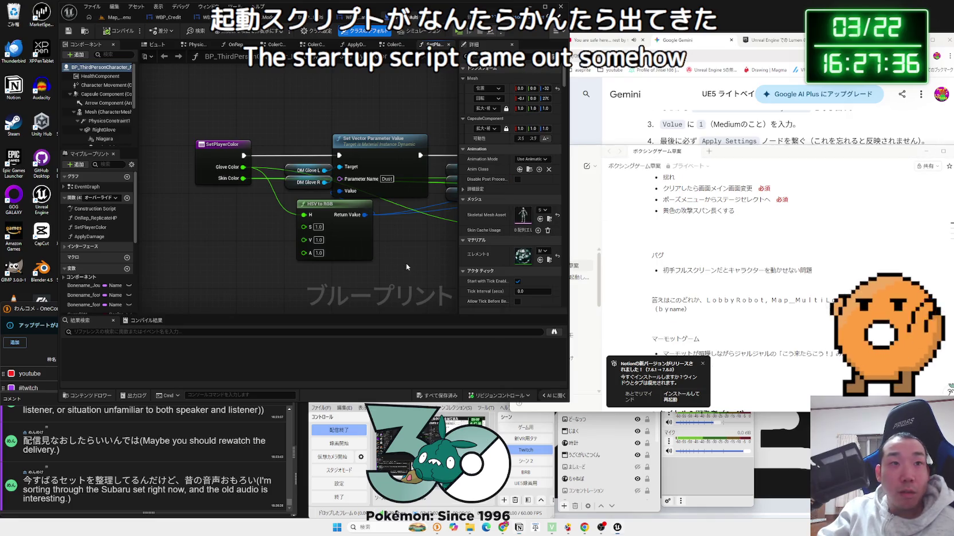
scroll(406, 263, down, 2)
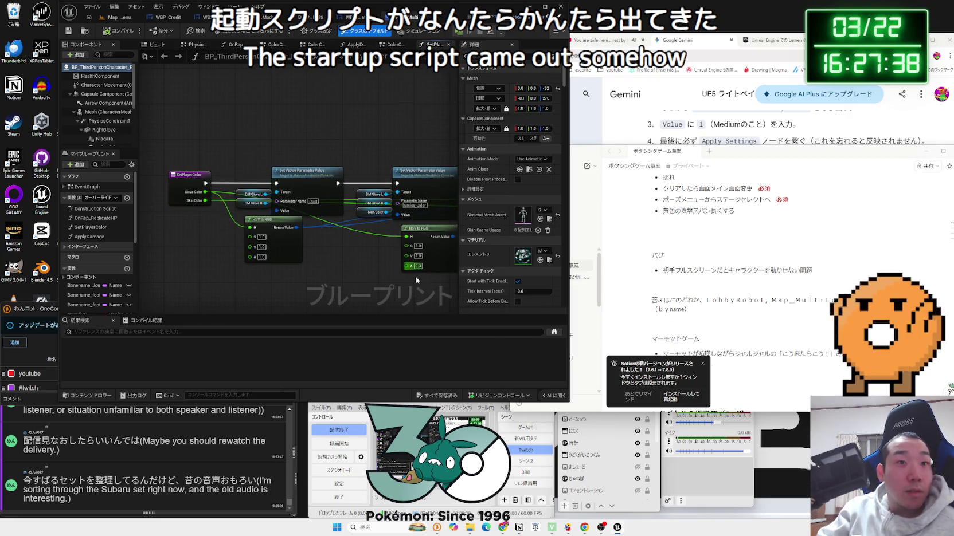
- Delete the 黄色の攻撃スパン長くする line from the Notion TODO list
drag(377, 264, 309, 241)
scroll(310, 242, down, 1)
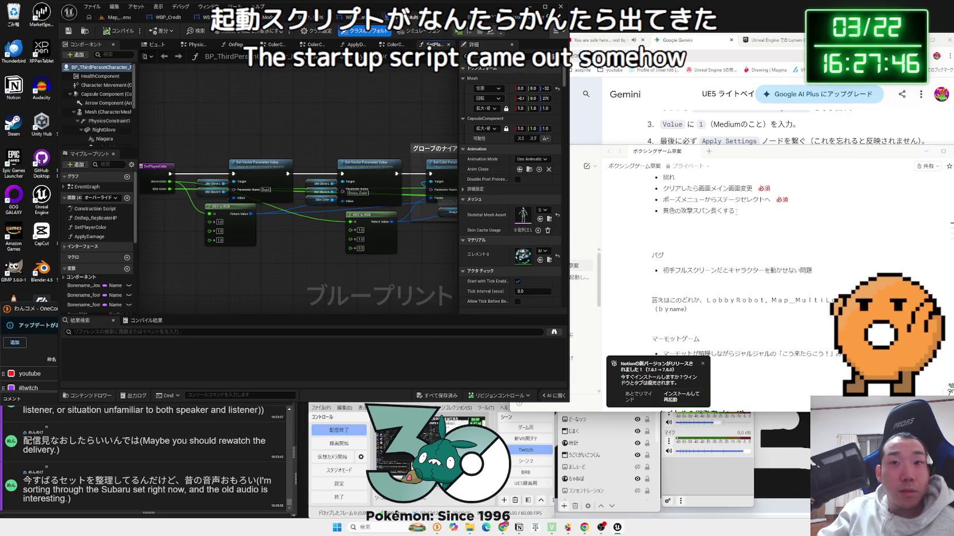
triple_click(653, 210)
key(BackSpace)
key(BackSpace)
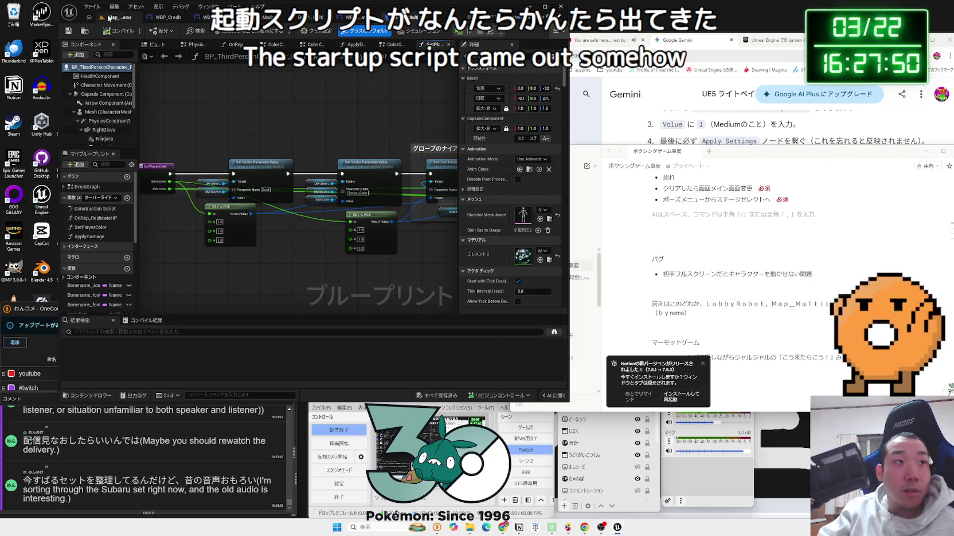
- Return to Map_MainMenu, glancing at the play options and the WBP_SessionCreater layout
click(110, 18)
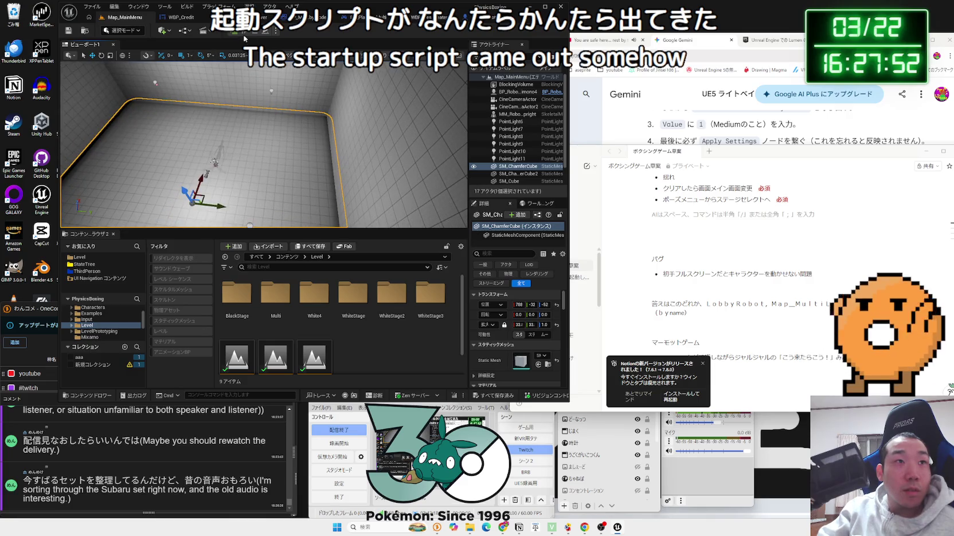
click(276, 32)
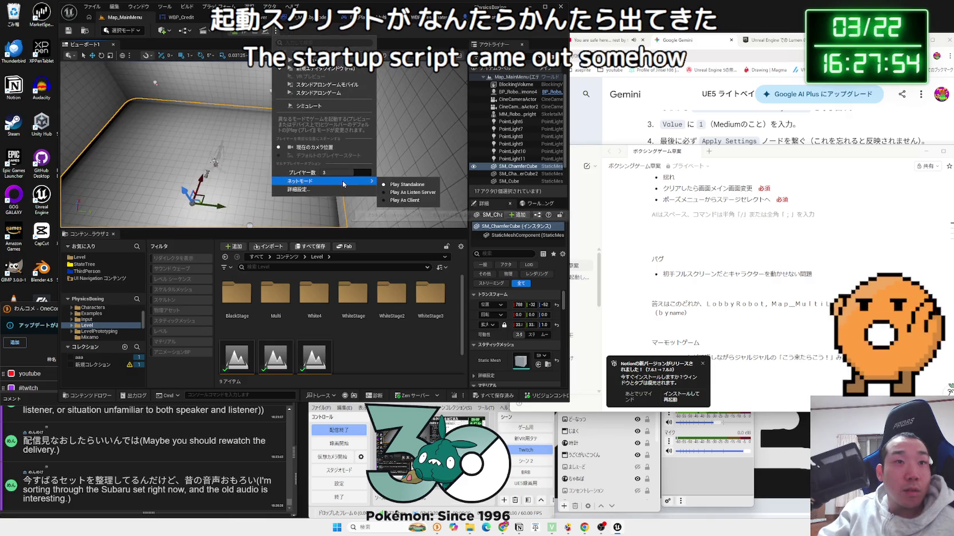
key(Escape)
click(379, 15)
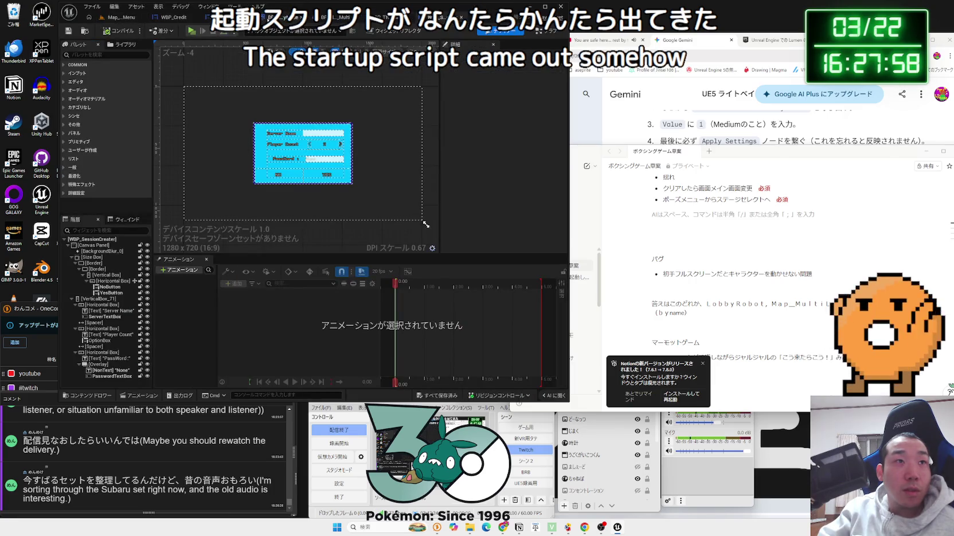
click(120, 17)
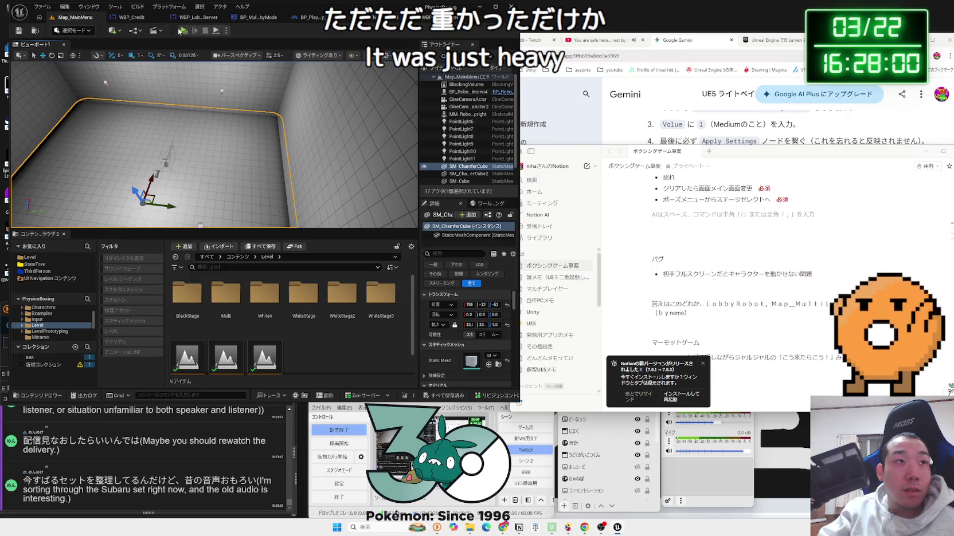
- Launch the three-player test, widen both client windows, and start session searches in all three
click(184, 29)
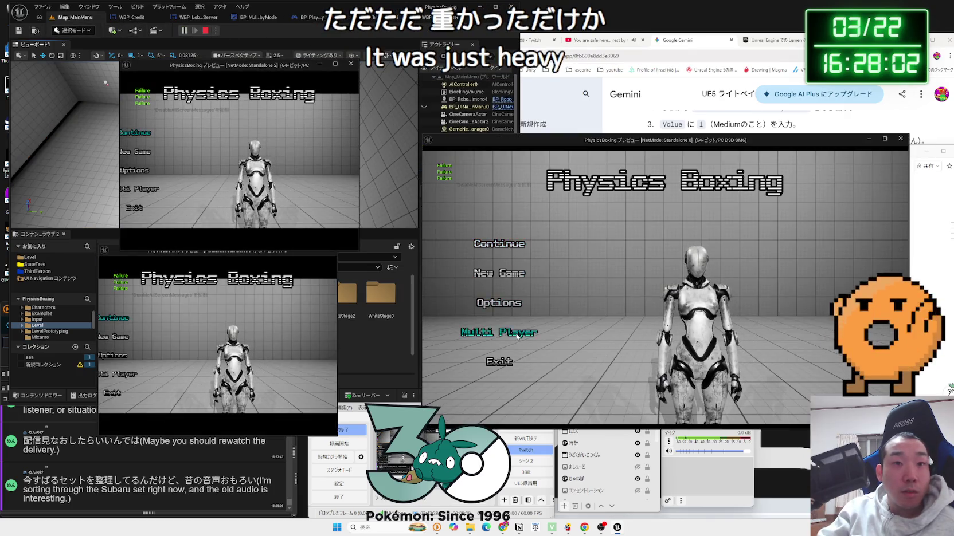
click(533, 334)
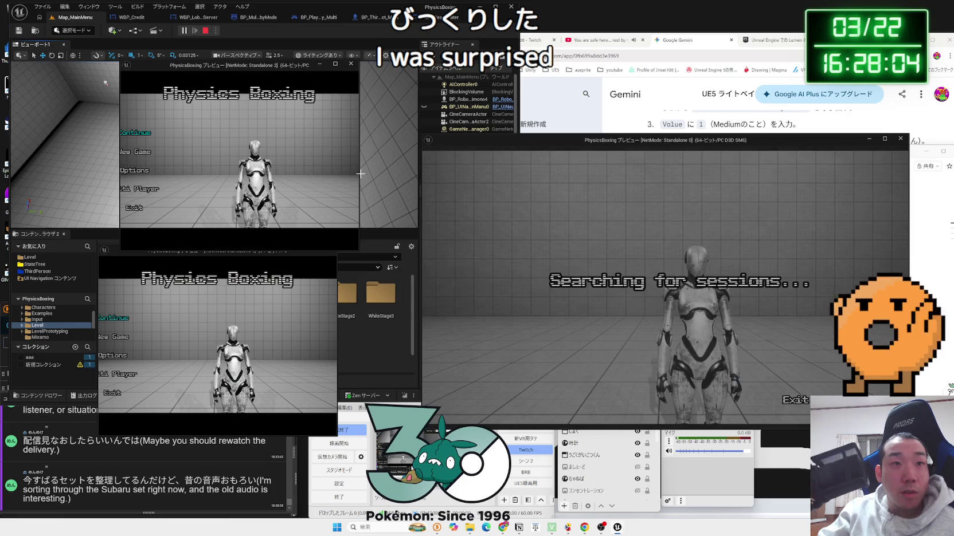
drag(359, 177, 417, 177)
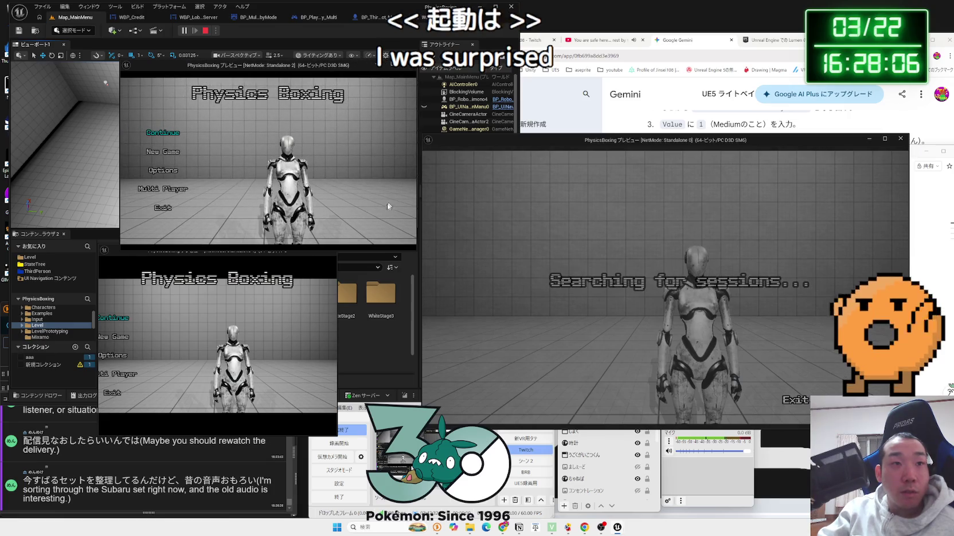
drag(338, 278, 418, 278)
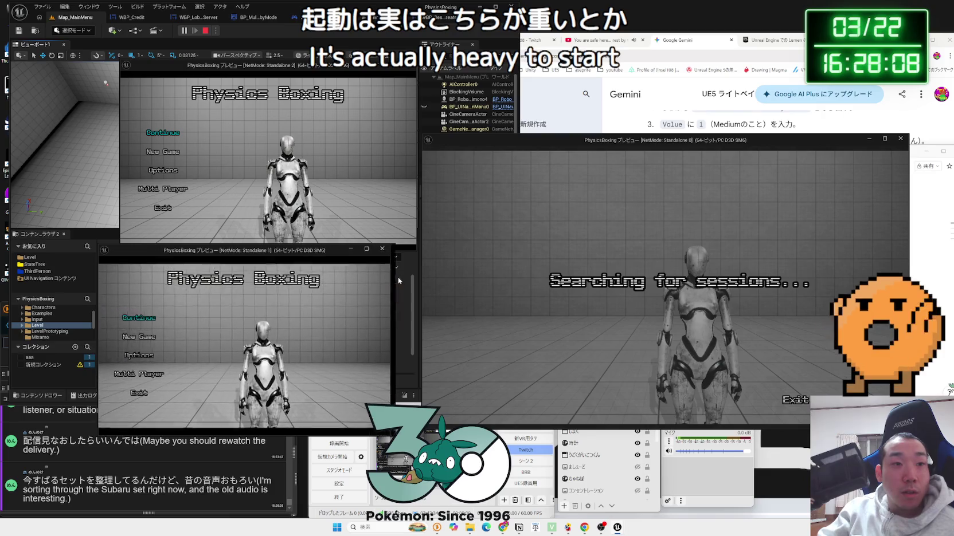
click(151, 374)
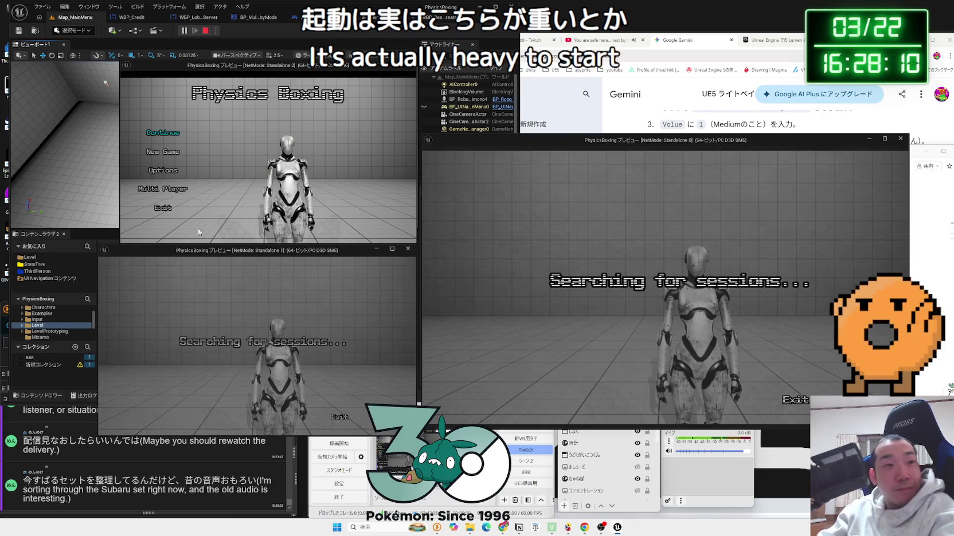
click(174, 188)
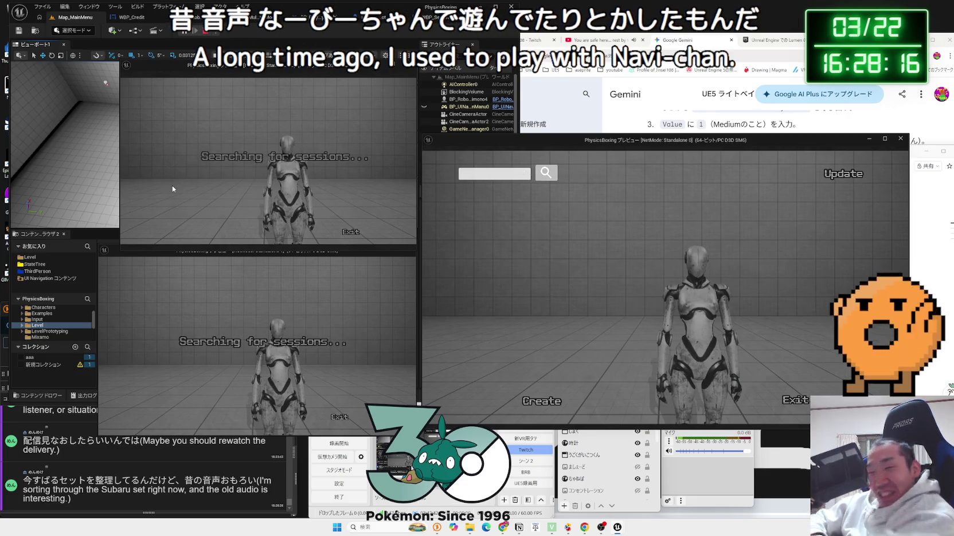
- Create a 3-player server named 人生 on the host and refresh the client session list
click(542, 402)
click(734, 268)
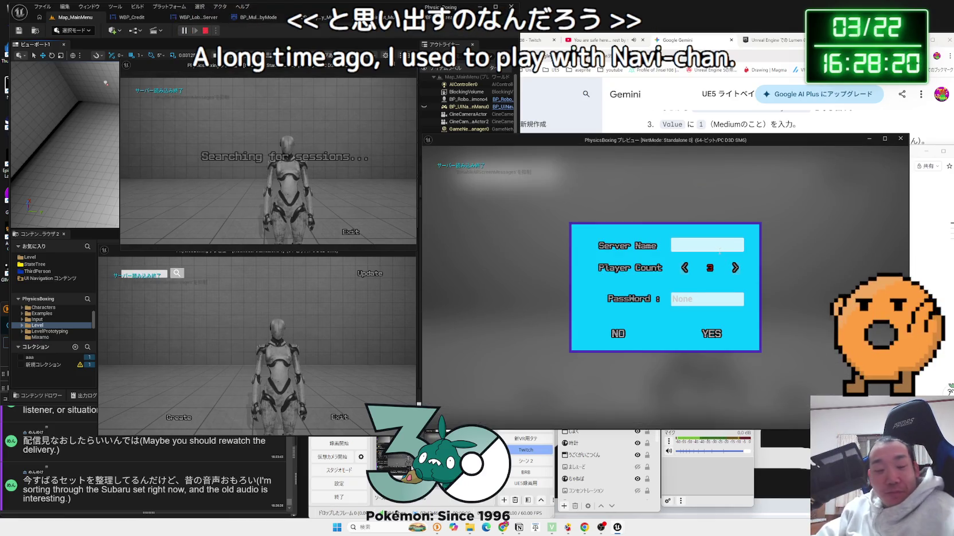
text(人生)
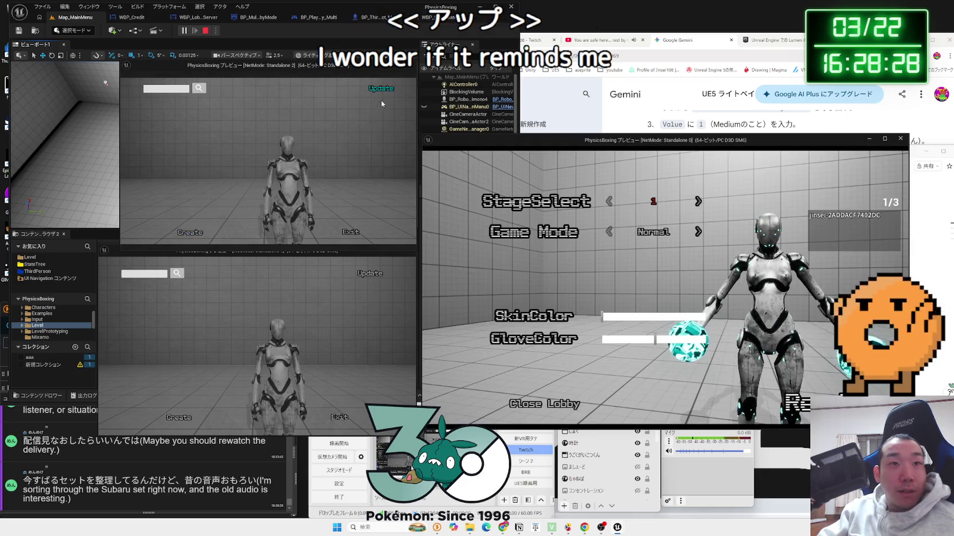
click(381, 105)
click(368, 276)
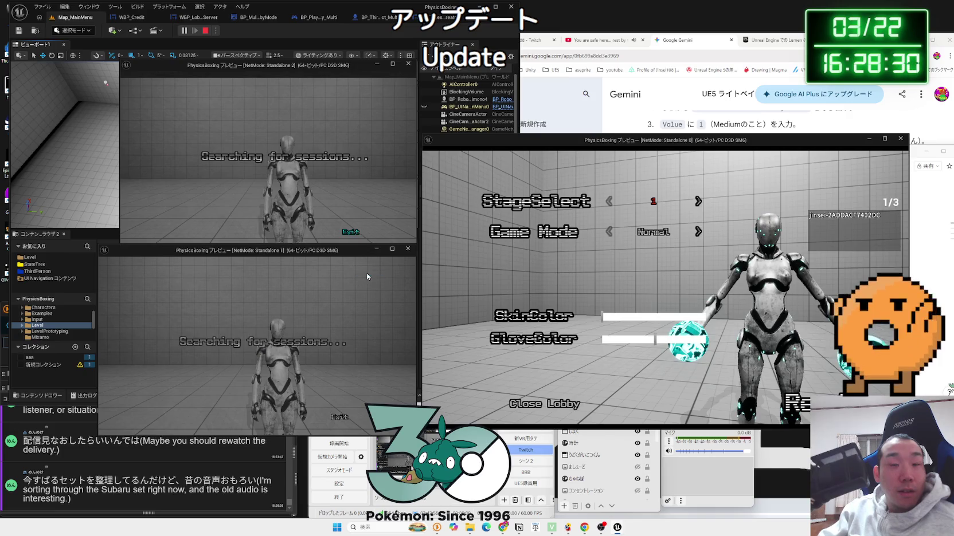
- Try green and purple host boxer colours while both clients join the session
click(636, 317)
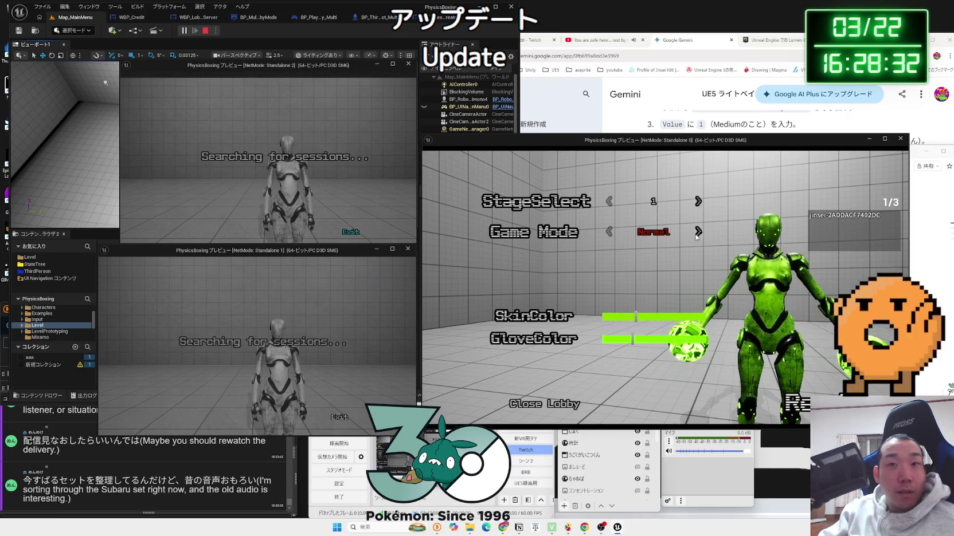
click(677, 317)
click(674, 340)
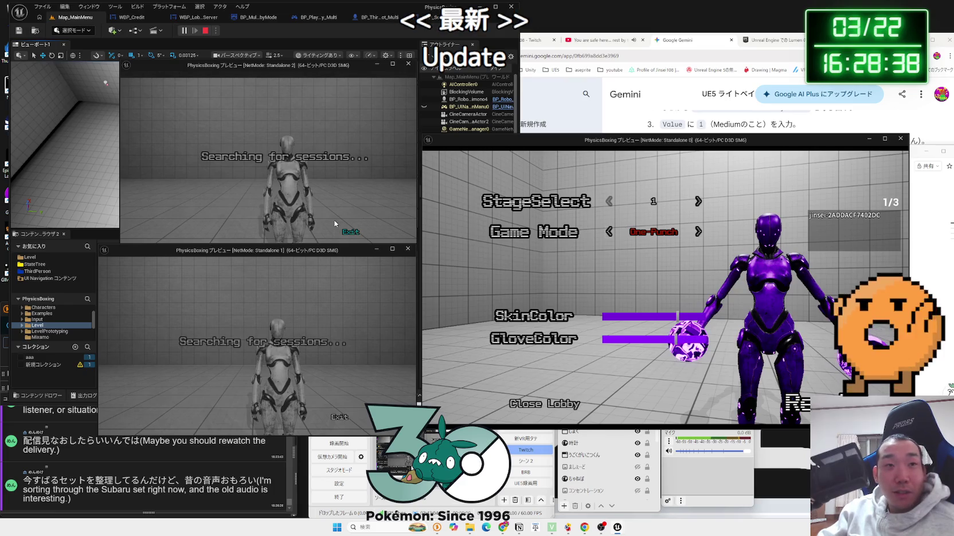
click(374, 106)
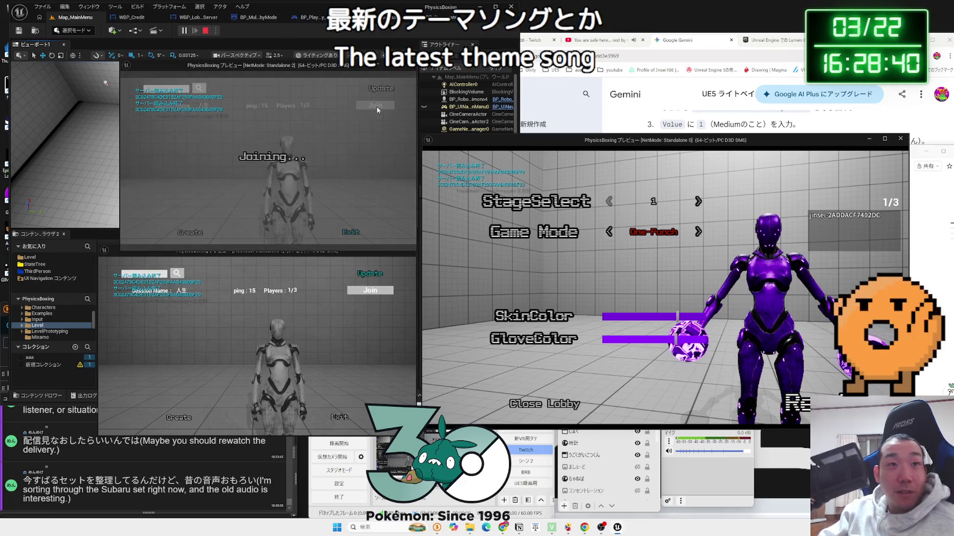
click(370, 290)
- Settle the host boxer's skin and gloves on teal-green after briefly trying purple
click(659, 317)
click(657, 340)
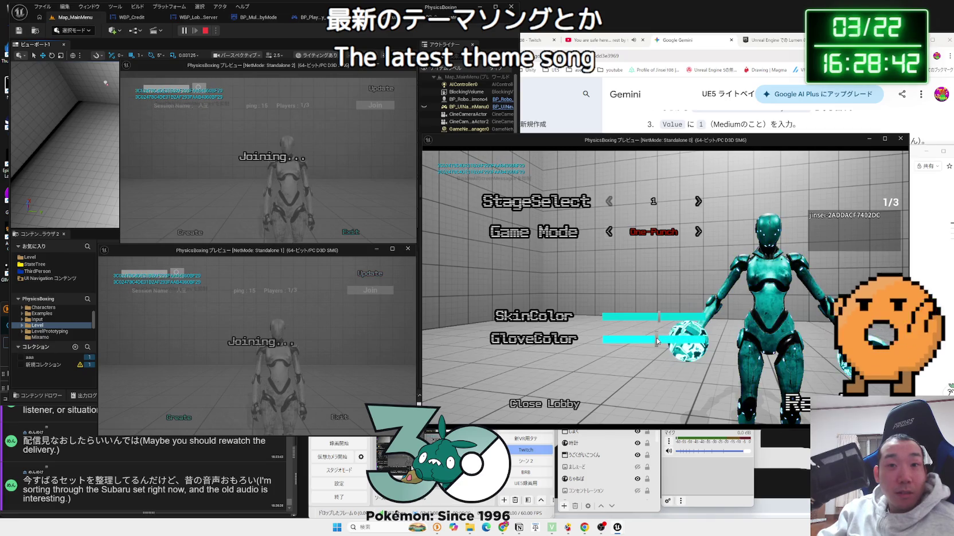
click(677, 317)
click(678, 339)
click(658, 317)
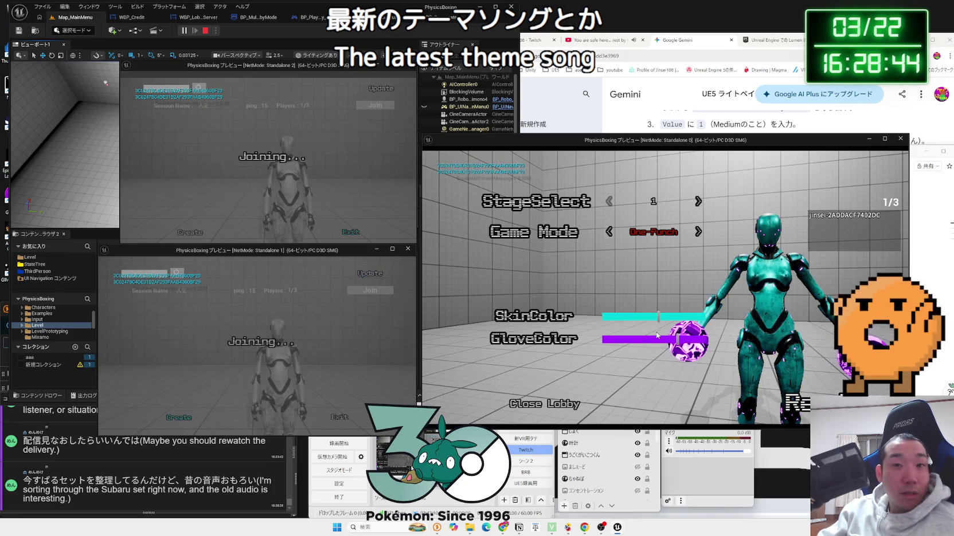
click(655, 339)
click(652, 317)
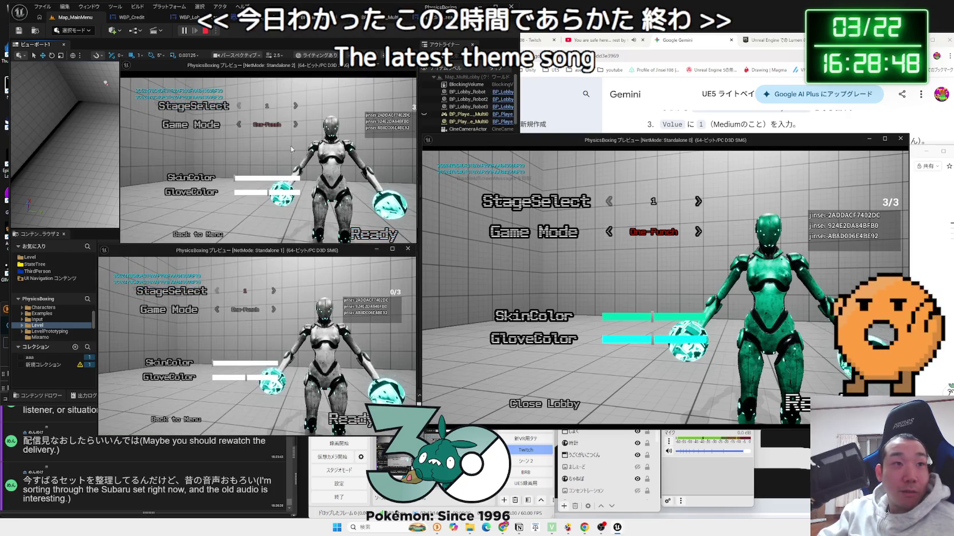
- Make the lower client's boxer yellow-green and adjust the upper client's glove colour
click(244, 363)
click(241, 381)
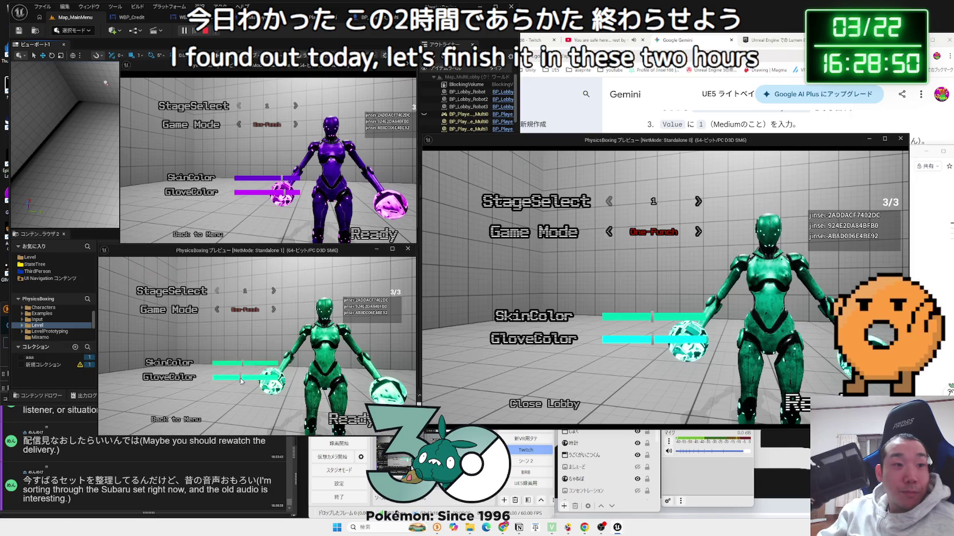
click(229, 363)
click(230, 377)
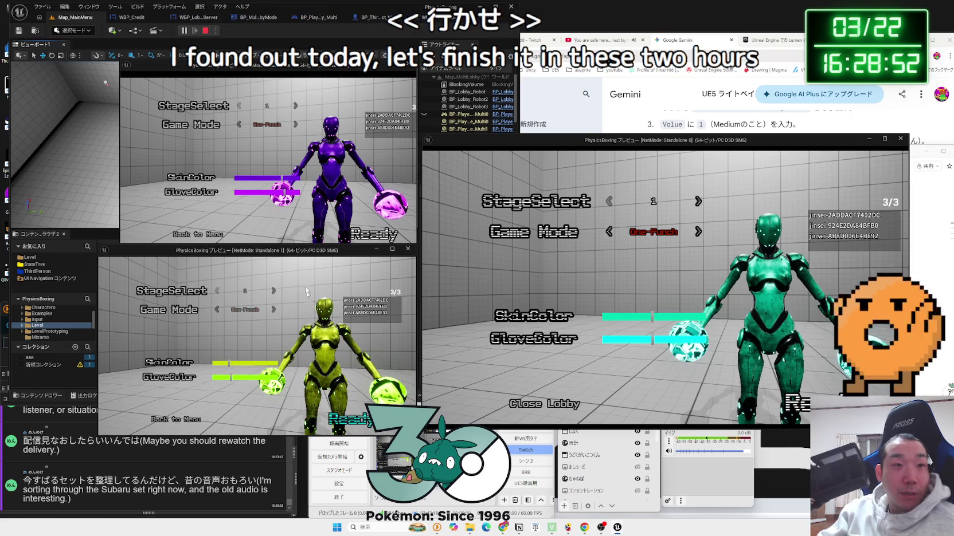
click(287, 193)
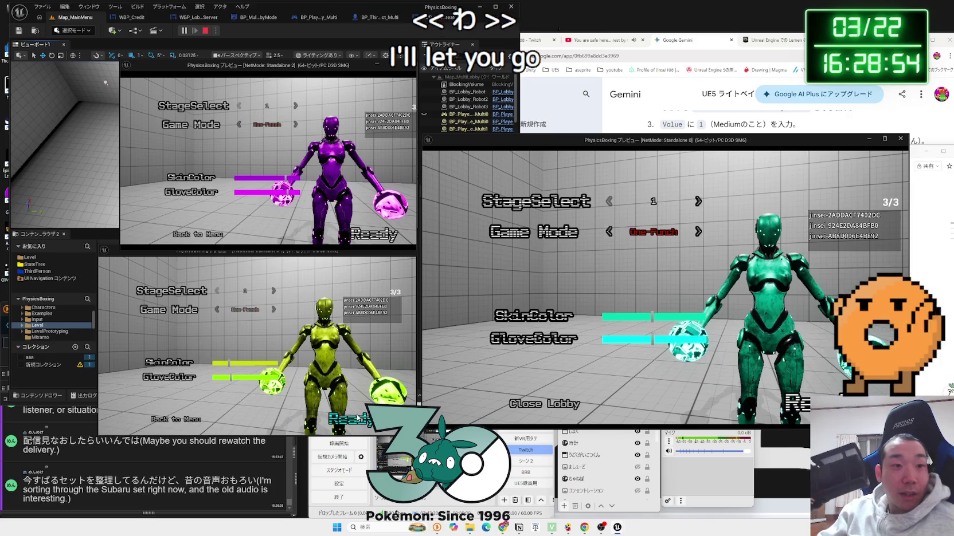
- Mark all three players Ready to start the match
click(350, 419)
click(373, 234)
click(799, 405)
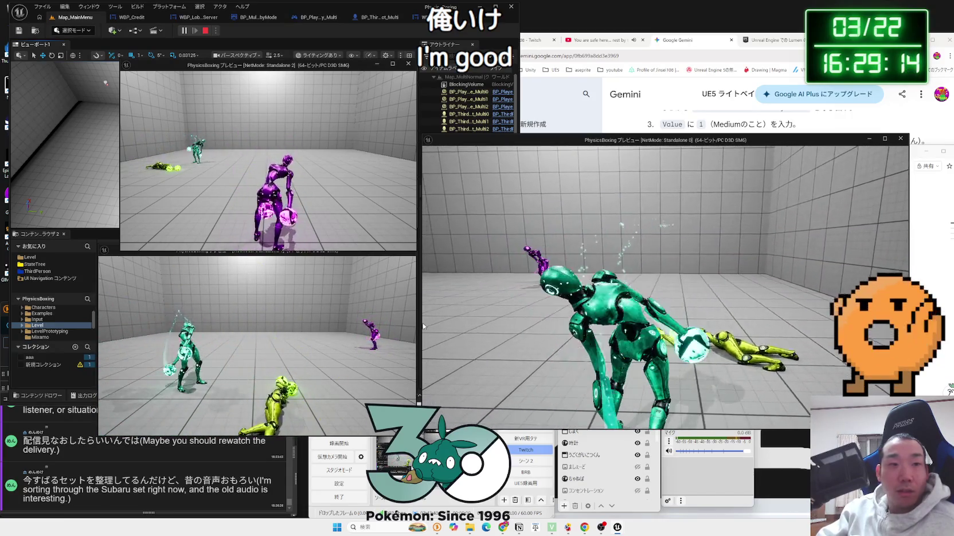
- Bring the Standalone 1 preview forward, pause the match with Esc, and resume it
key(alt+Tab)
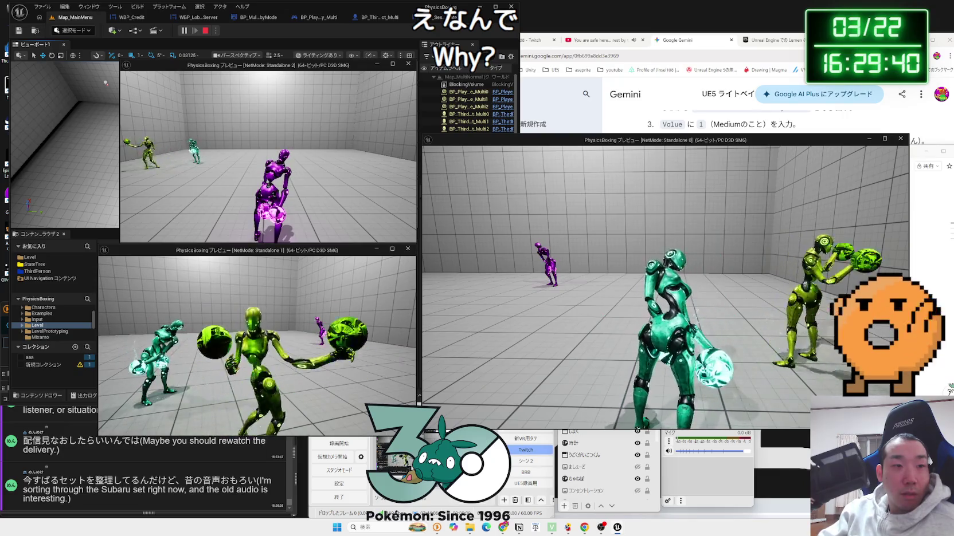
key(Escape)
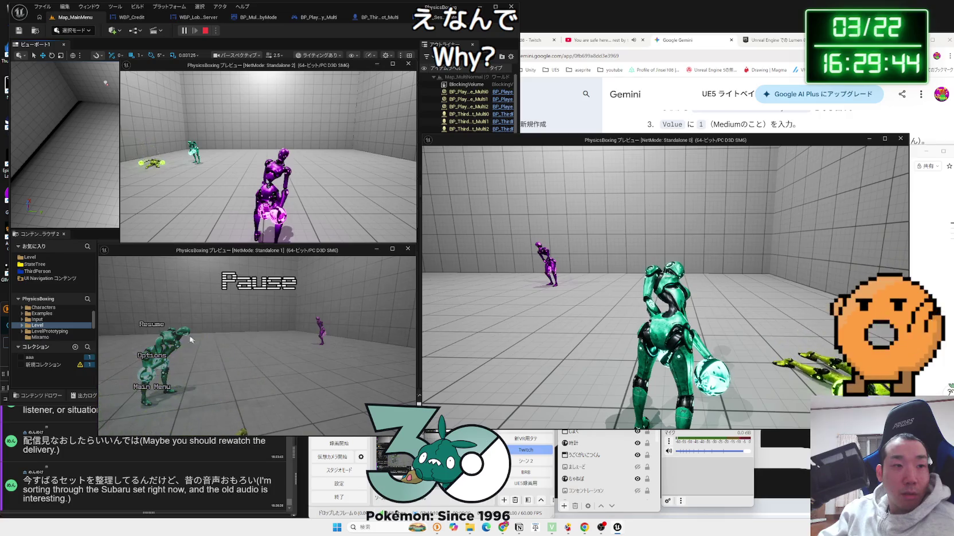
click(151, 327)
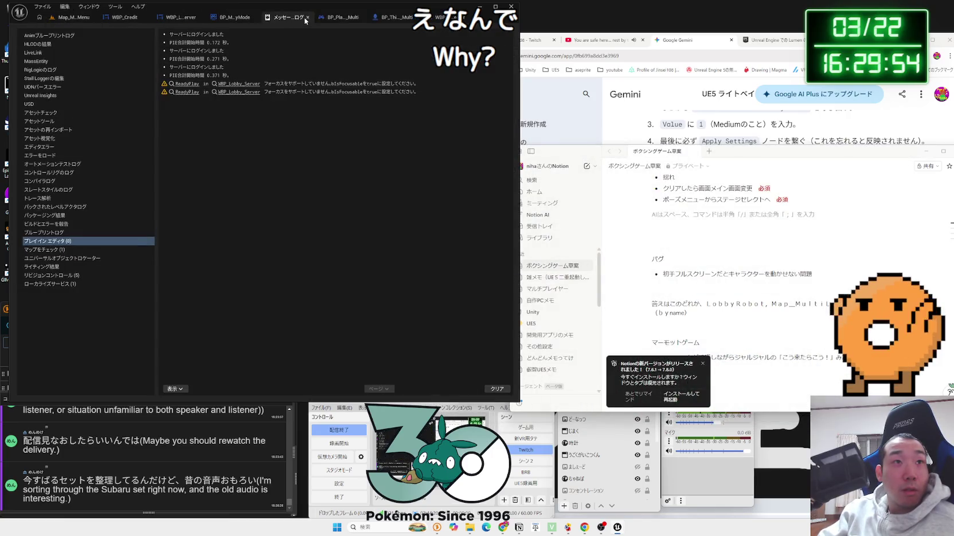
- Delete the Guard ON set node from the robot character's EventGraph
click(308, 18)
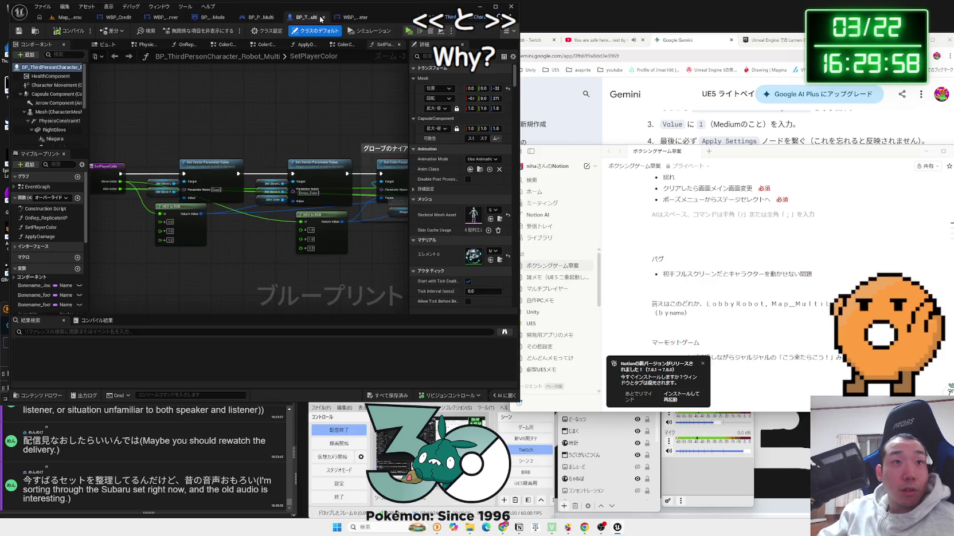
drag(289, 236, 146, 236)
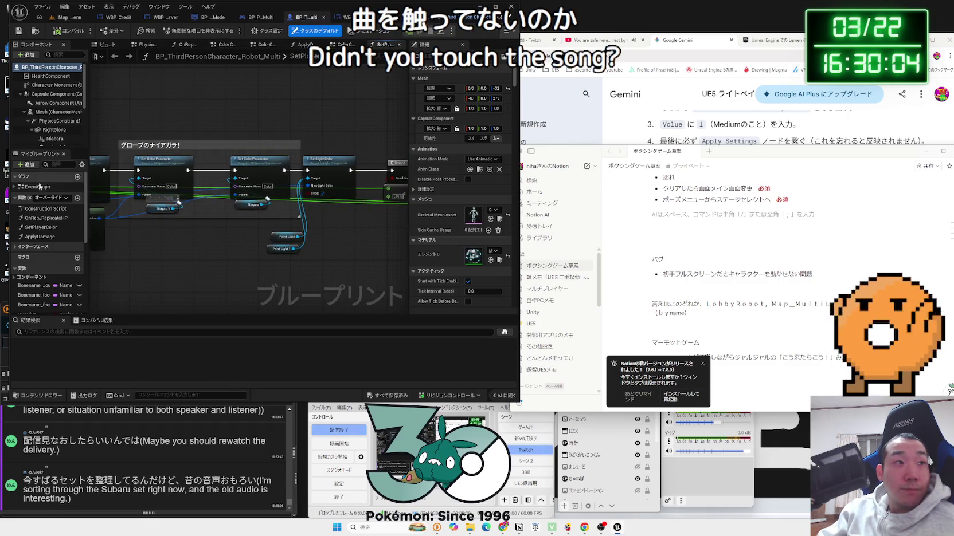
double_click(36, 187)
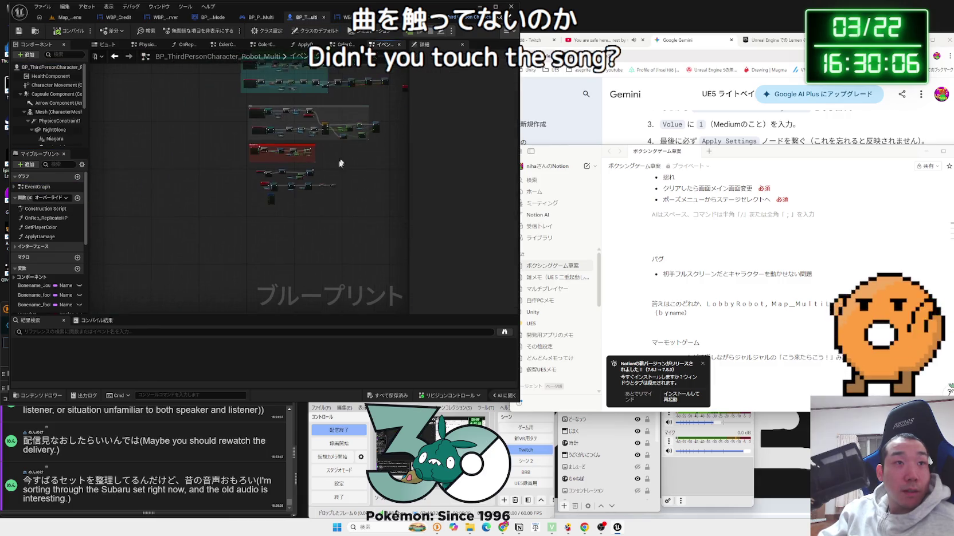
scroll(330, 178, up, 3)
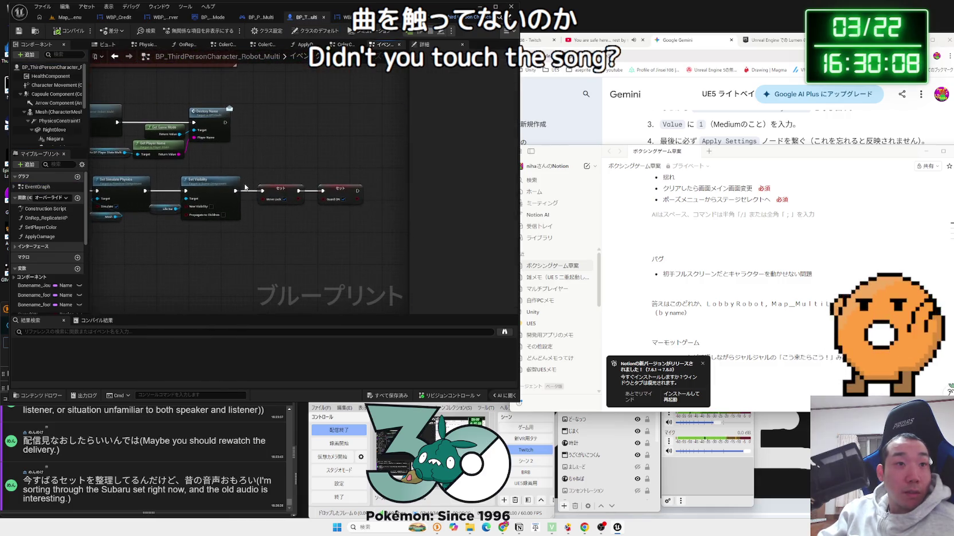
click(344, 188)
key(Delete)
scroll(345, 191, down, 2)
- Save and compile the character blueprint, then return to Map_MainMenu
click(386, 395)
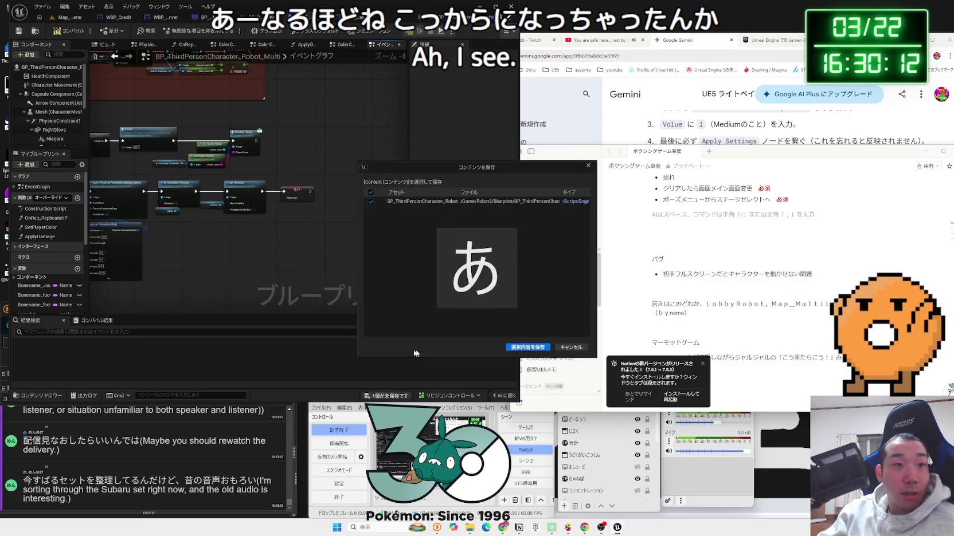
click(522, 349)
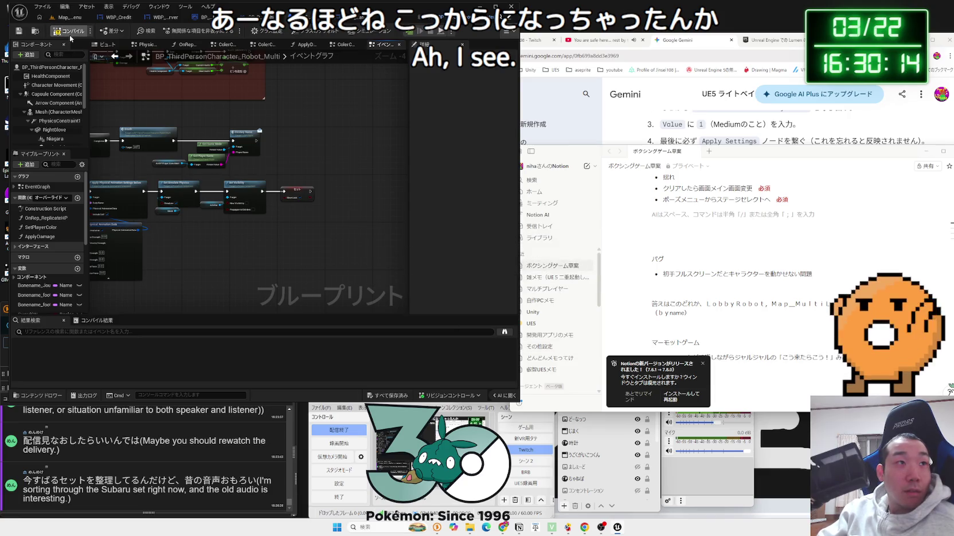
click(70, 36)
click(64, 17)
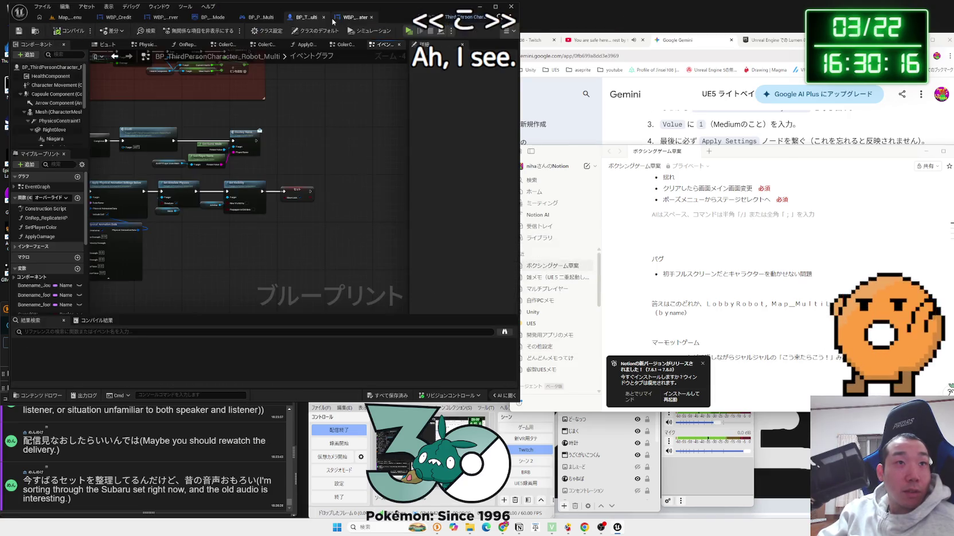
click(65, 18)
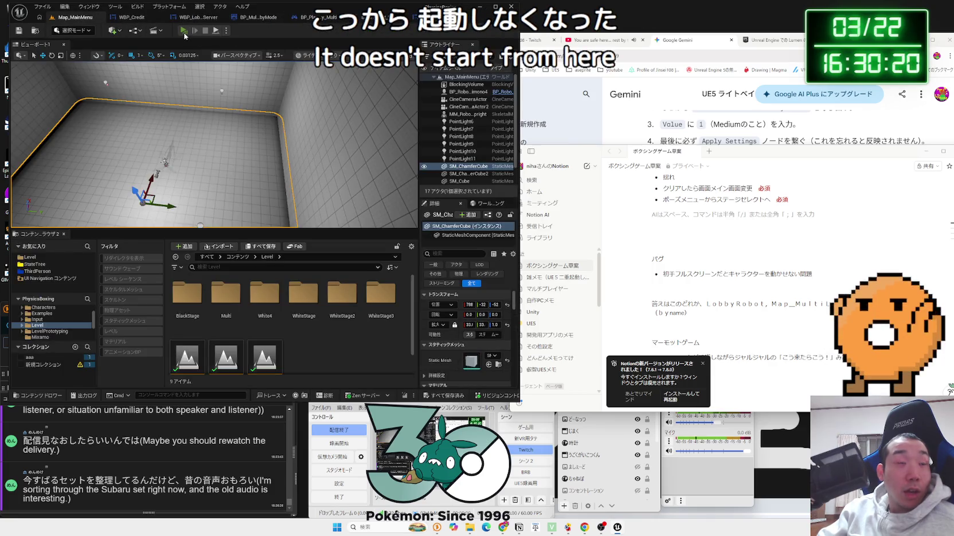
- Play-test Map_MainMenu, send the crash report, and bring up Task Manager
click(183, 32)
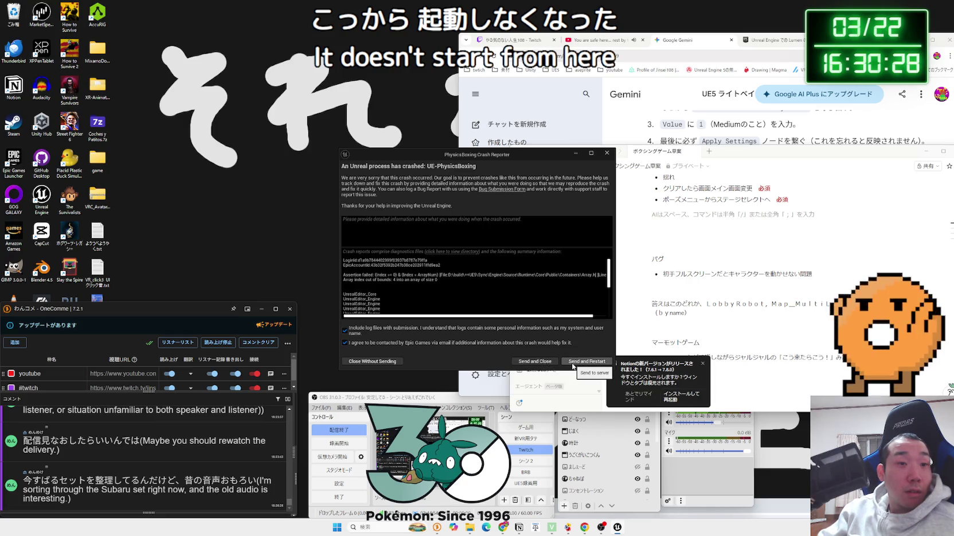
click(545, 363)
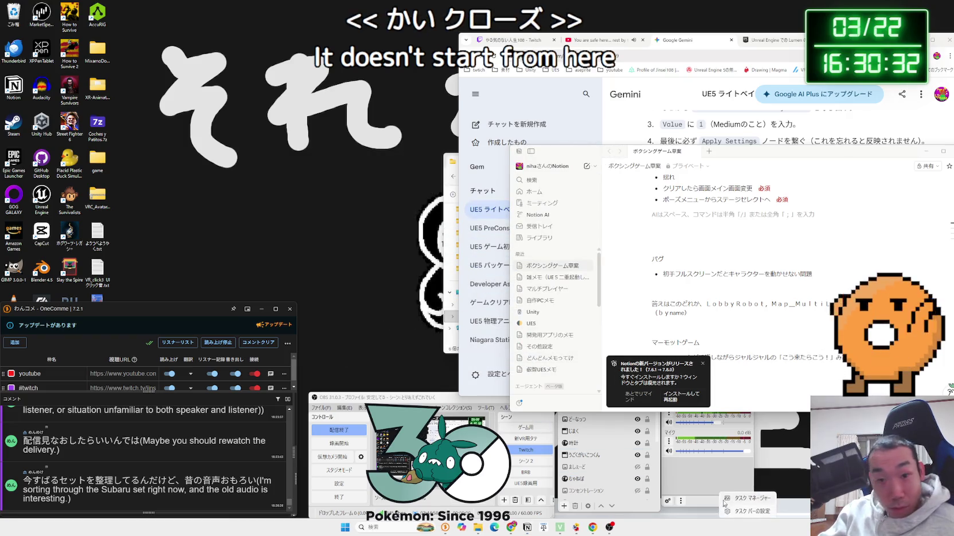
key(ctrl+shift+Escape)
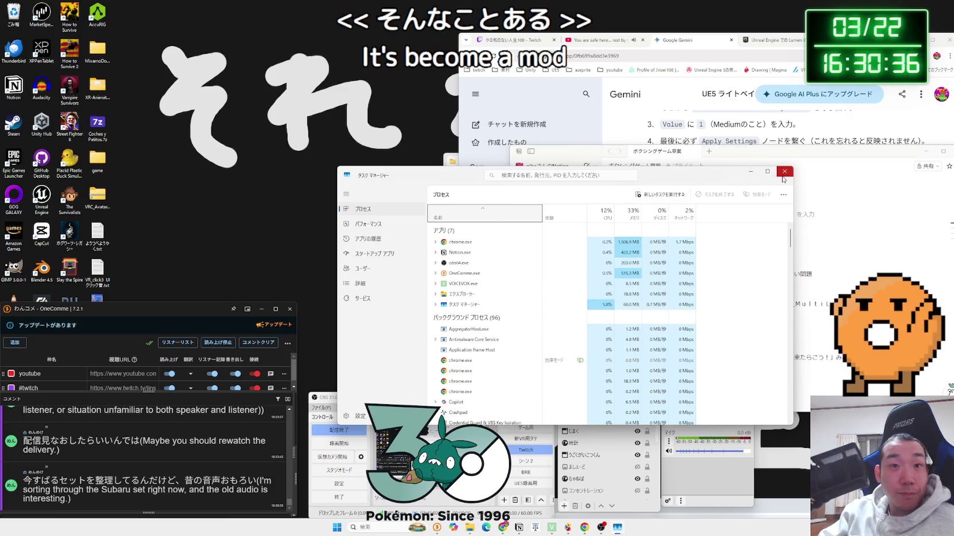
- Close Task Manager after checking the process list
key(alt+F4)
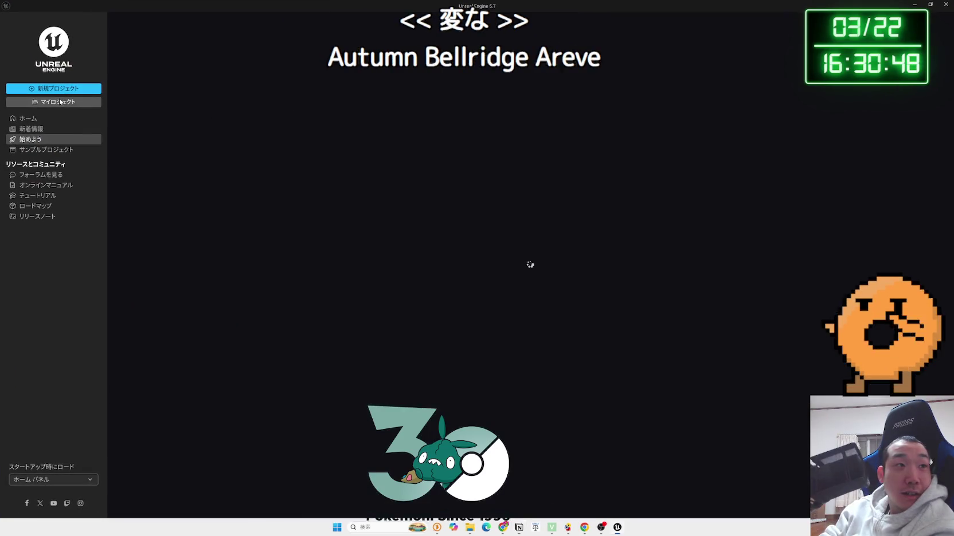
- Open the PhysicsBoxing project from the project browser
click(60, 102)
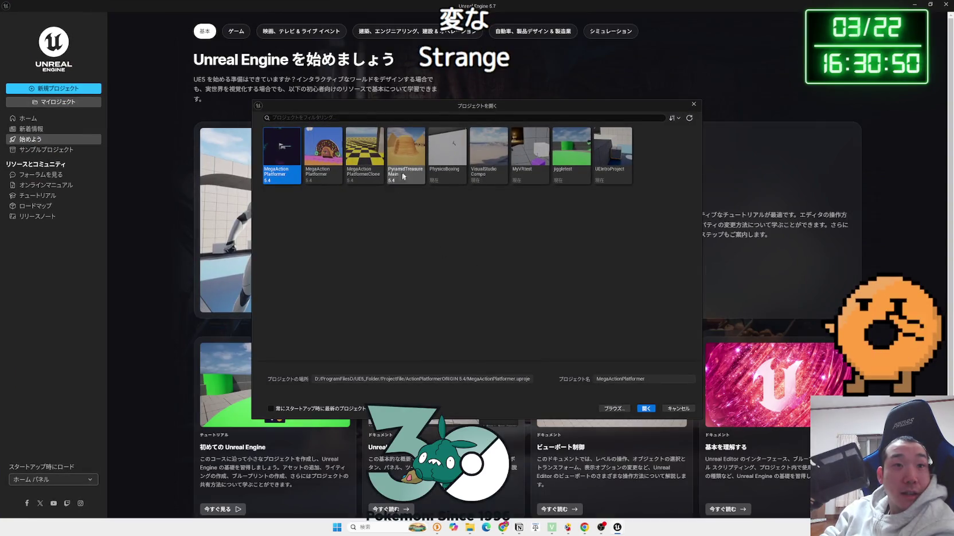
click(448, 172)
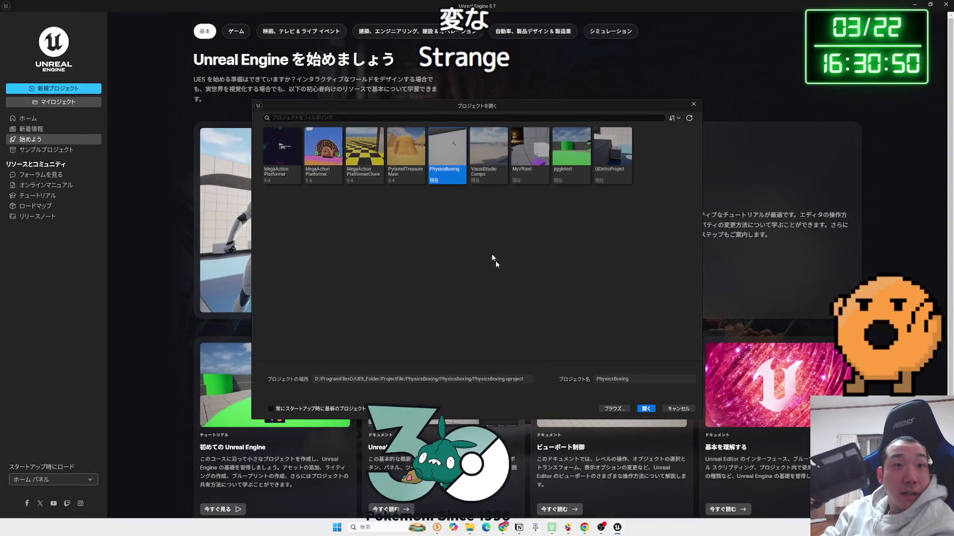
click(643, 408)
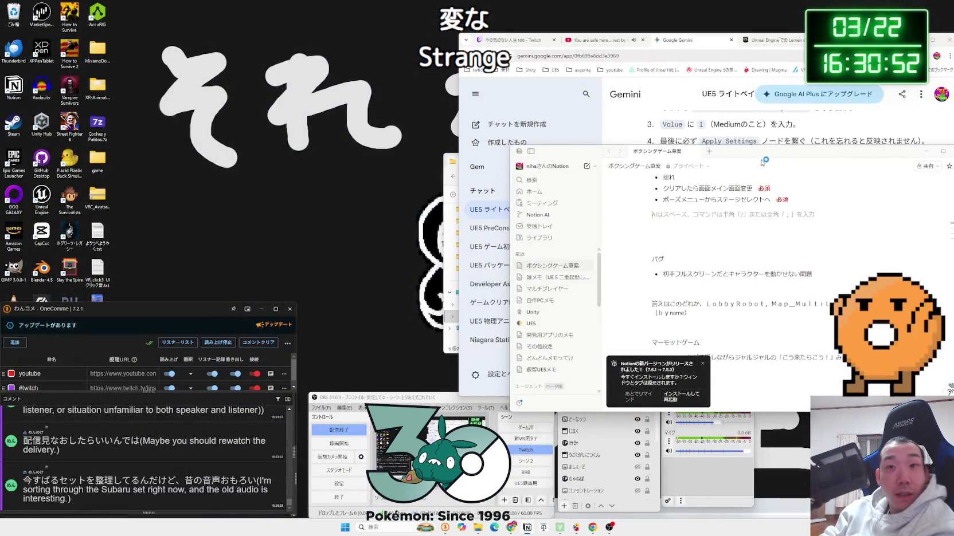
drag(741, 156, 742, 159)
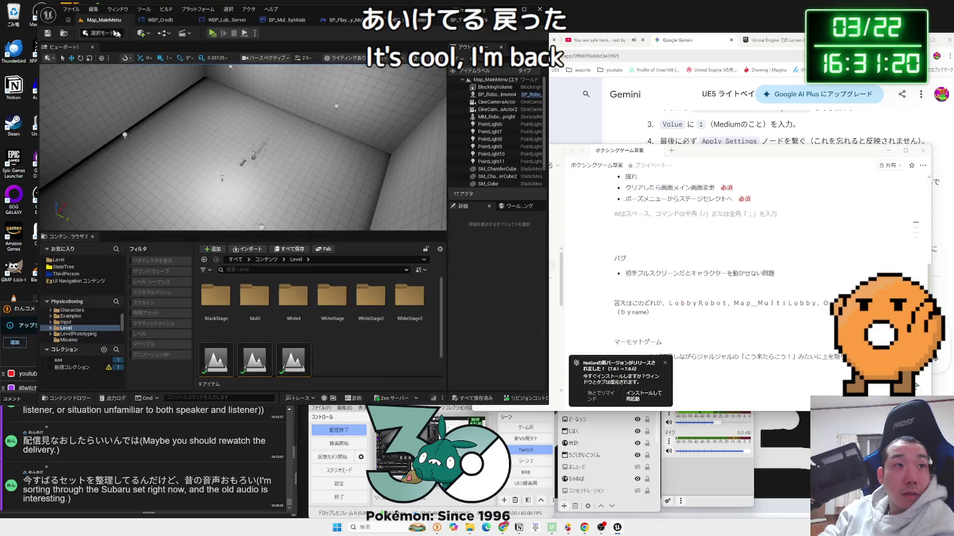
- Play Map_MainMenu and bring up the exit-game confirmation
click(254, 34)
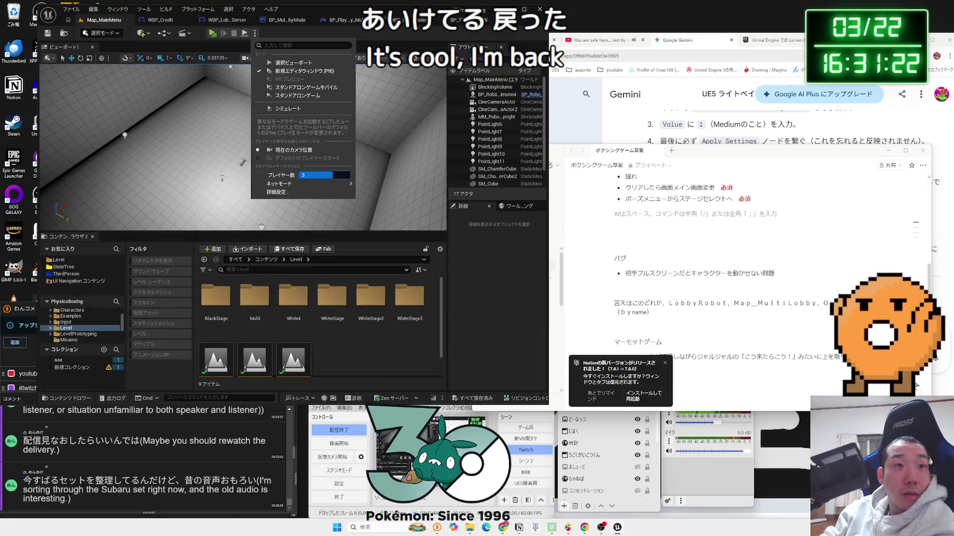
click(296, 34)
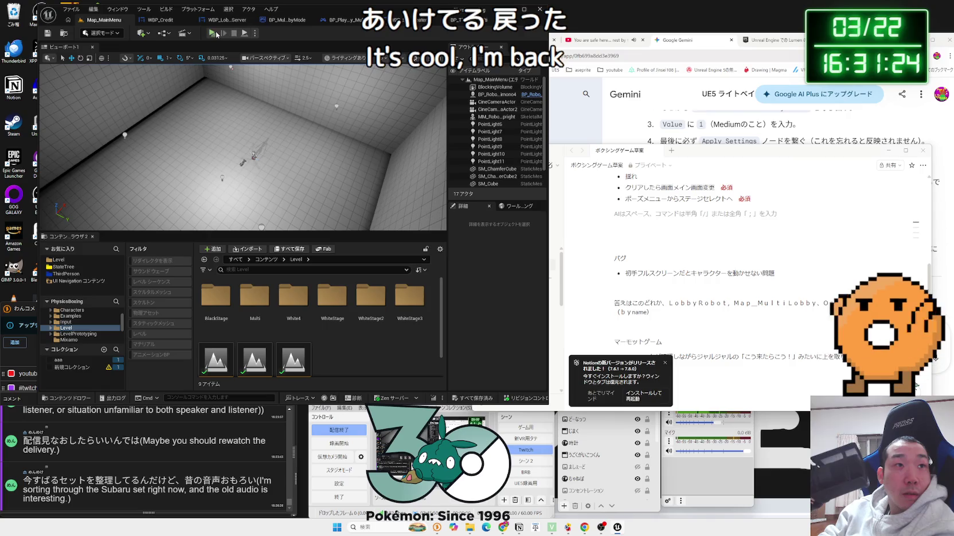
click(212, 33)
click(559, 344)
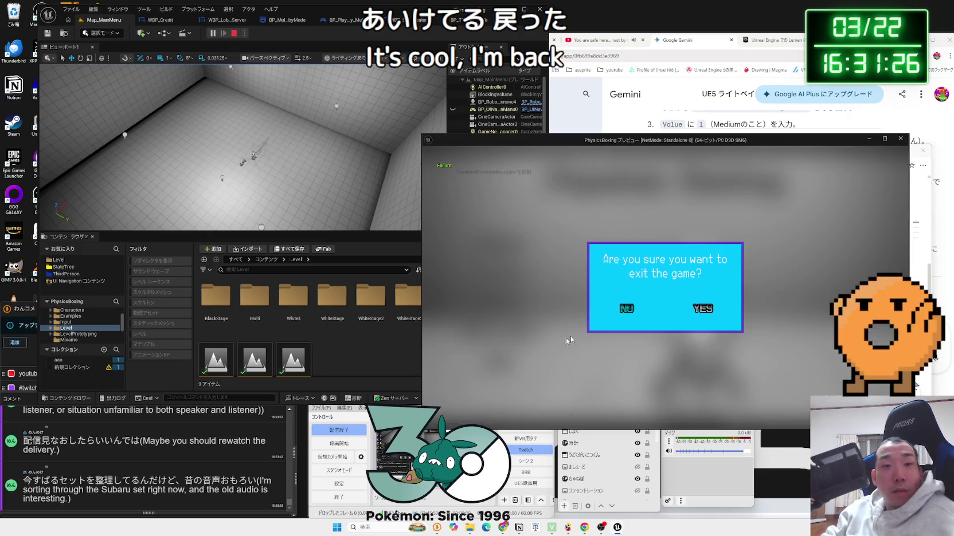
- Exit the preview, relaunch three previews, and open the host's Player Count 3 create-session form
click(703, 309)
click(255, 33)
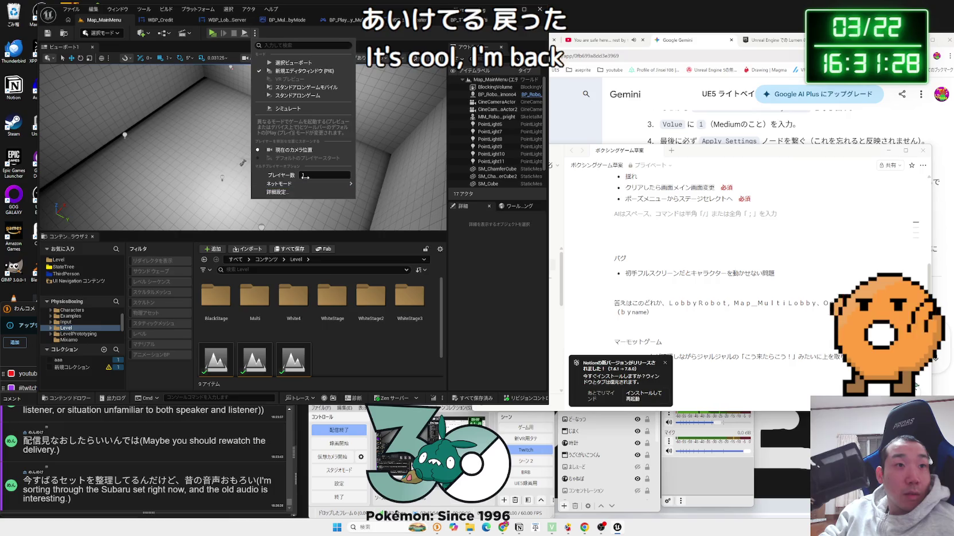
click(255, 33)
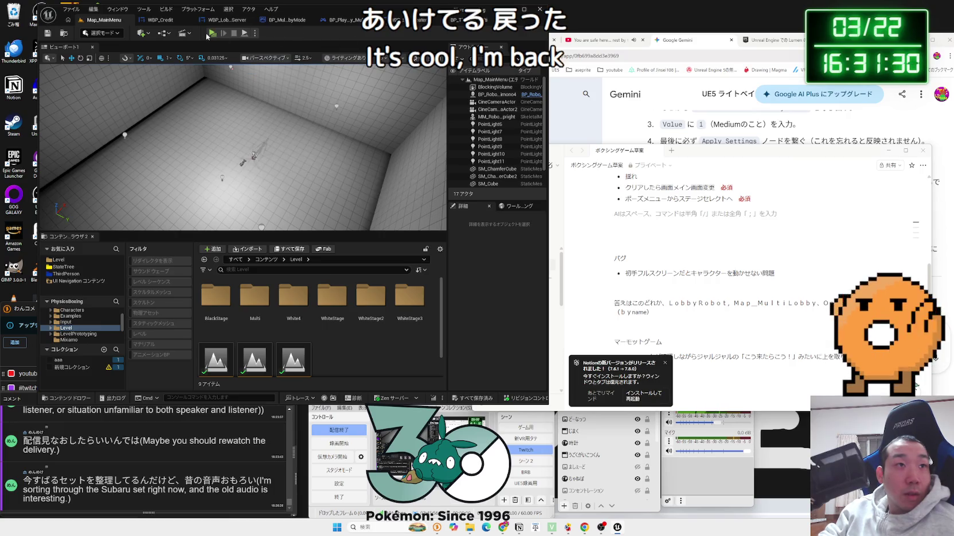
click(212, 33)
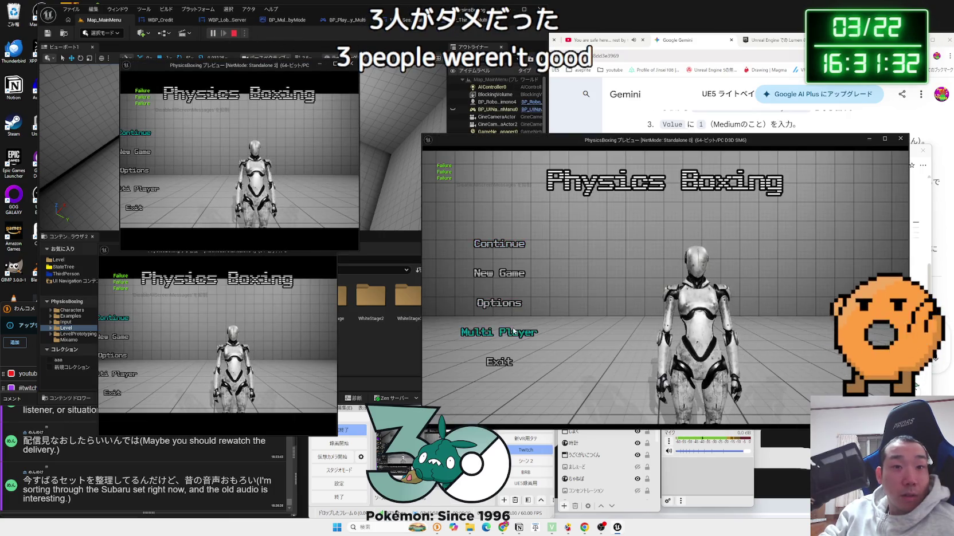
click(513, 328)
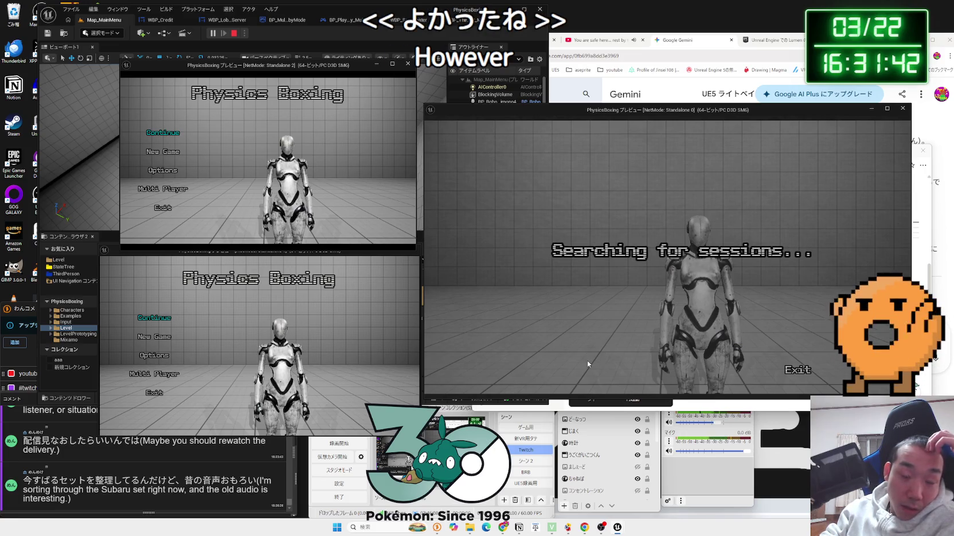
click(567, 369)
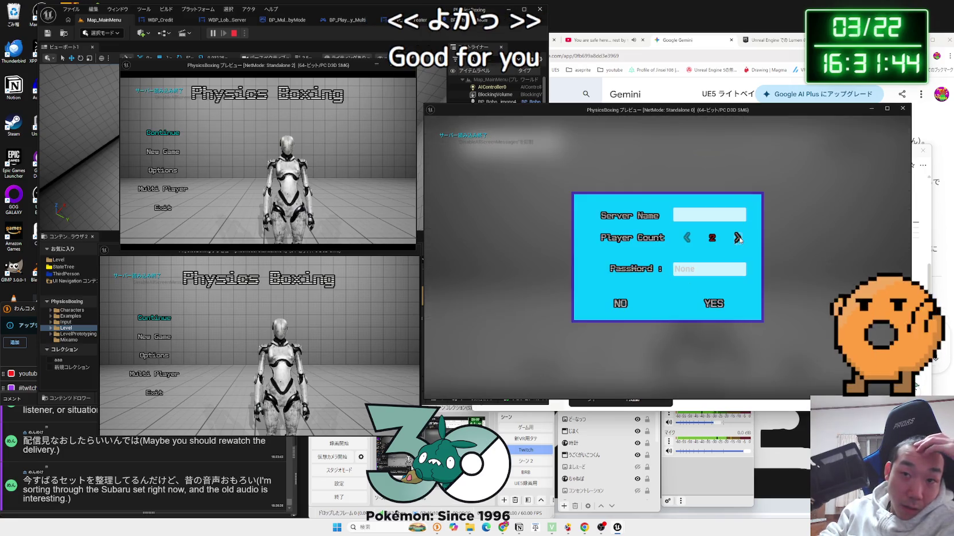
- Start session searches on both clients and keep the lobby on stage 1, Normal mode
click(162, 189)
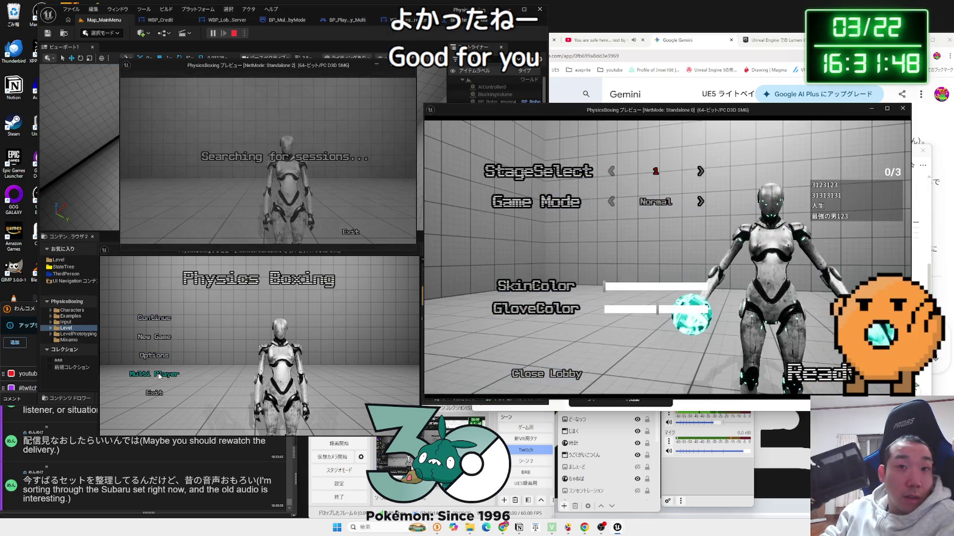
click(175, 373)
click(613, 201)
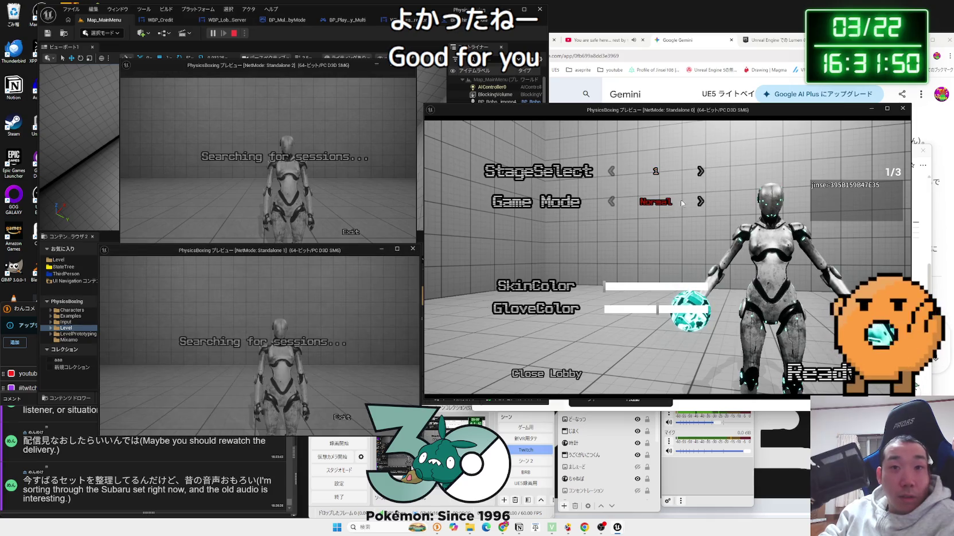
click(612, 202)
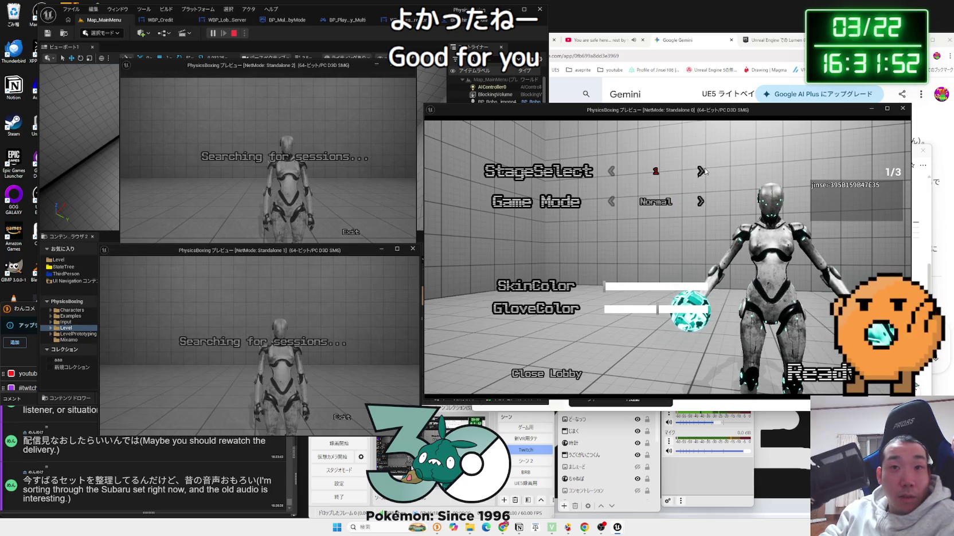
click(611, 172)
click(612, 172)
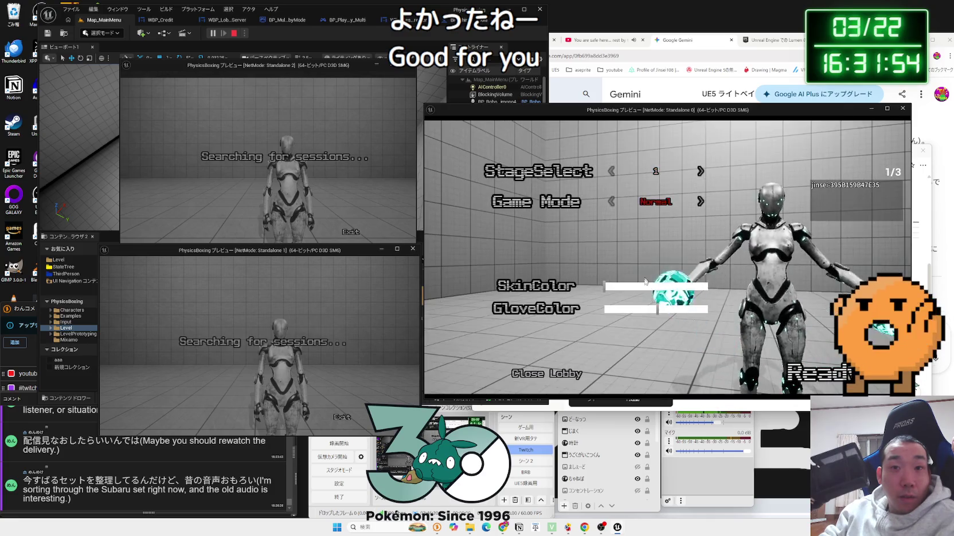
- Give the host robot orange skin and yellow gloves, then join from both clients
click(639, 287)
click(640, 310)
drag(640, 310, 615, 310)
click(608, 287)
click(617, 286)
click(374, 105)
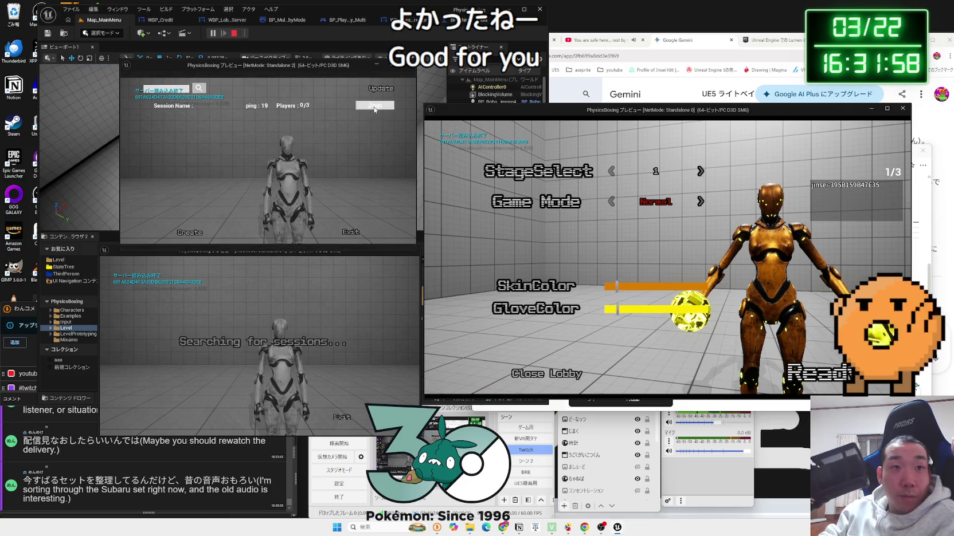
click(373, 293)
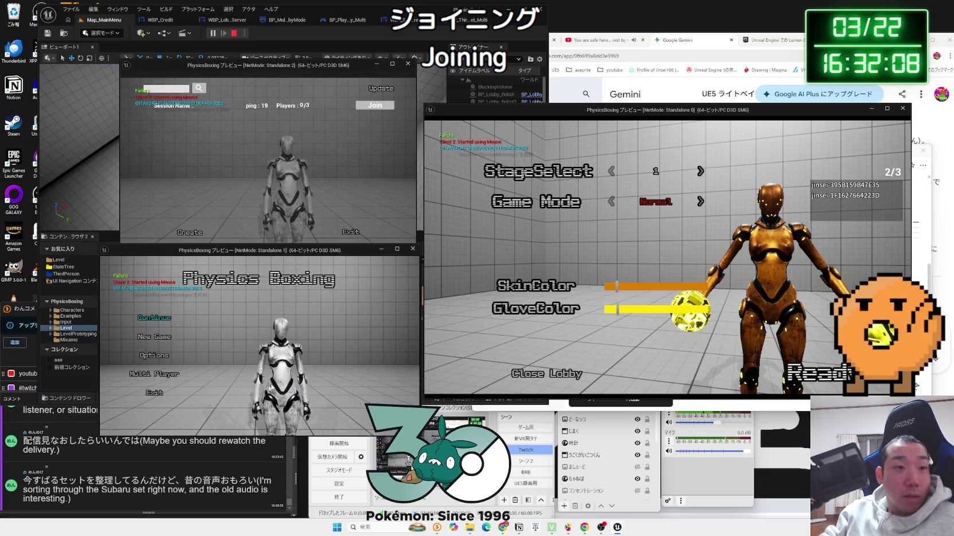
- Retry joining the host's session from both clients and refresh client 2's session list
click(155, 373)
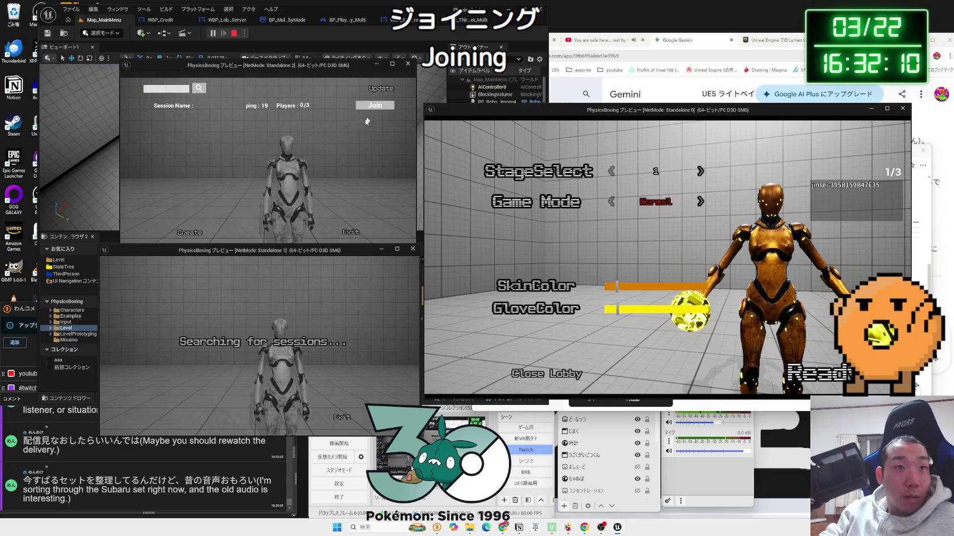
click(343, 152)
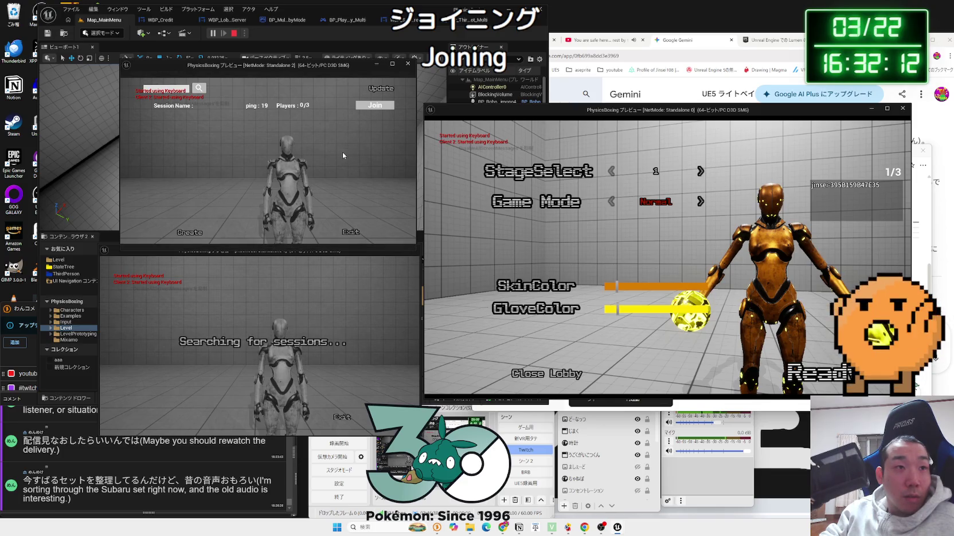
click(378, 105)
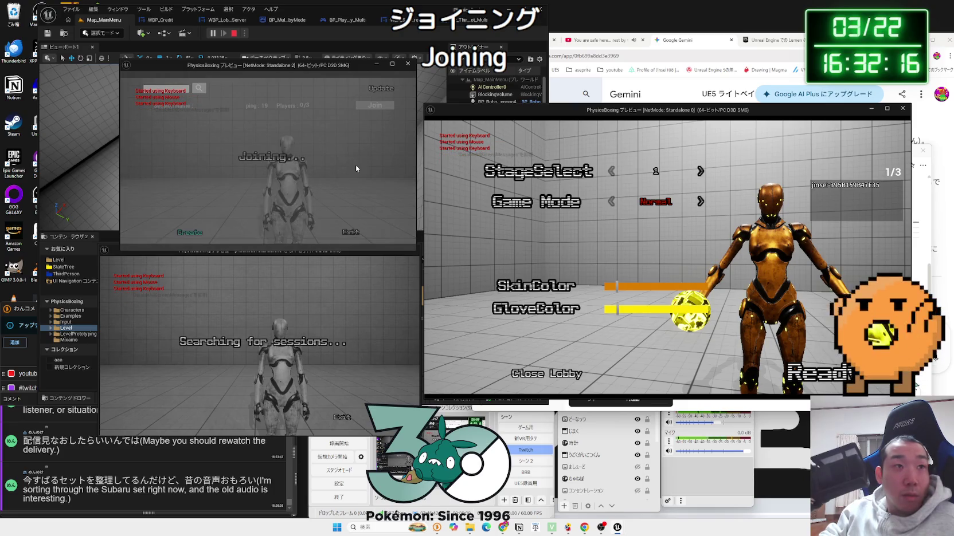
click(345, 365)
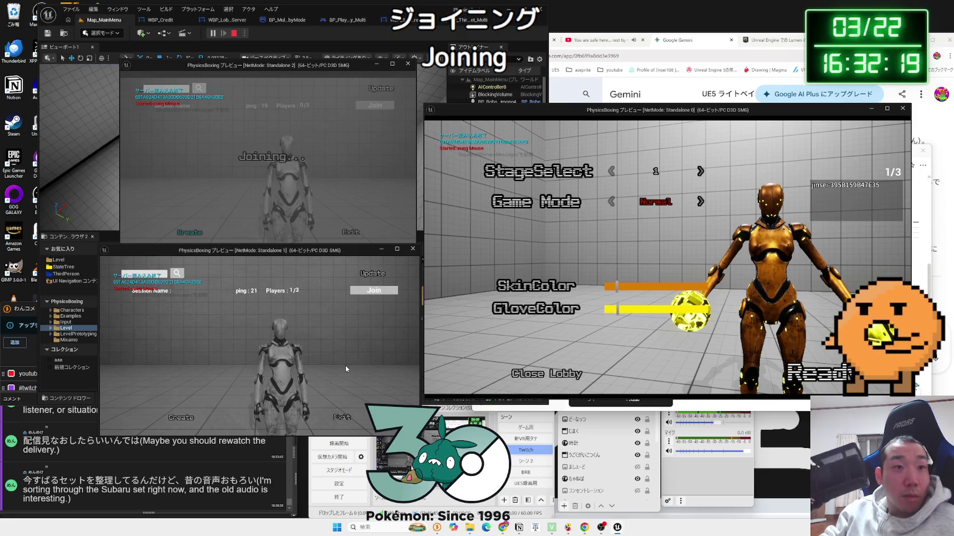
click(370, 291)
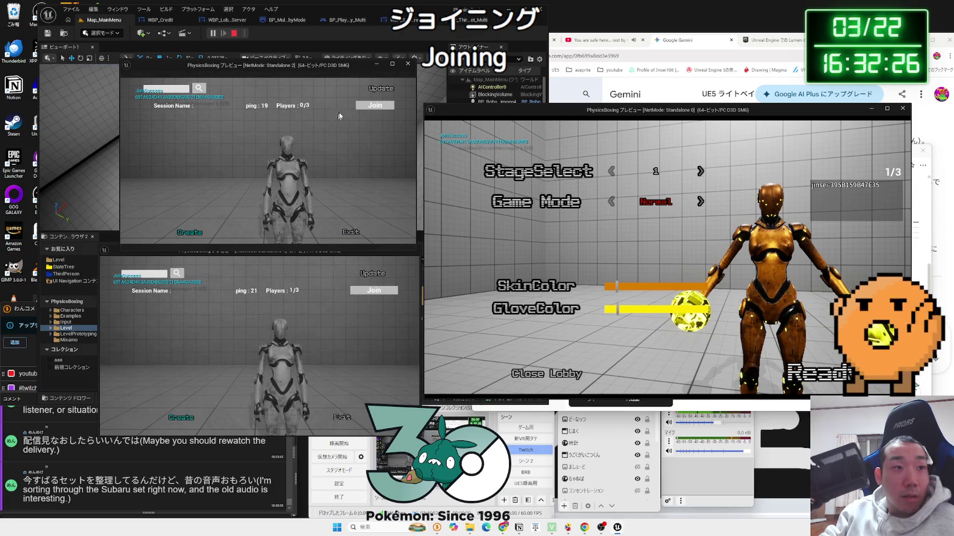
click(377, 89)
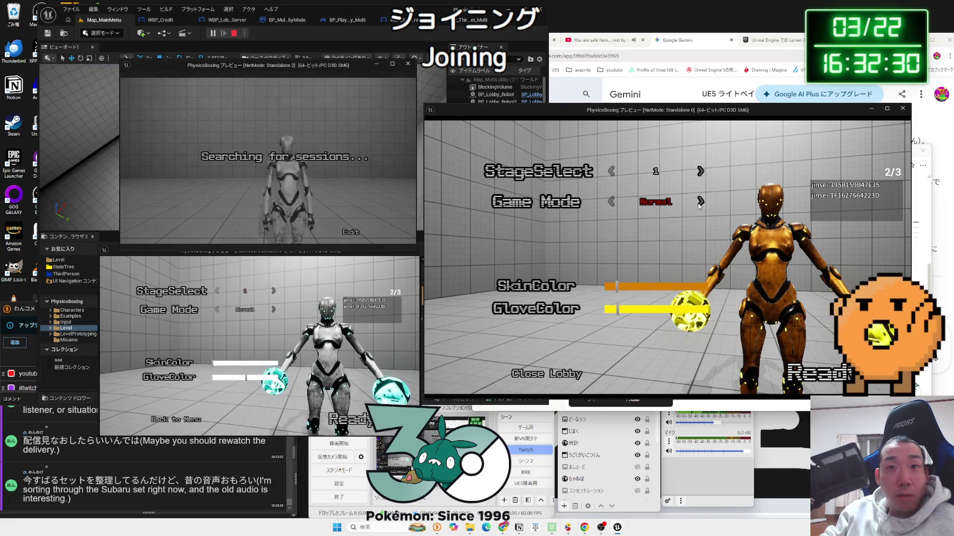
- Make the host robot teal with blue gloves and client 1's gloves magenta, then try joining from client 2
mouse_move(617, 286)
mouse_down()
mouse_move(702, 287)
mouse_move(645, 286)
mouse_move(666, 287)
mouse_up()
click(666, 310)
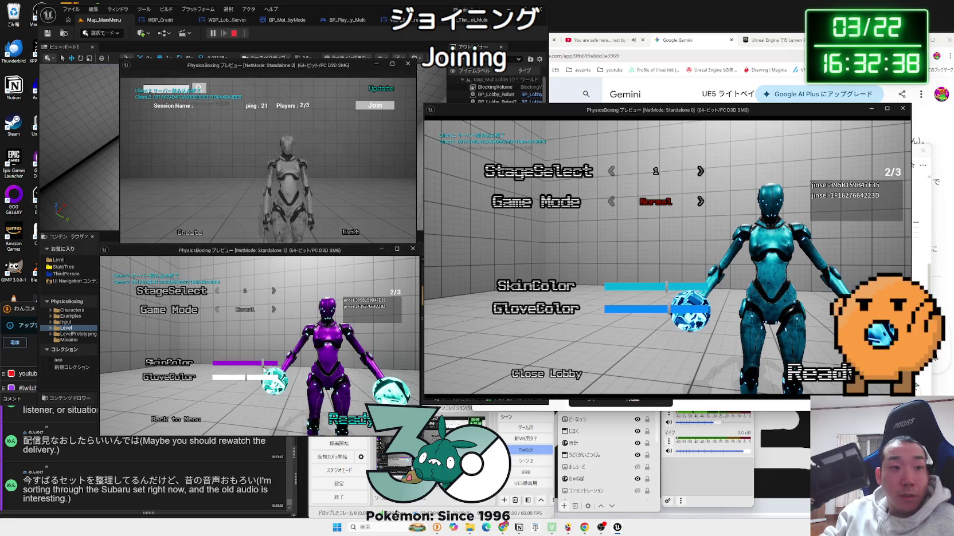
click(263, 377)
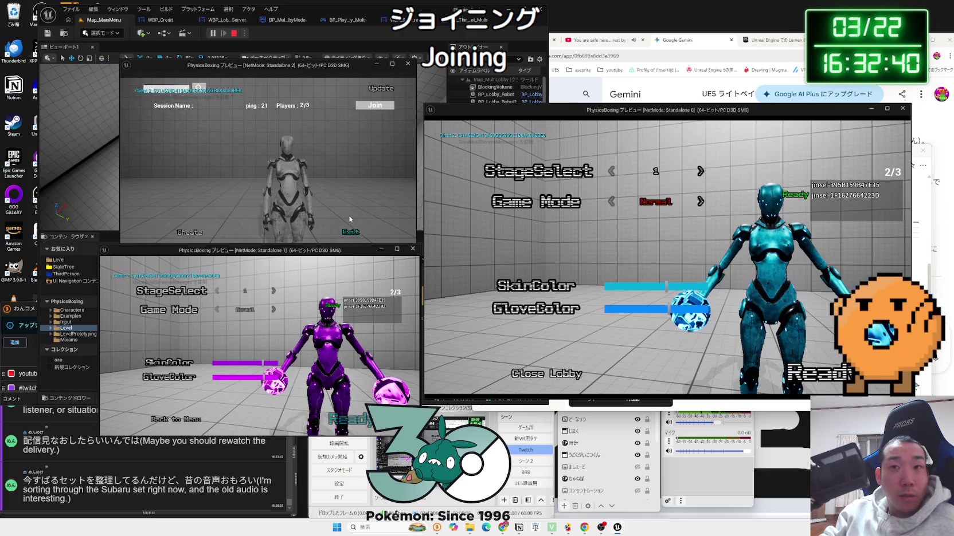
click(364, 108)
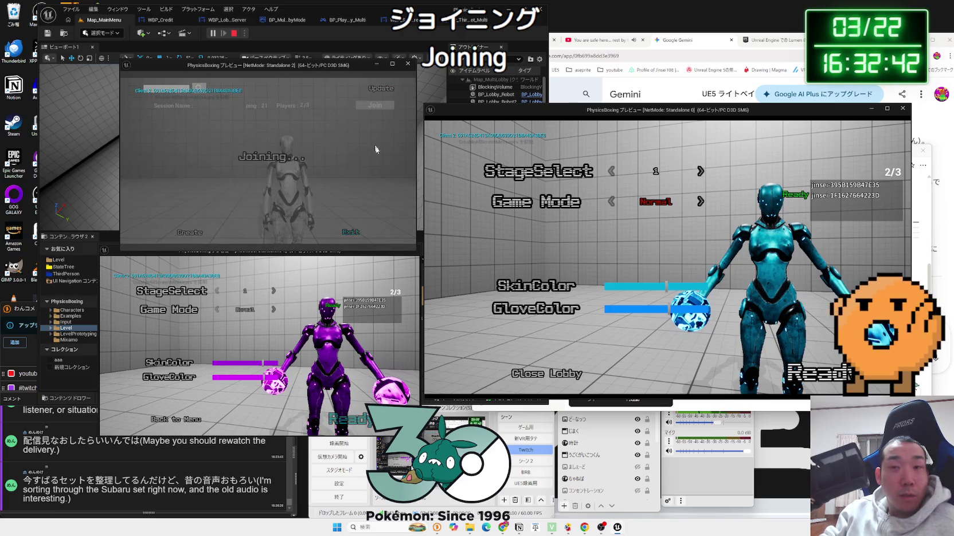
- Cycle the host robot's skin and glove colours, settling on teal for both
click(636, 286)
click(636, 309)
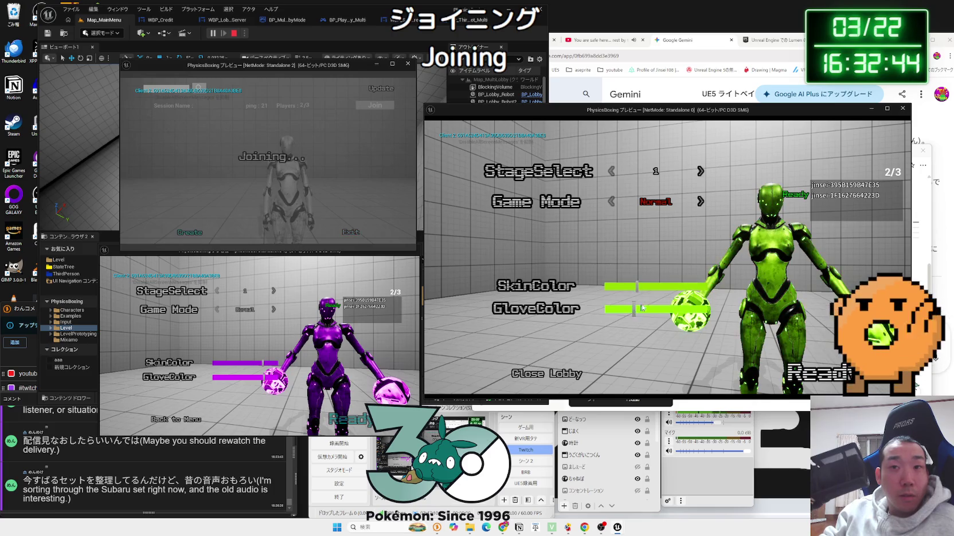
click(662, 286)
click(676, 309)
click(676, 286)
click(665, 309)
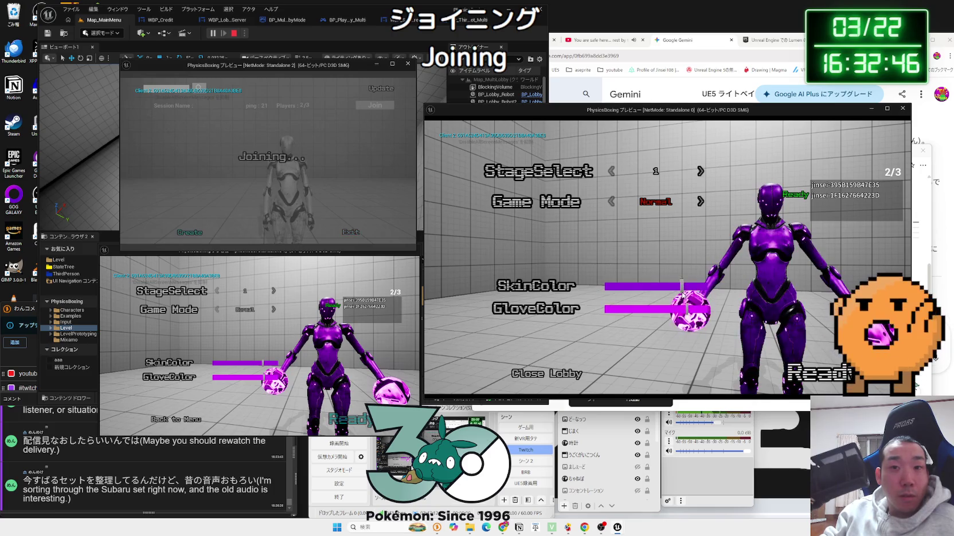
click(670, 286)
click(653, 287)
click(651, 310)
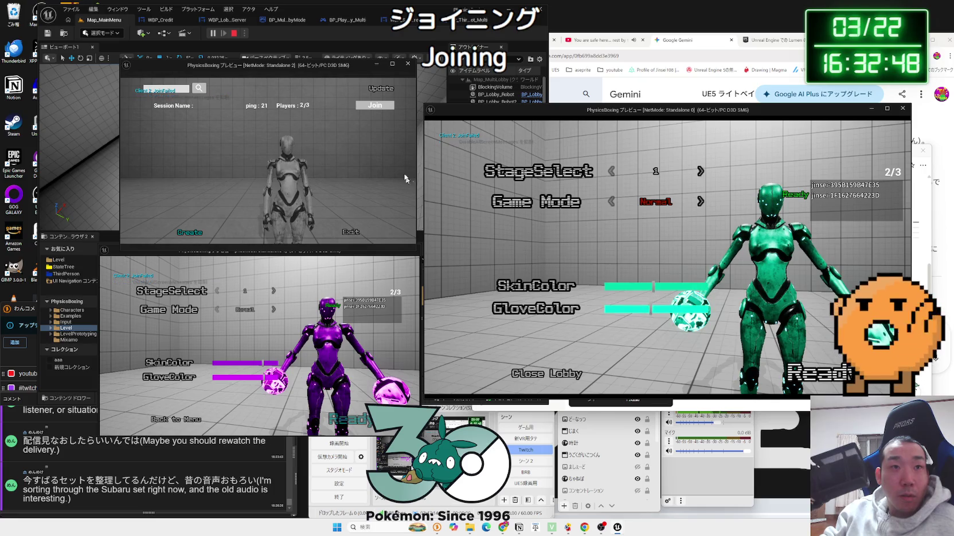
- Get client 2 into the lobby via the main menu, a new search and Join
click(383, 107)
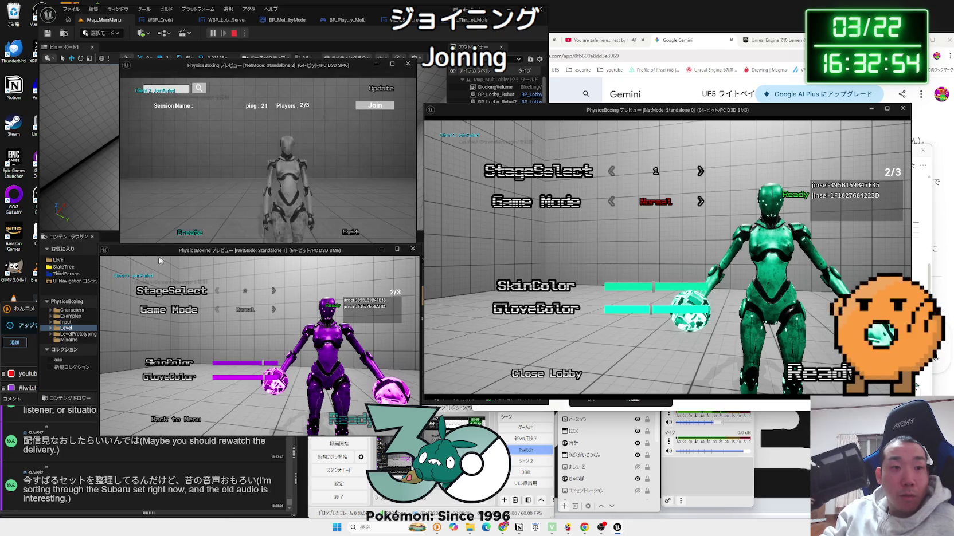
click(365, 105)
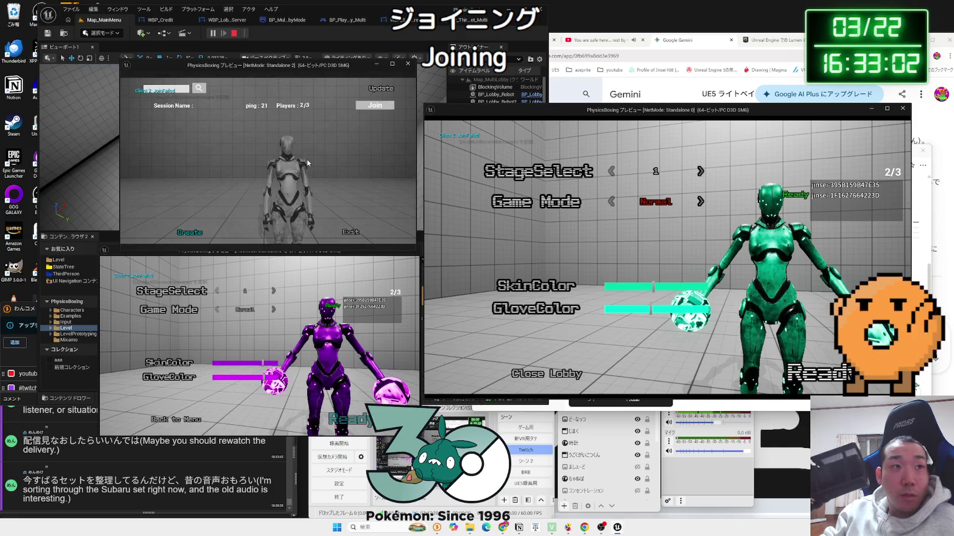
click(353, 233)
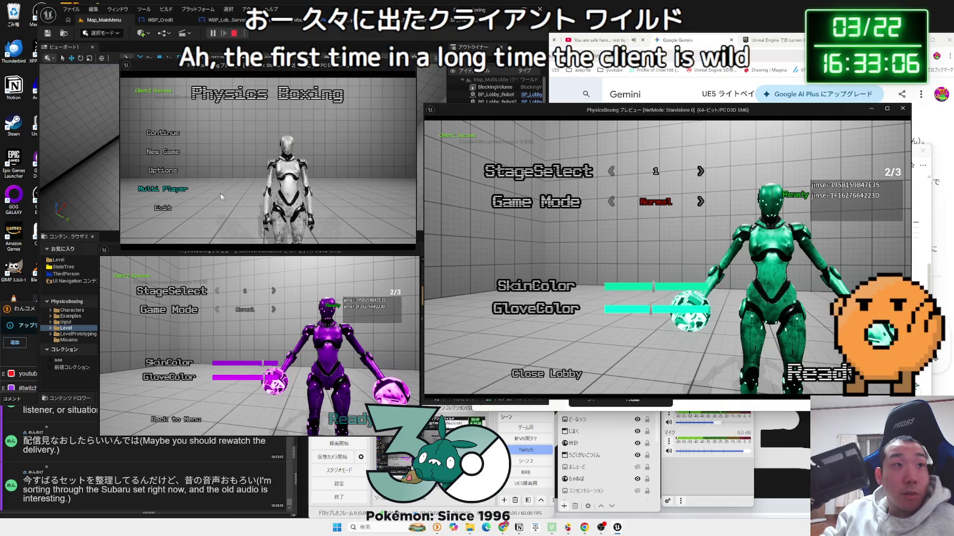
click(181, 190)
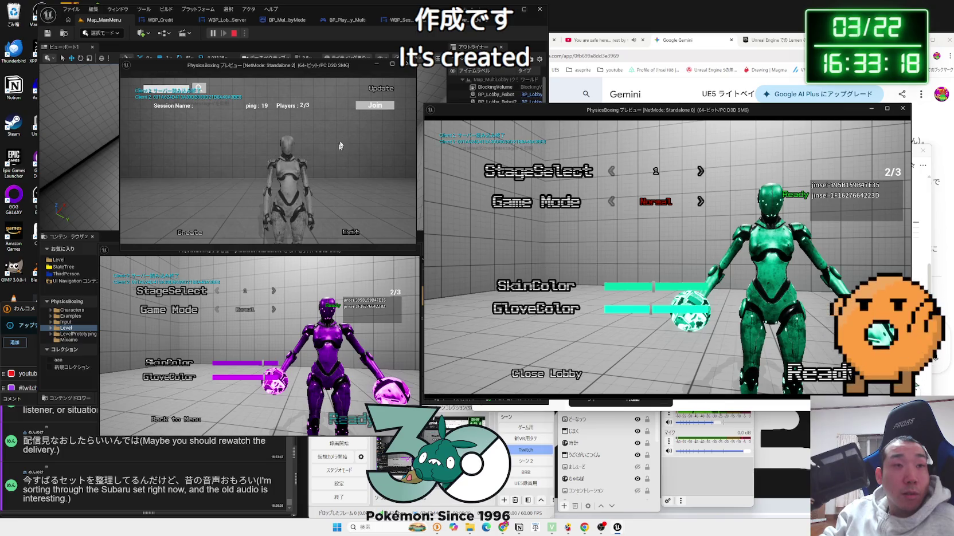
click(369, 105)
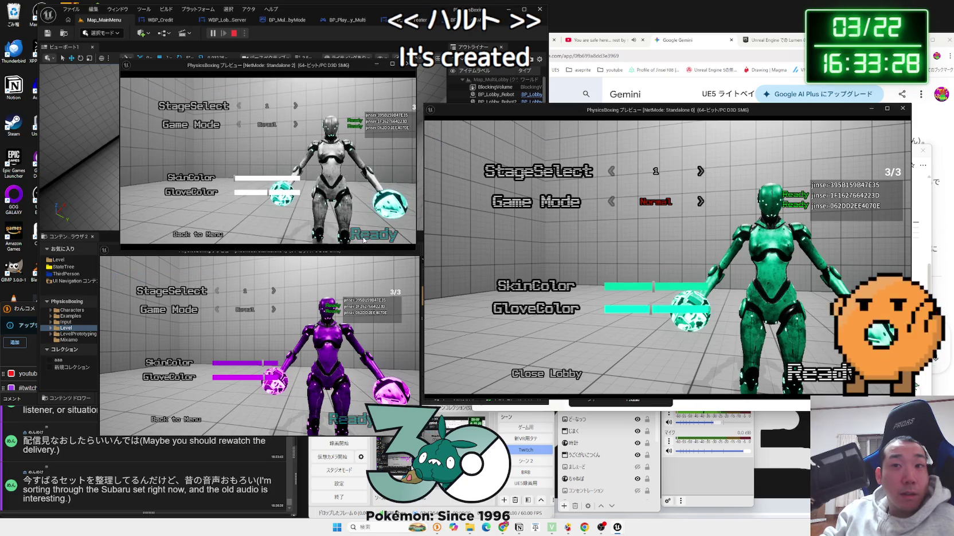
- Make client 2's robot blue with new gloves and show all windows in Task View
click(275, 178)
click(290, 193)
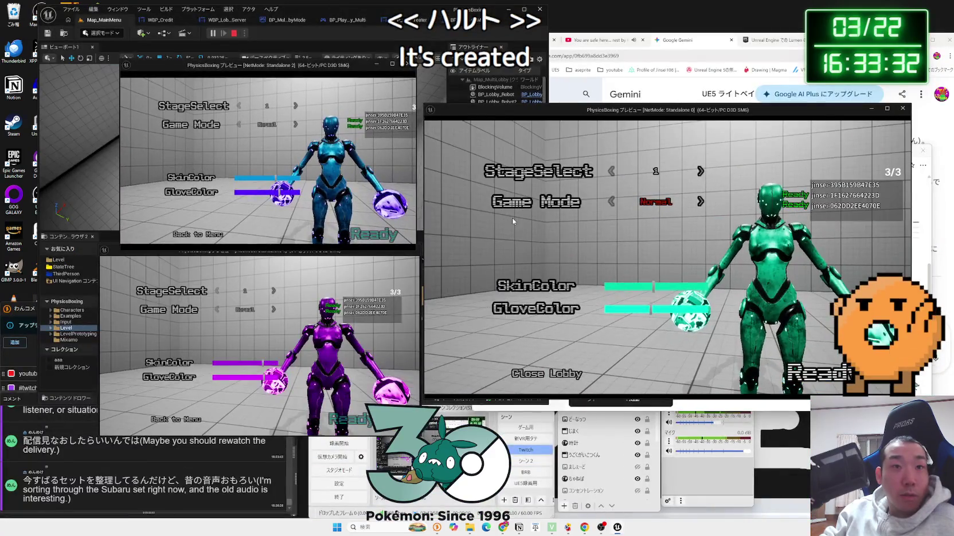
key(super+Tab)
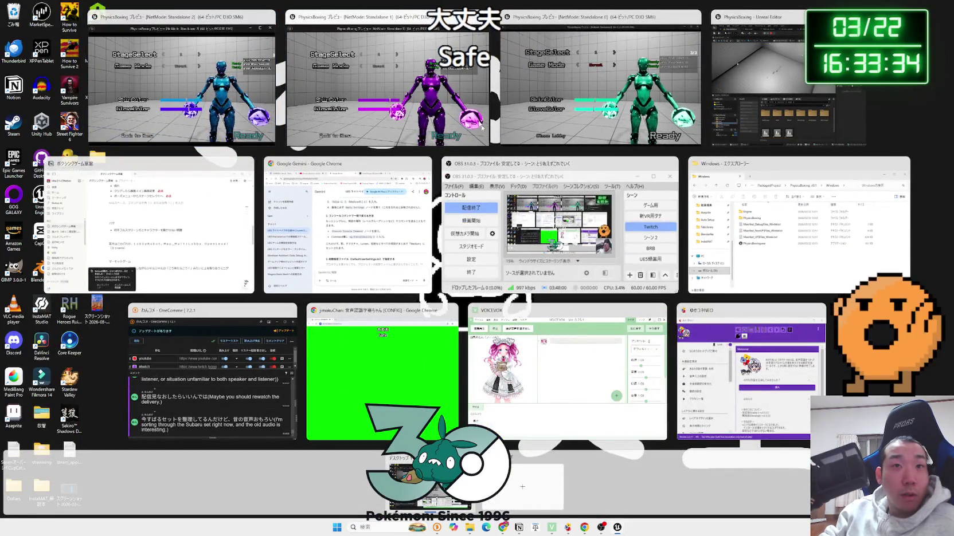
- Mark the host ready so the three-player match loads and starts
click(544, 86)
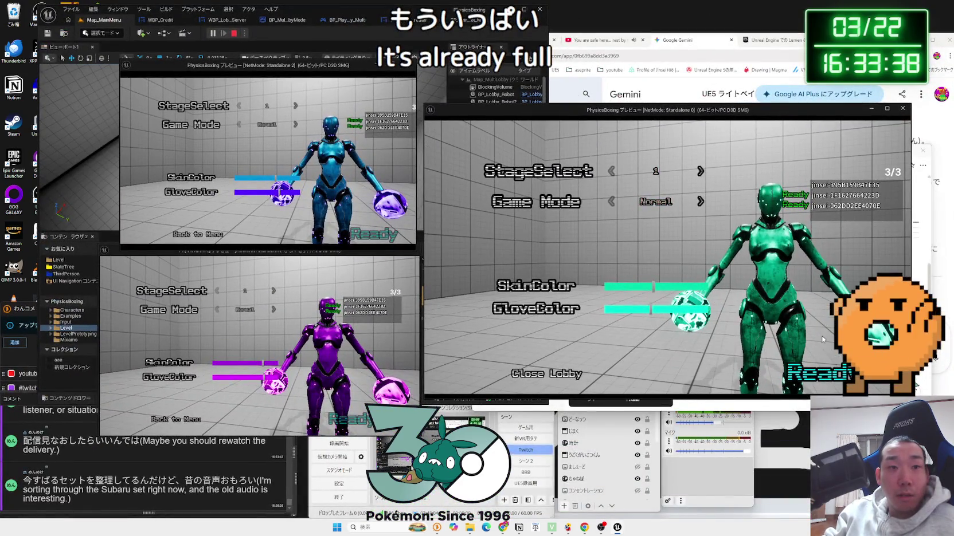
click(825, 375)
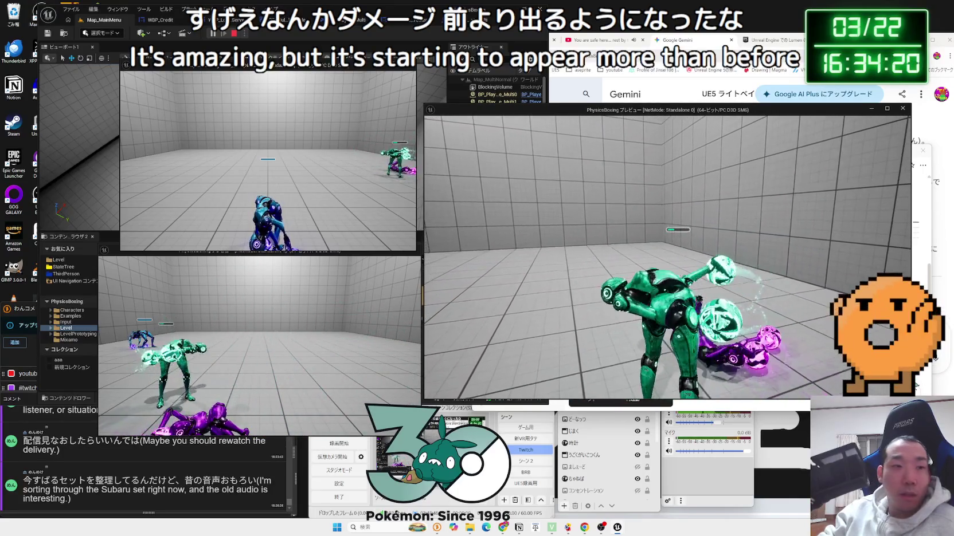
- Return the match to the main menu and exit, closing all game preview windows
key(alt+Tab)
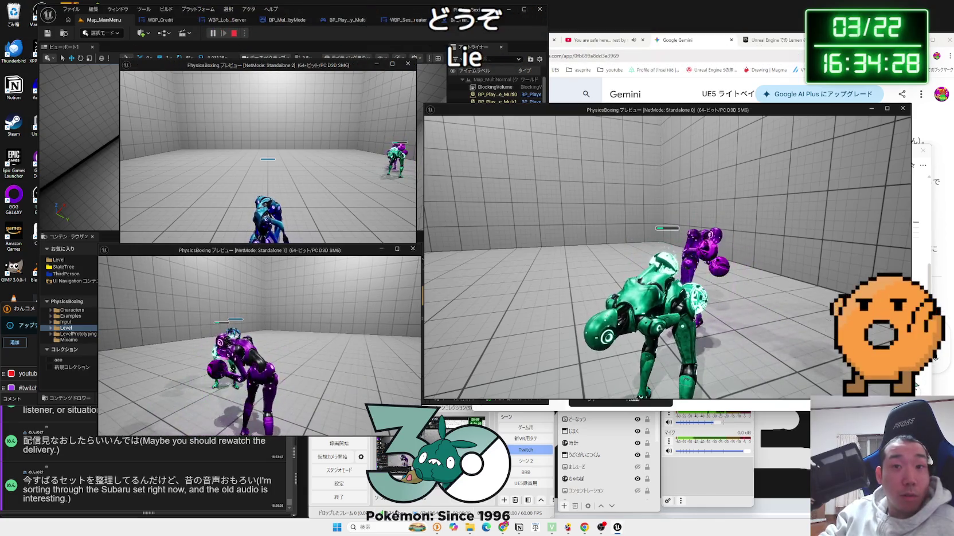
key(alt+Tab)
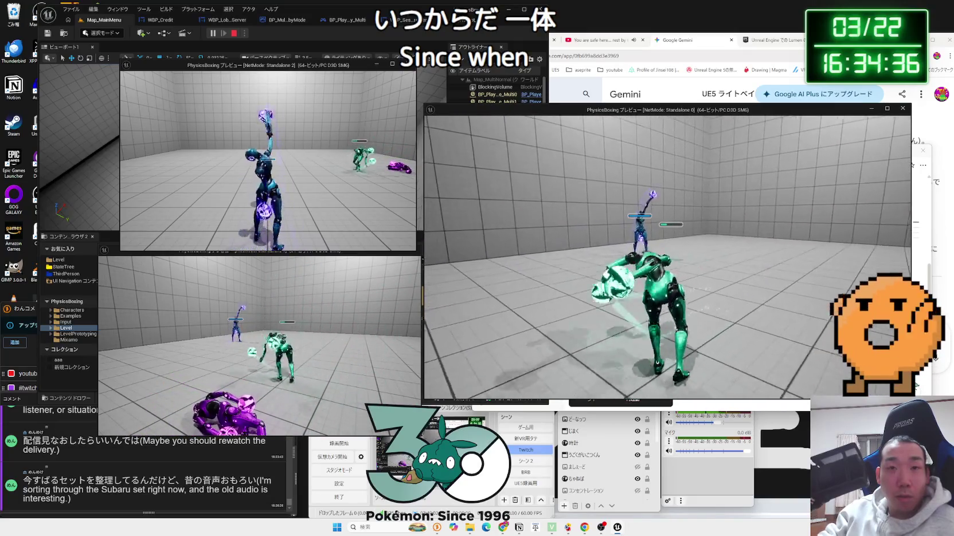
key(Escape)
click(519, 321)
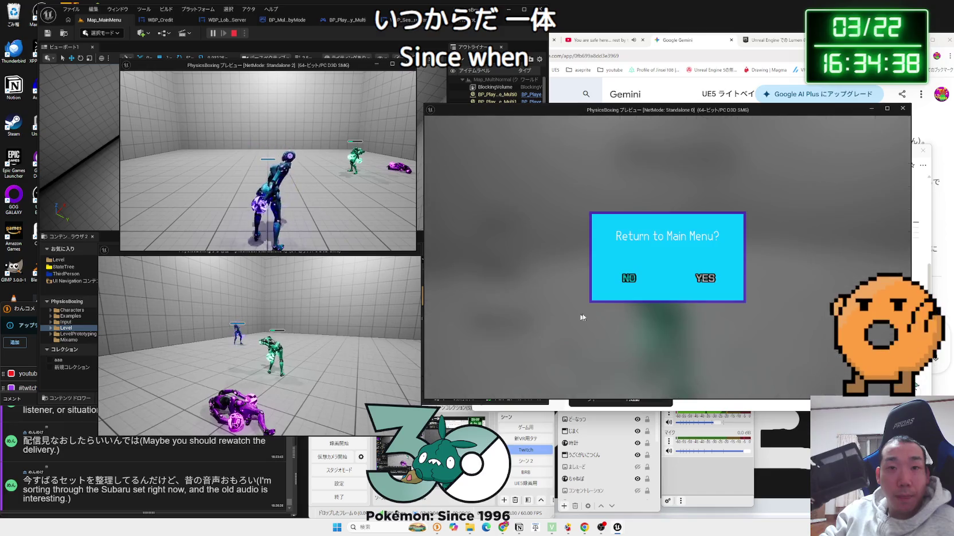
click(709, 279)
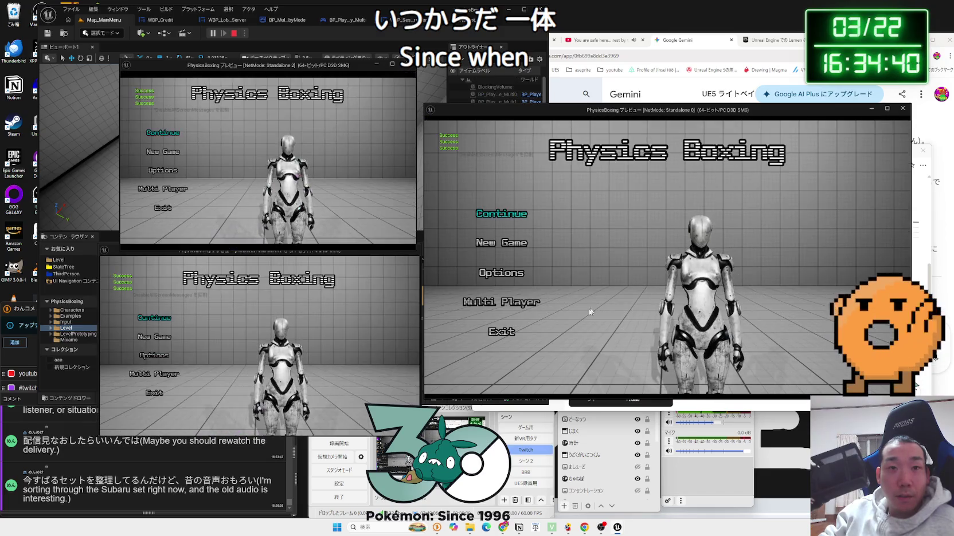
click(502, 330)
click(700, 279)
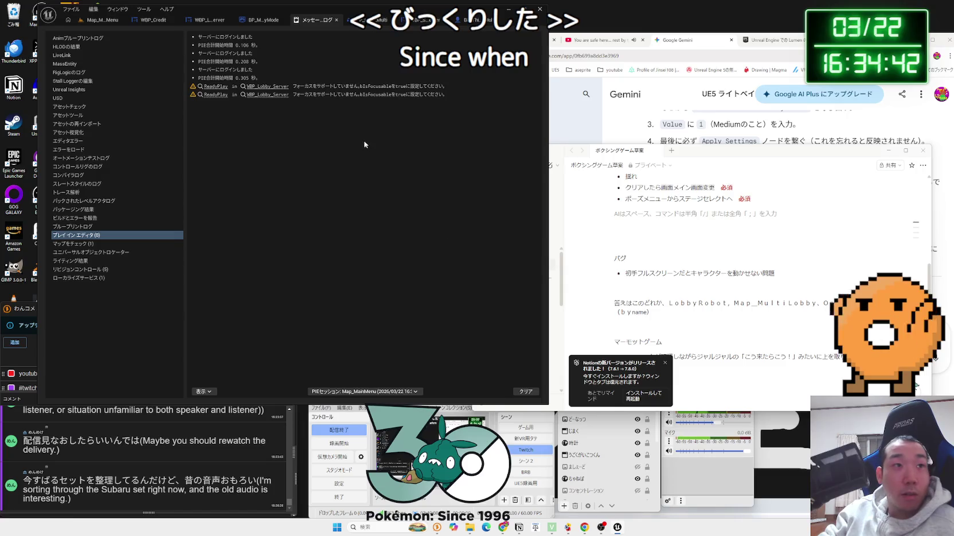
- Open the robot character blueprint's event graph and inspect the GuardServer and GuardMulti events
click(338, 23)
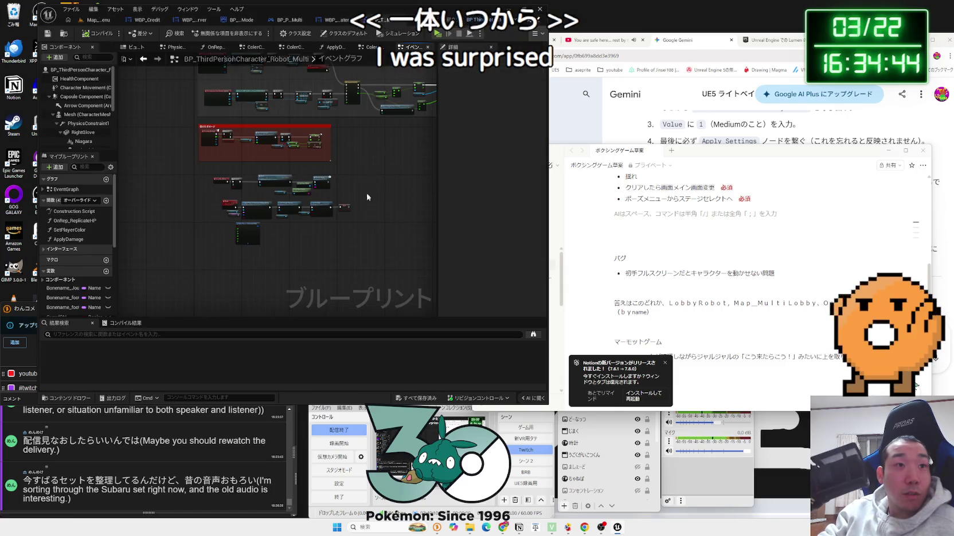
scroll(300, 189, down, 6)
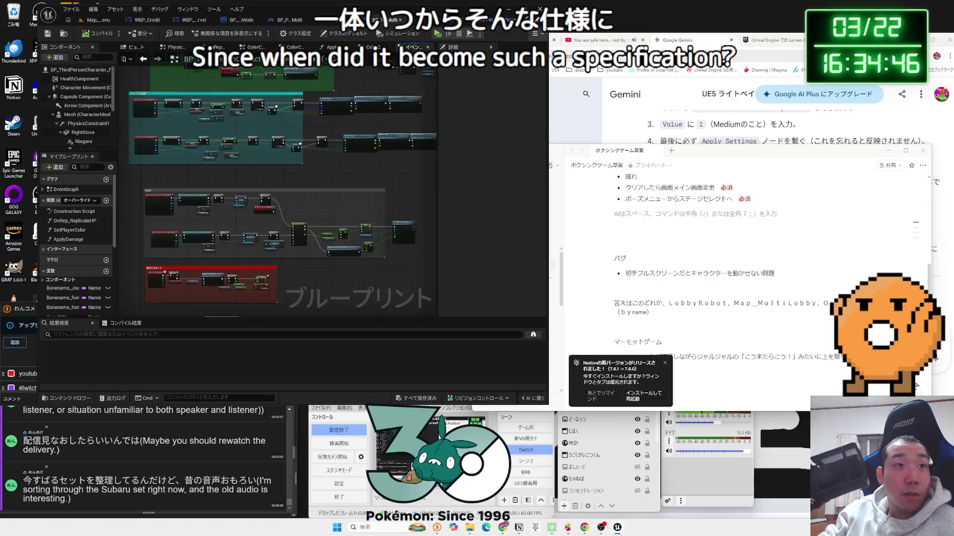
scroll(304, 206, up, 4)
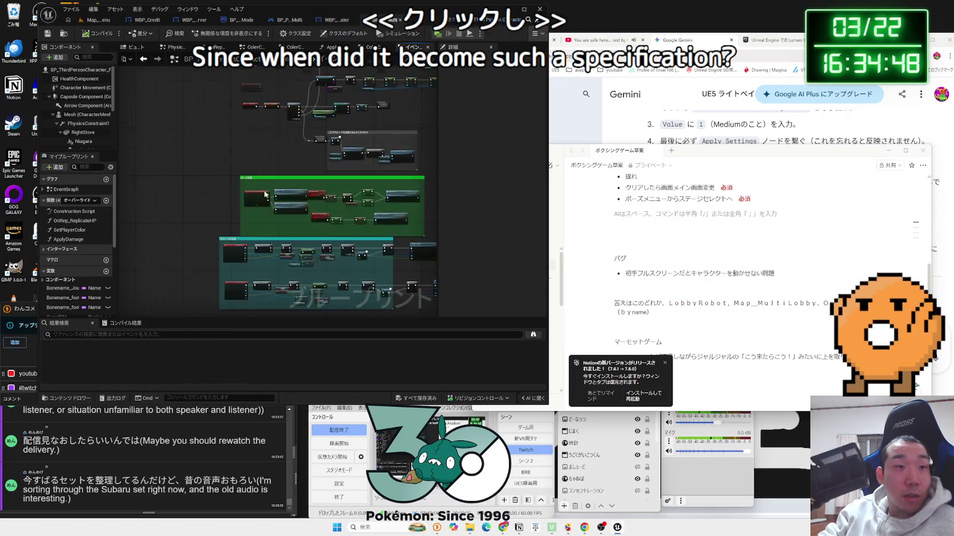
double_click(303, 207)
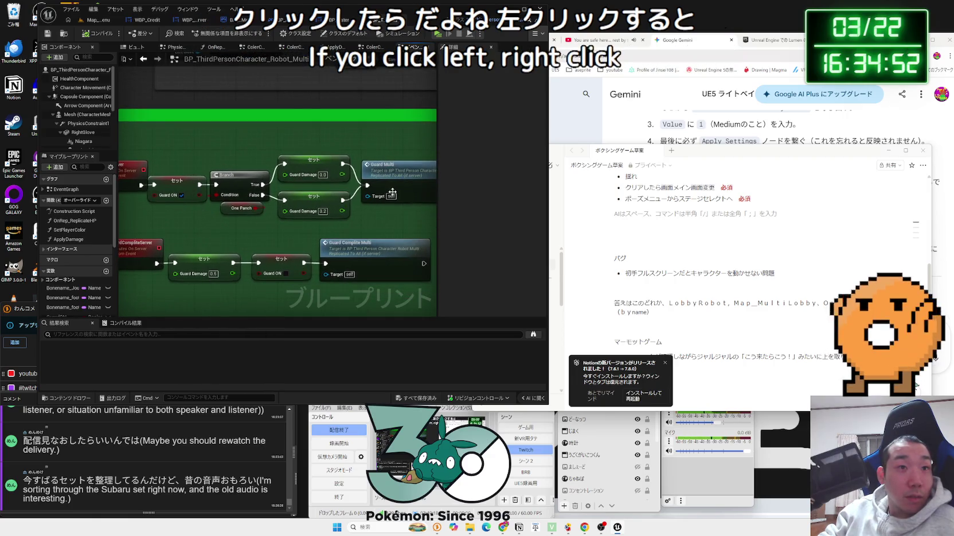
double_click(391, 194)
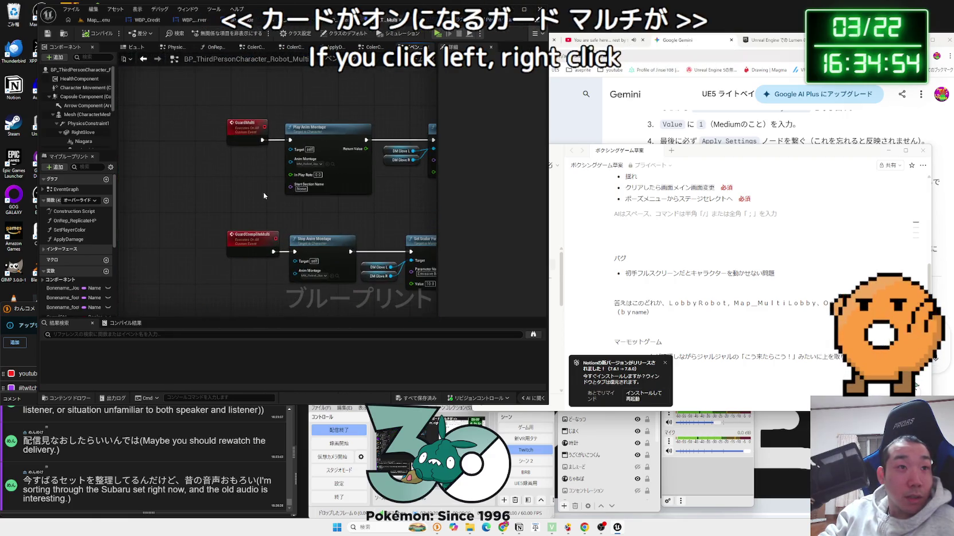
scroll(263, 192, up, 1)
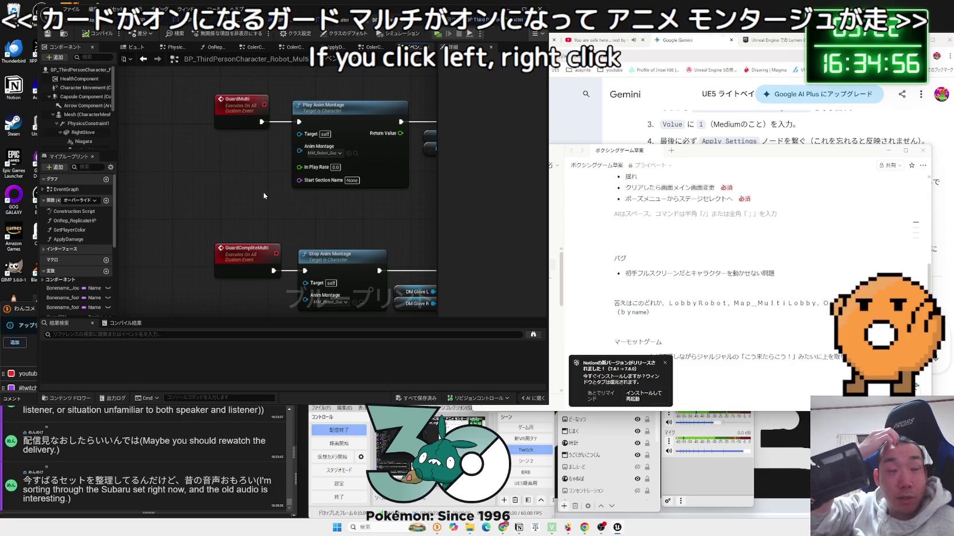
scroll(196, 186, down, 2)
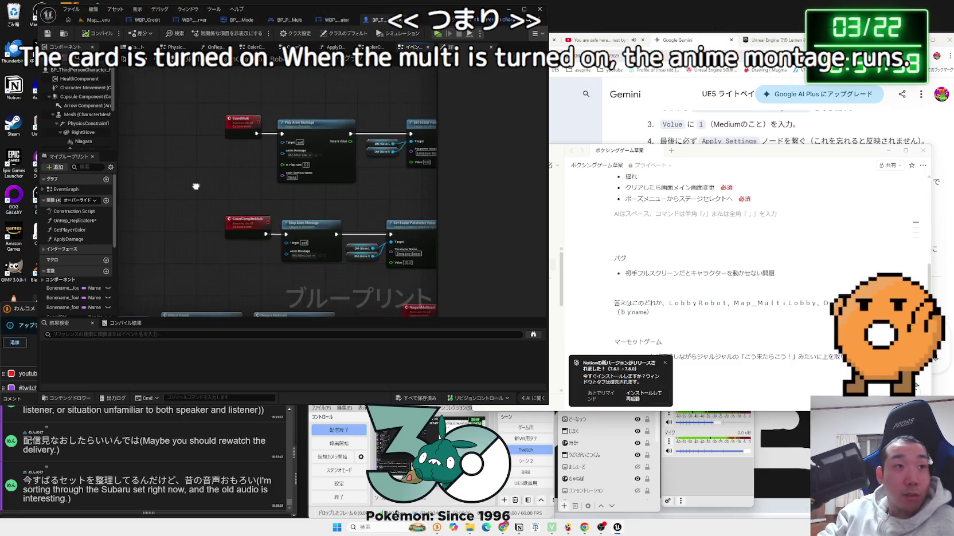
key(alt+Left)
- Pan through the GuardMulti montage and physical animation settings nodes to review them
drag(317, 208, 431, 208)
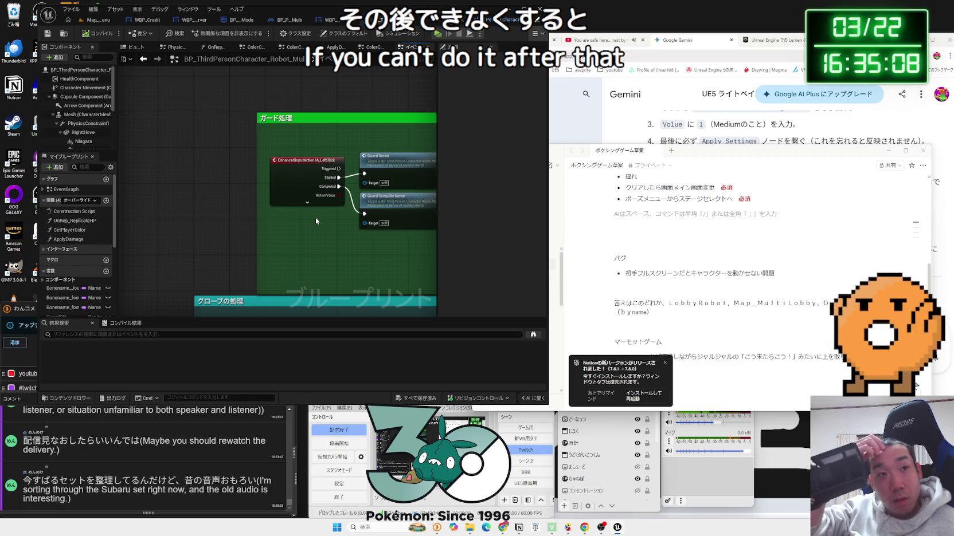
drag(316, 220, 121, 234)
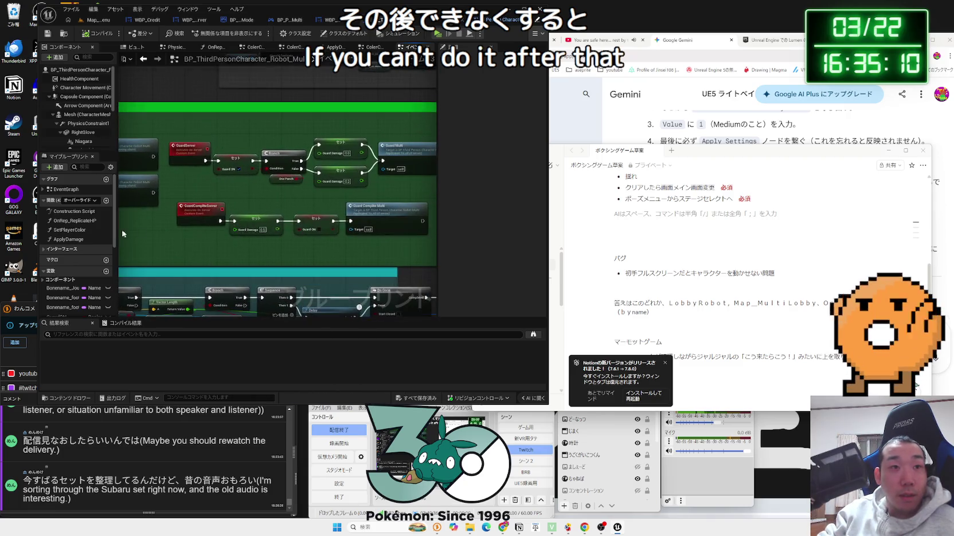
drag(396, 218, 164, 225)
drag(345, 203, 255, 216)
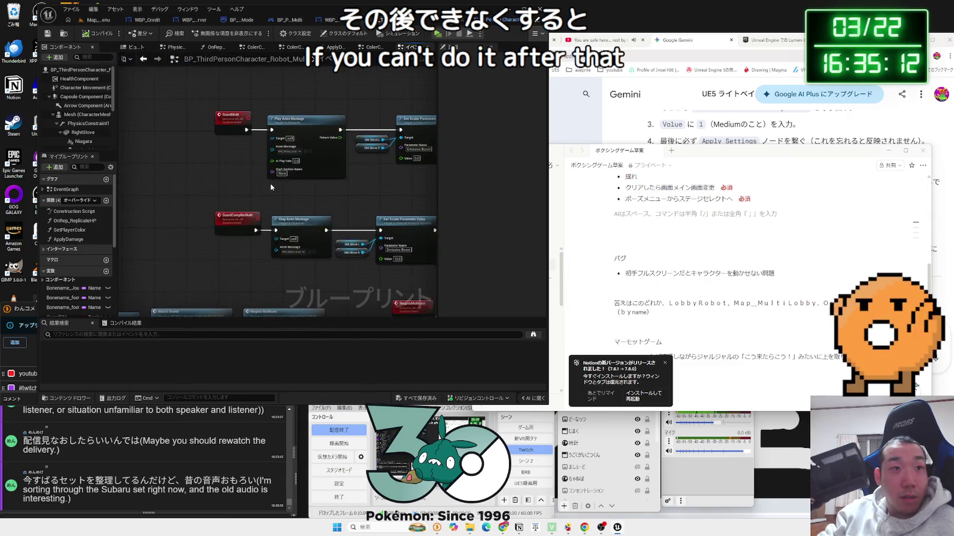
scroll(255, 215, up, 2)
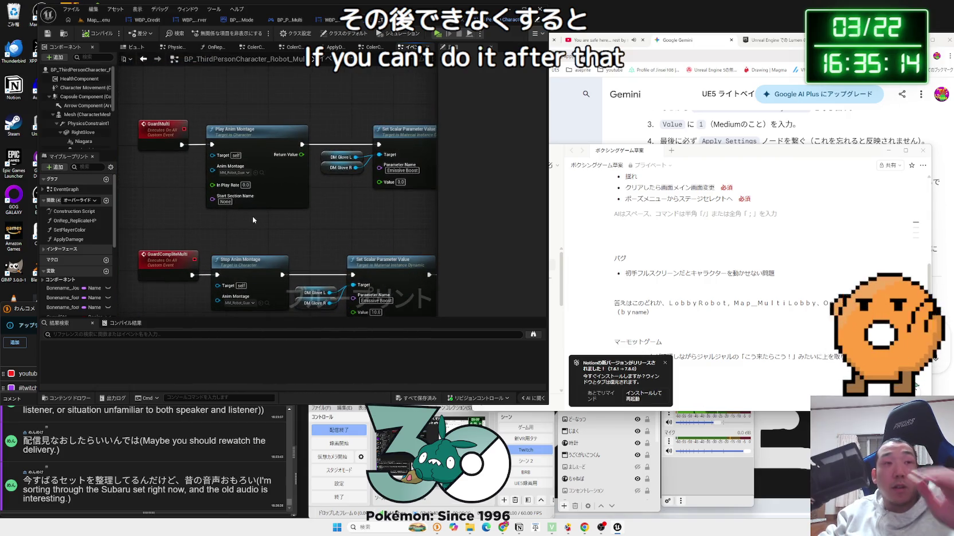
scroll(253, 219, down, 4)
drag(253, 220, 202, 220)
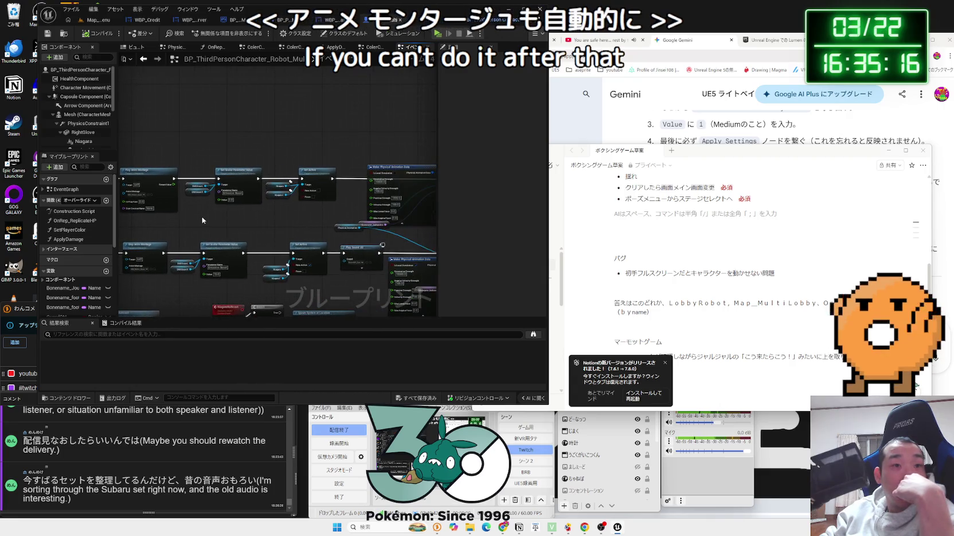
drag(260, 217, 192, 216)
scroll(192, 217, up, 2)
scroll(327, 215, down, 2)
drag(258, 216, 328, 216)
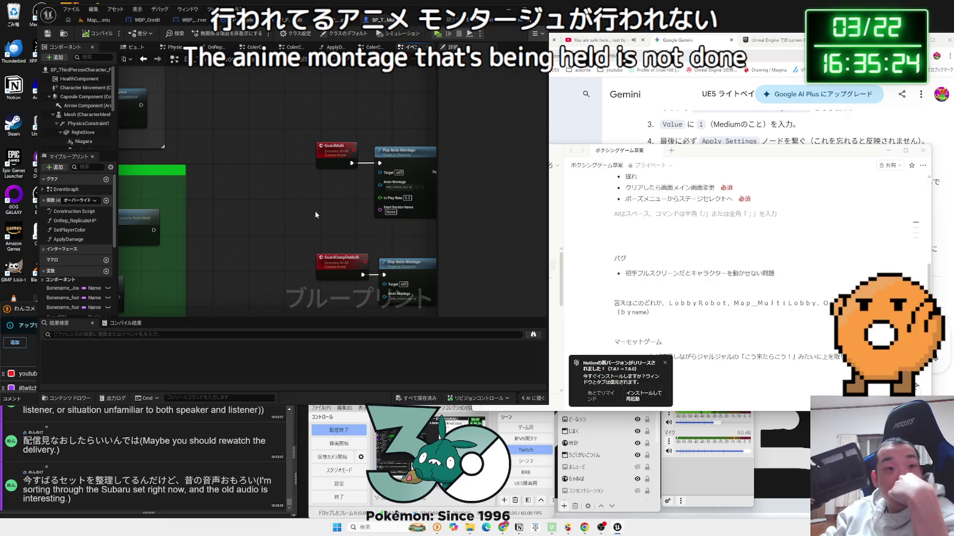
scroll(297, 245, down, 2)
scroll(289, 178, up, 5)
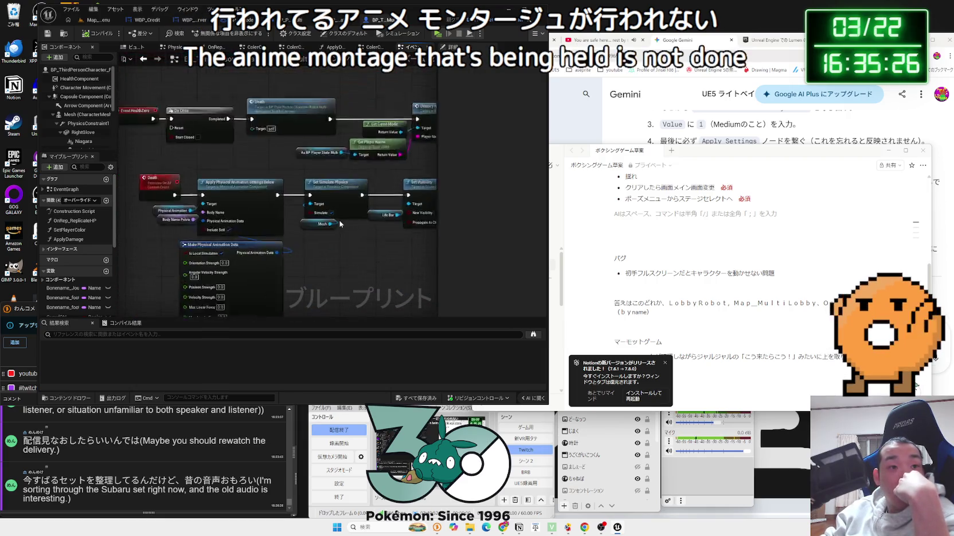
- Pan to the Death event and inspect it along with its Do Once node
drag(289, 178, 267, 169)
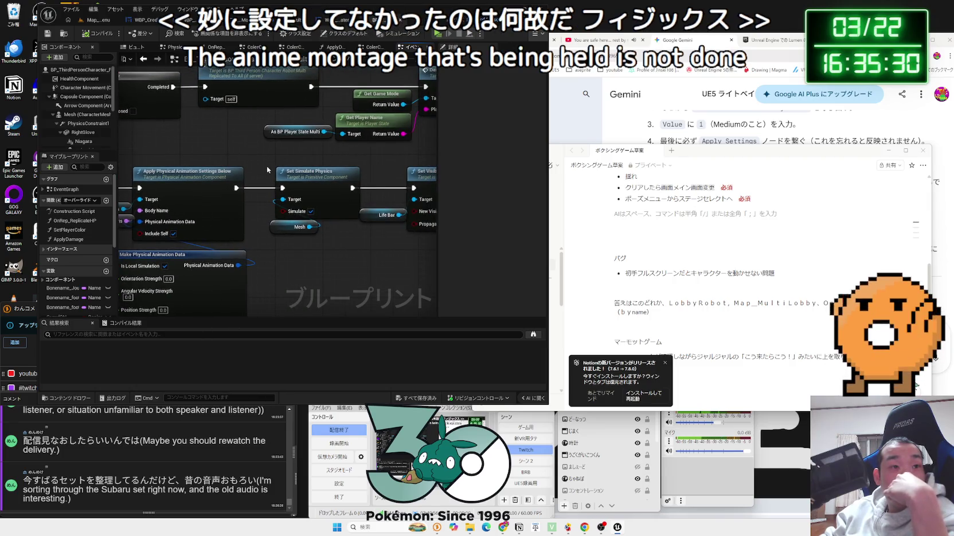
drag(266, 165, 189, 158)
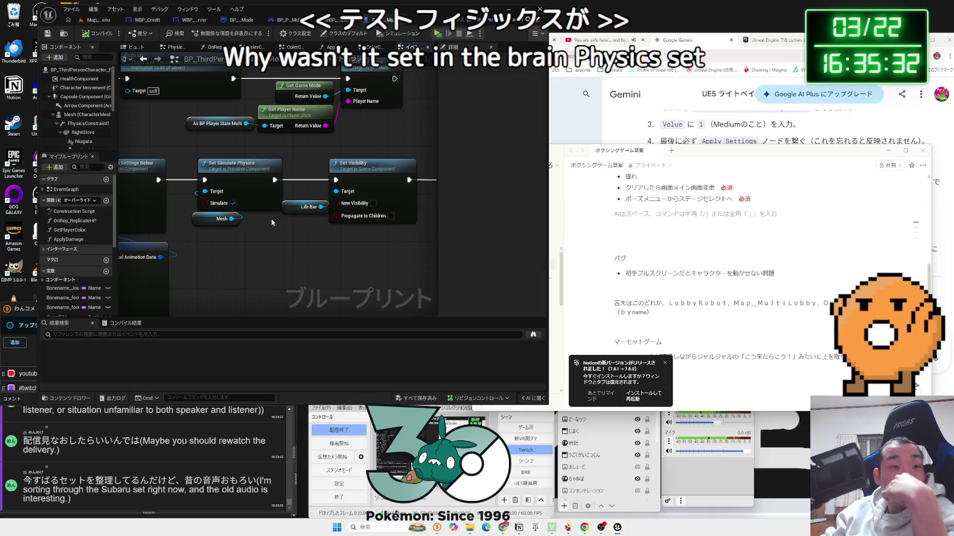
drag(271, 217, 500, 216)
click(221, 163)
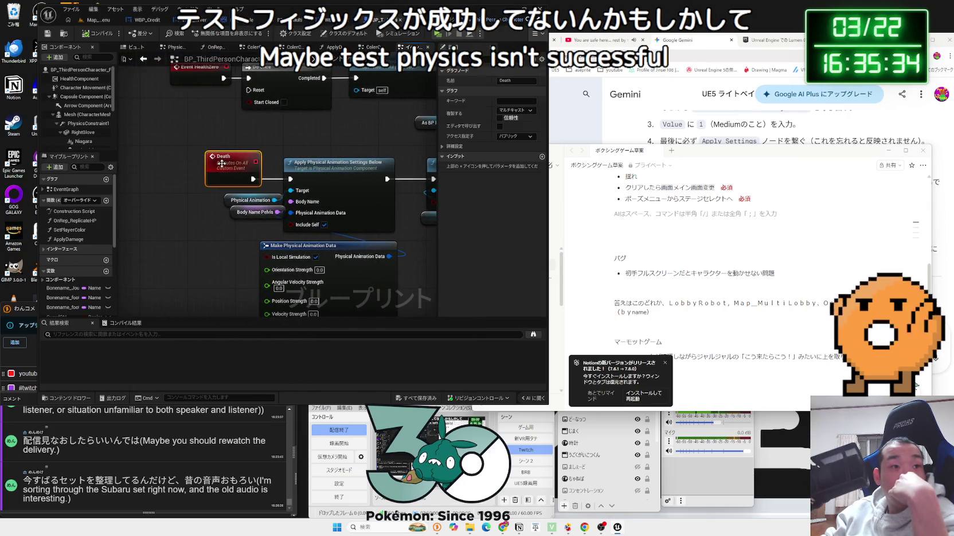
scroll(289, 143, down, 2)
mouse_move(299, 144)
mouse_down()
mouse_move(199, 217)
mouse_move(261, 212)
mouse_up()
click(256, 162)
click(333, 153)
- Review the Get Player Name, Destroy and Body Name Pelvis nodes of the death logic
drag(412, 208, 296, 214)
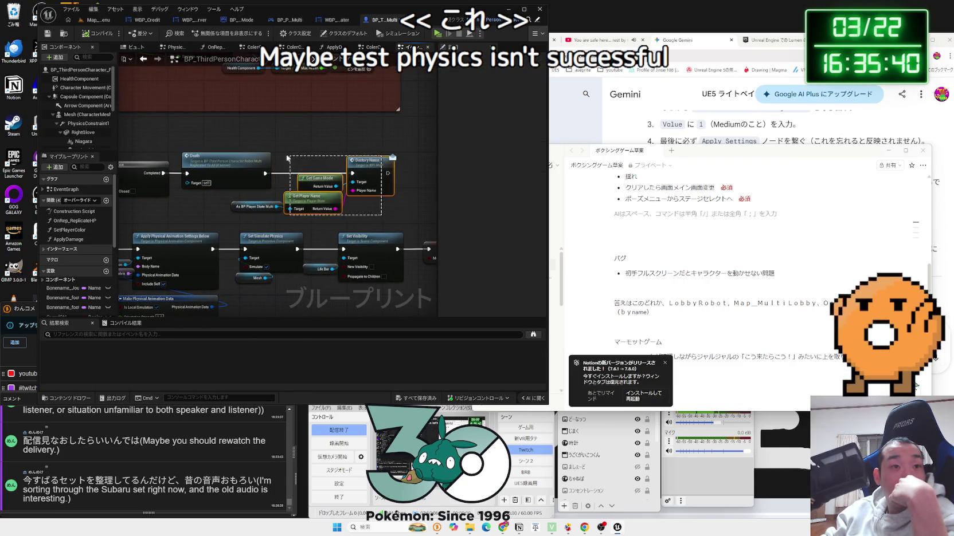
drag(289, 159, 289, 157)
drag(236, 228, 323, 170)
drag(338, 231, 321, 189)
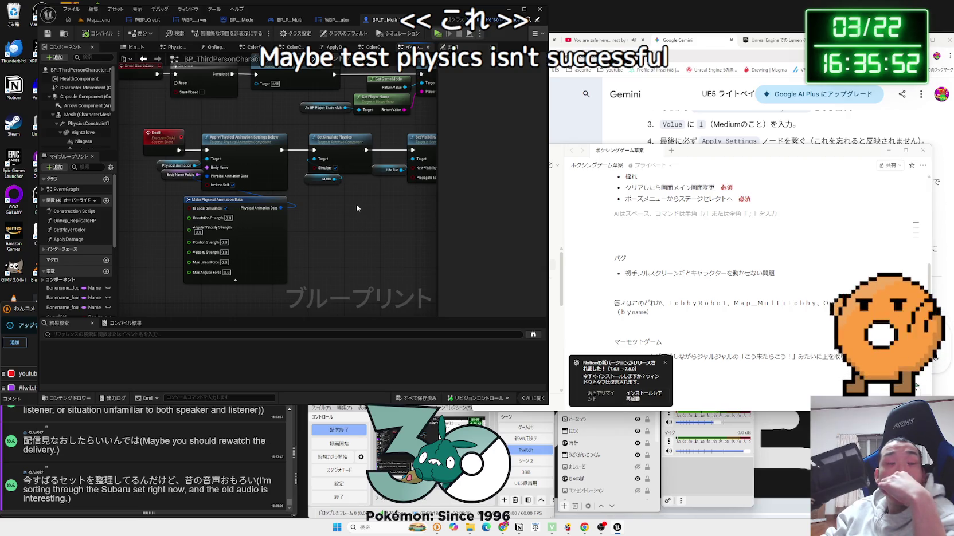
click(175, 180)
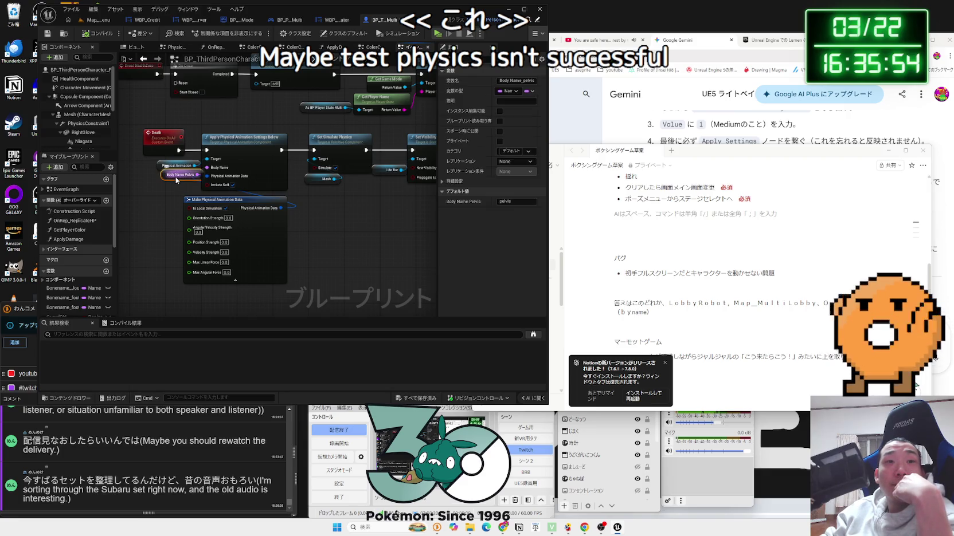
click(164, 197)
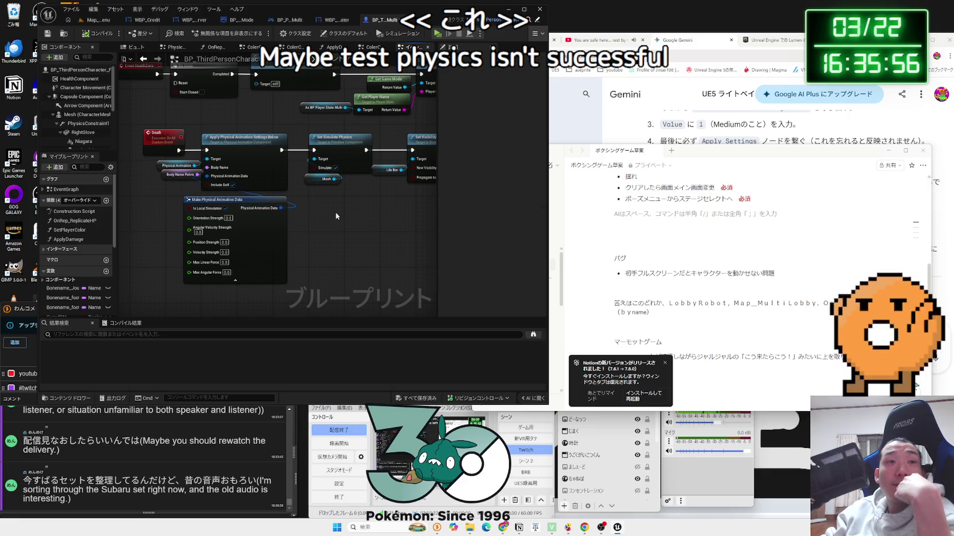
scroll(352, 196, up, 1)
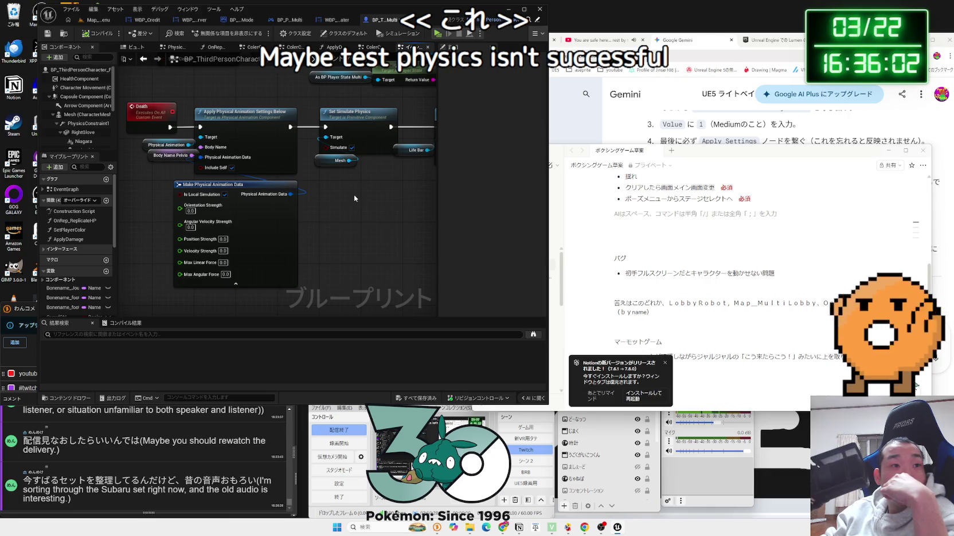
- Uncheck Is Local Simulation on the death physics data and relaunch the game from Map_MainMenu
click(225, 194)
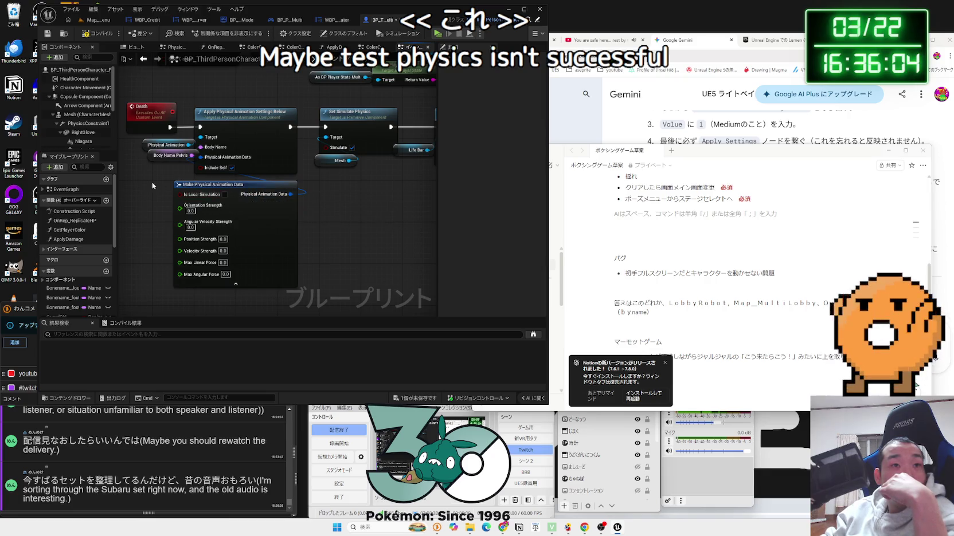
click(94, 20)
click(212, 33)
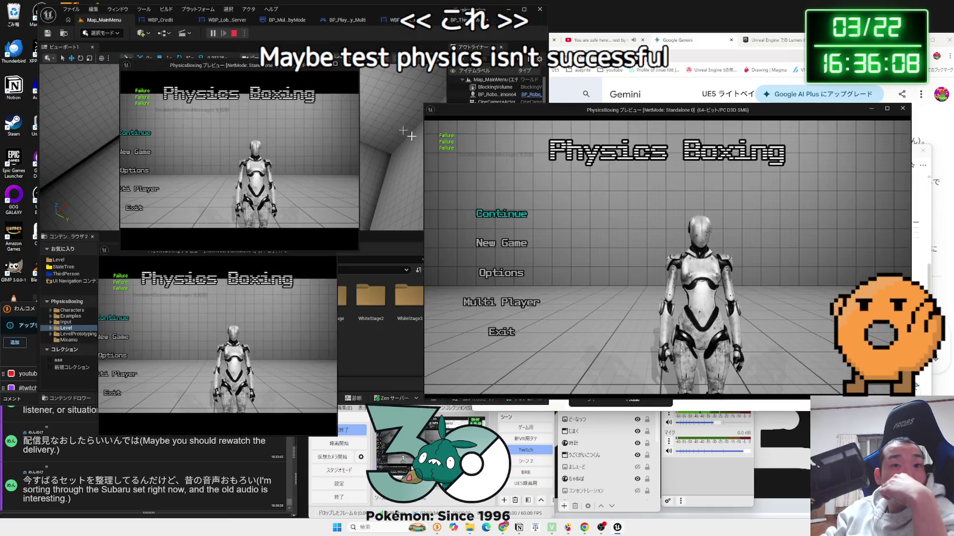
- Abandon the session search, then exit and confirm to close all game preview windows
click(518, 296)
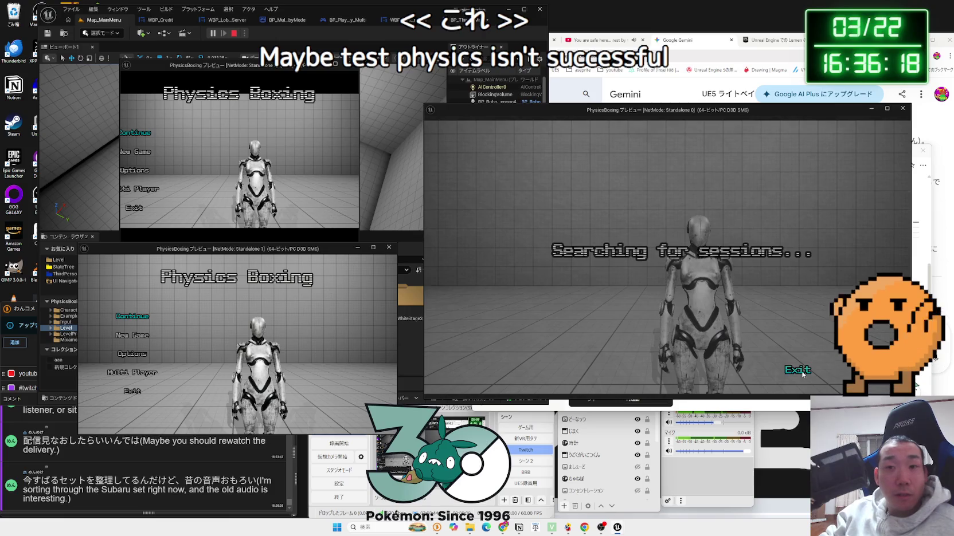
click(495, 344)
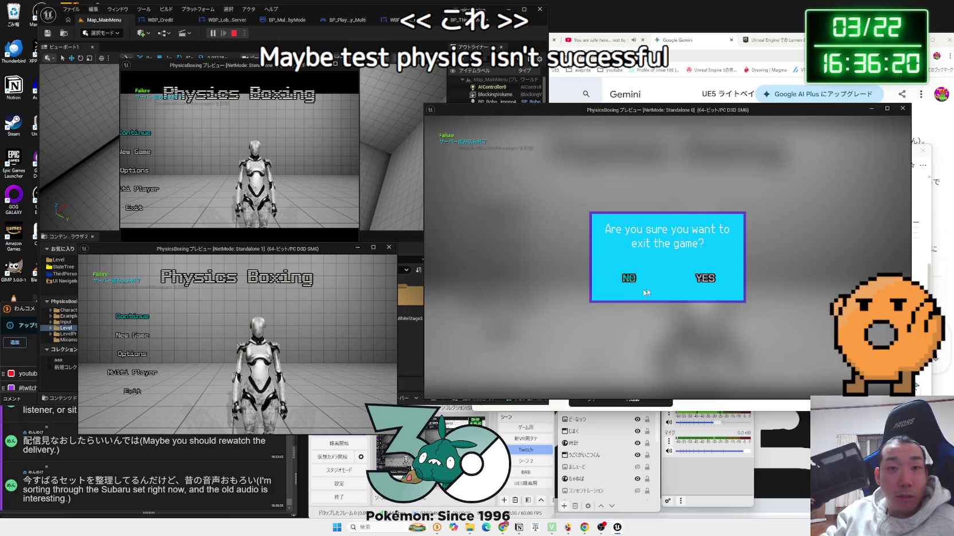
click(693, 275)
click(475, 22)
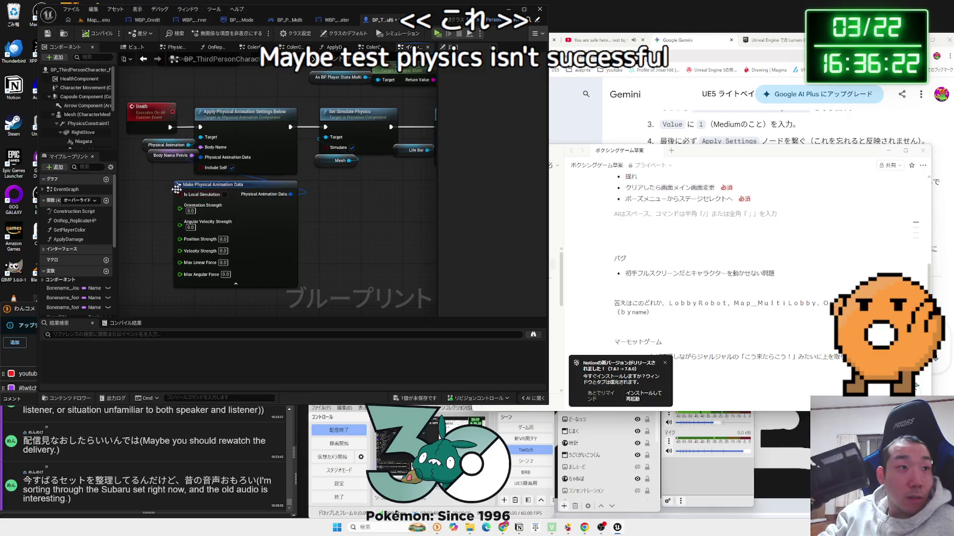
- Review the Death event and physics nodes, save all, and return to Map_MainMenu
scroll(184, 190, up, 1)
click(240, 98)
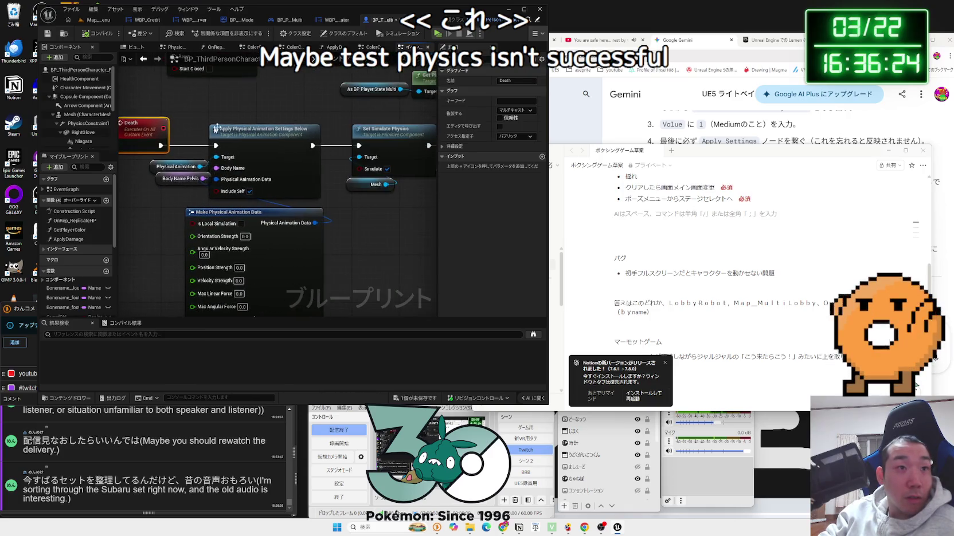
click(208, 129)
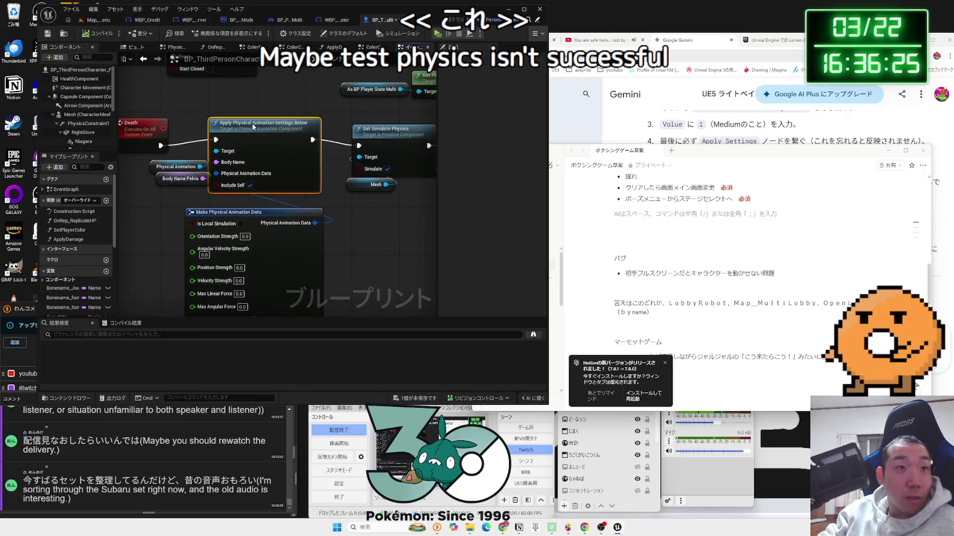
click(355, 213)
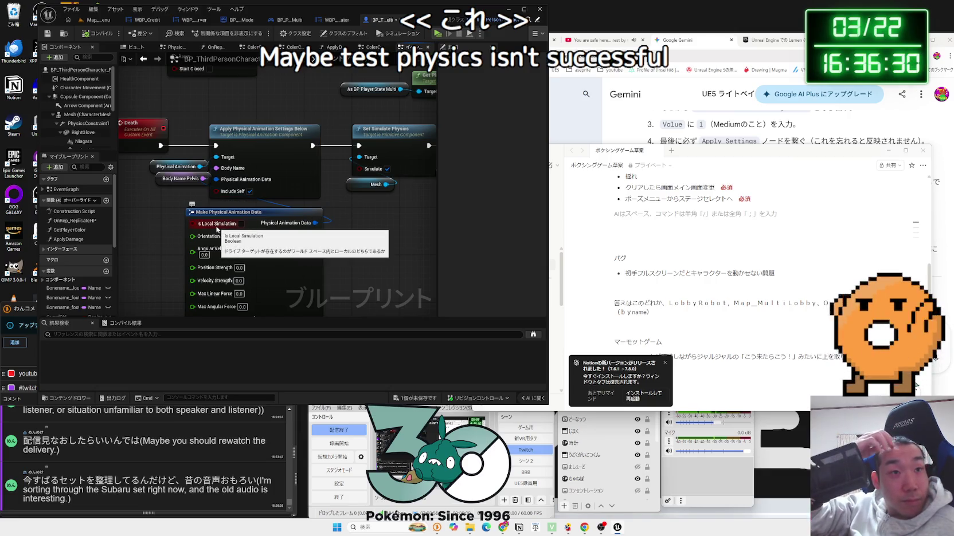
drag(216, 229, 174, 253)
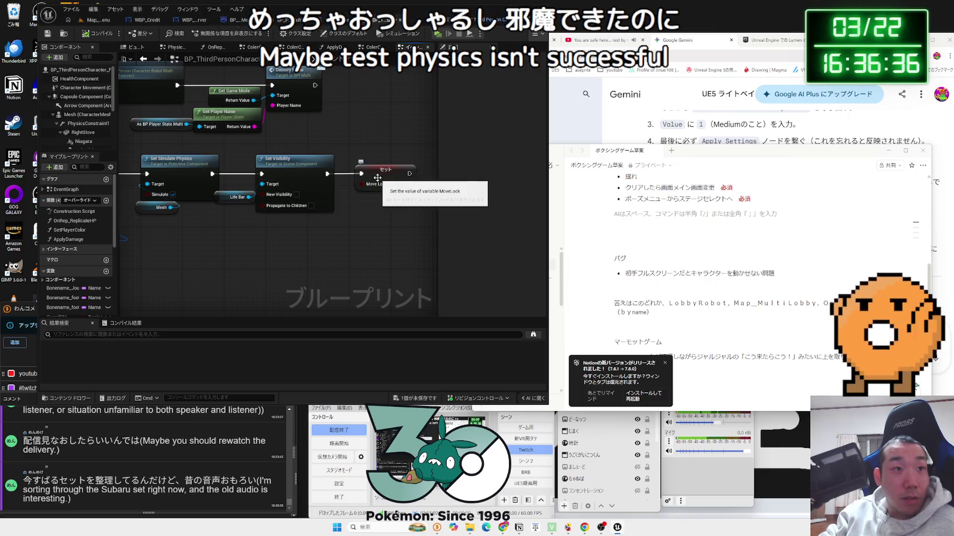
key(Home)
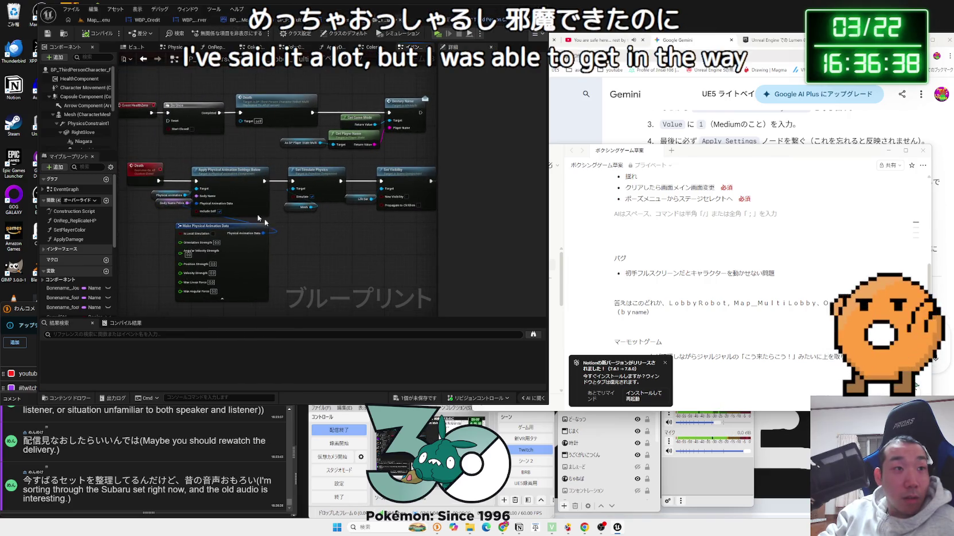
key(ctrl+s)
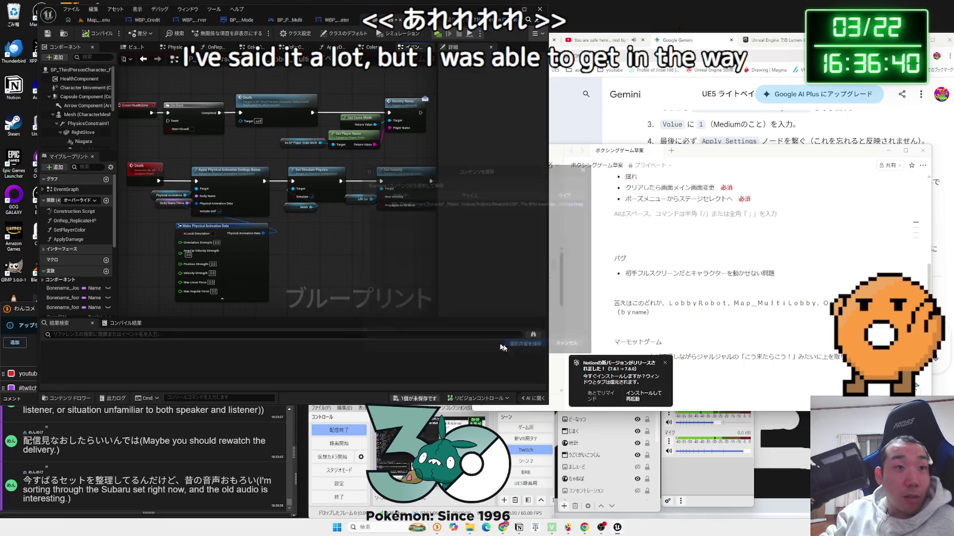
click(89, 21)
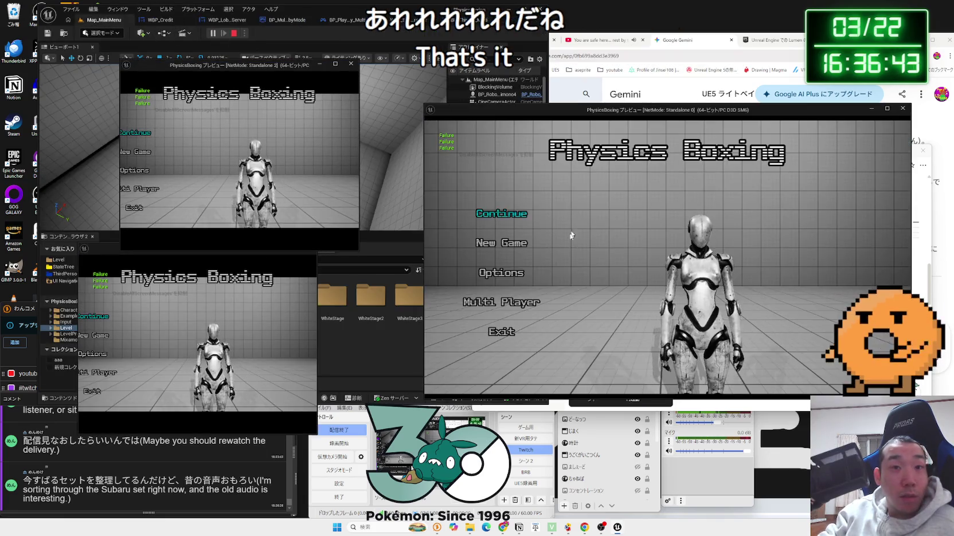
- Launch a three-client play test and host a 3-player server in One-Punch mode
click(519, 295)
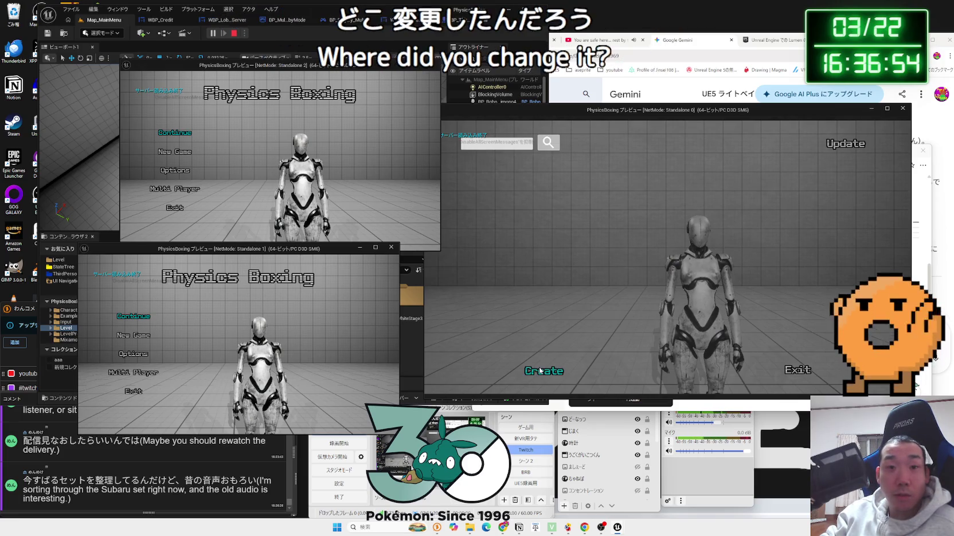
click(539, 371)
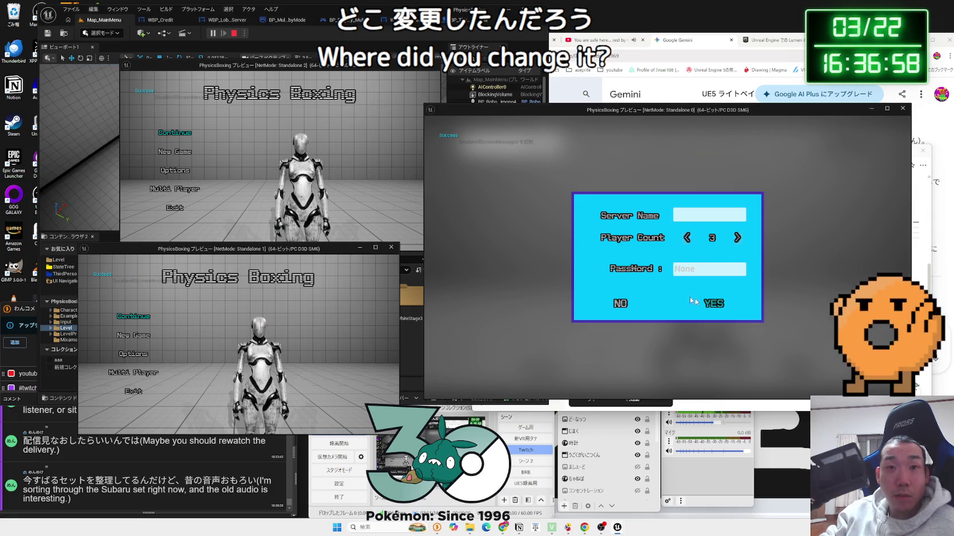
click(187, 196)
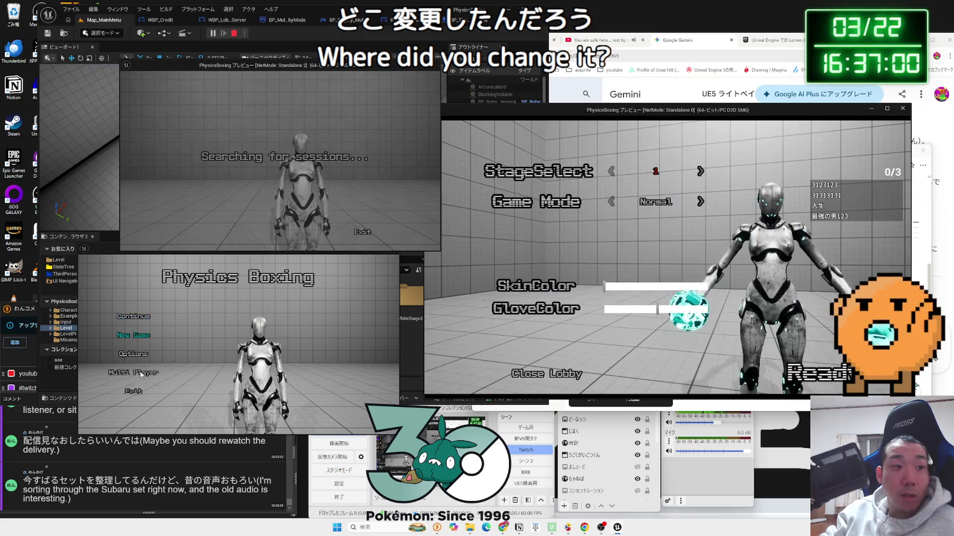
click(134, 372)
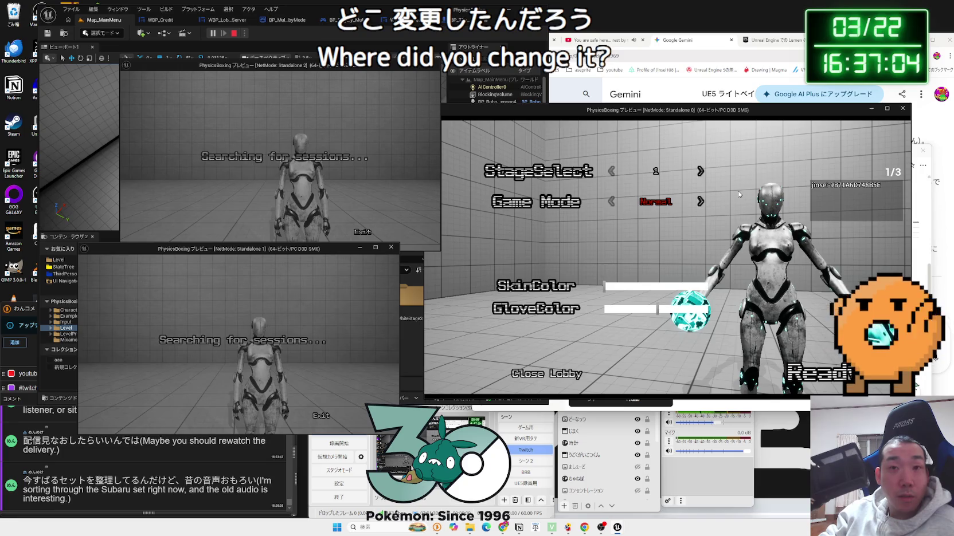
click(699, 202)
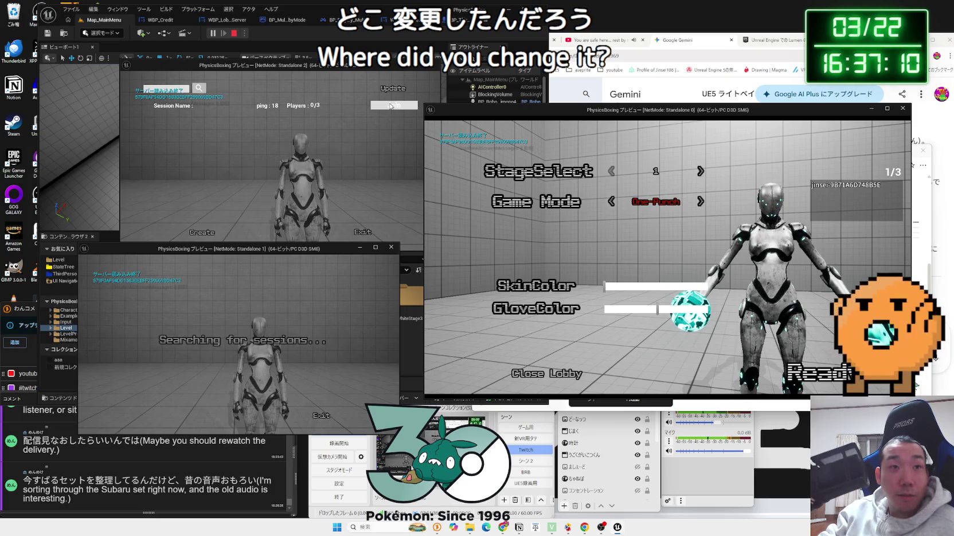
- Join from a second client, make the host green and the second player's skin and gloves purple
click(393, 105)
drag(607, 304, 645, 302)
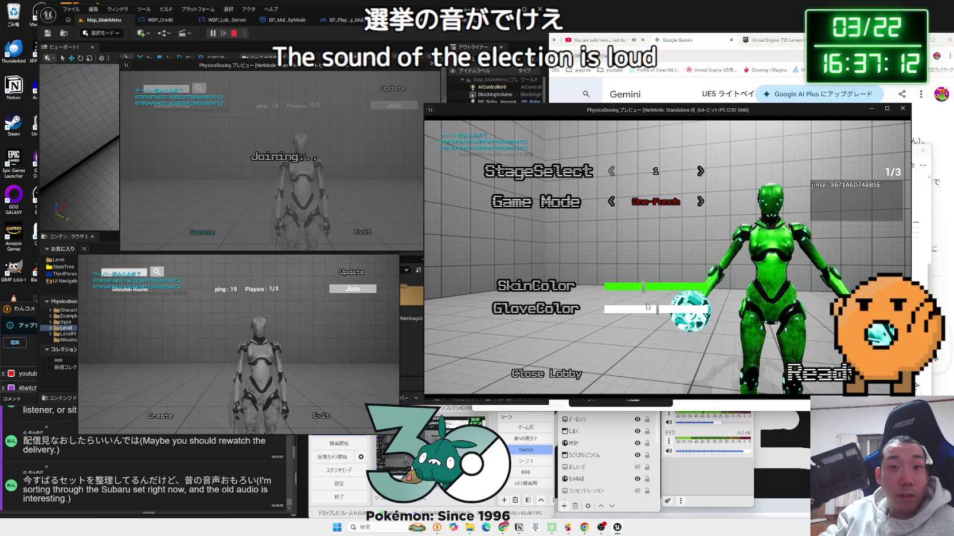
click(353, 289)
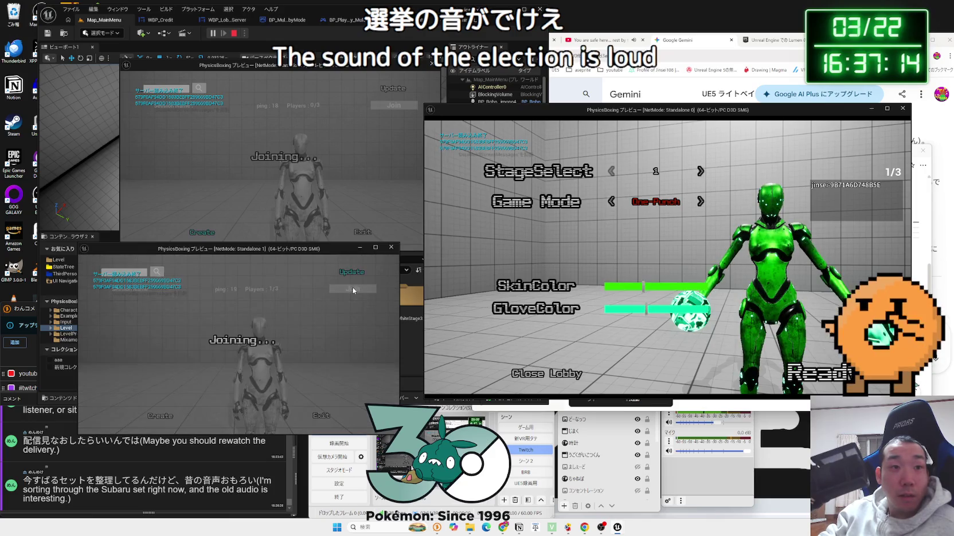
click(369, 167)
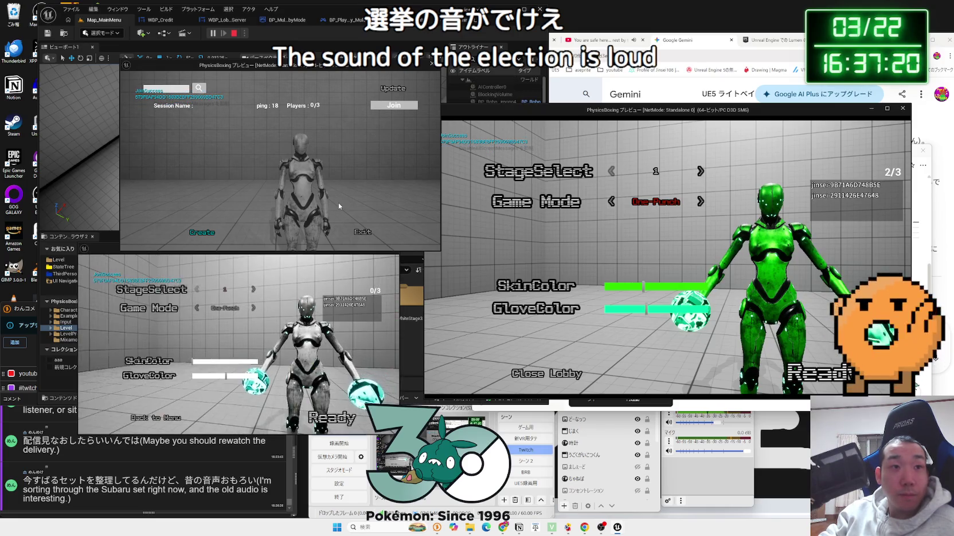
click(245, 360)
click(246, 376)
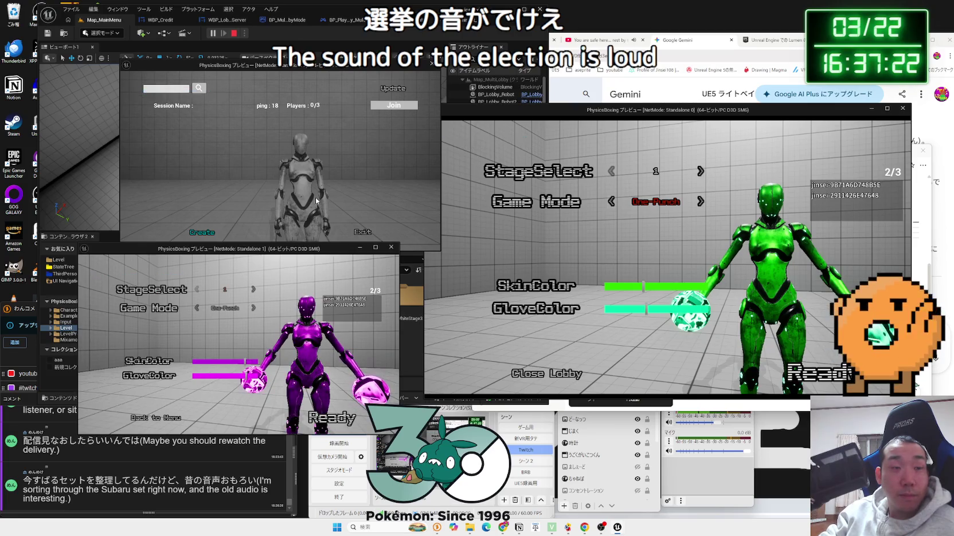
click(338, 133)
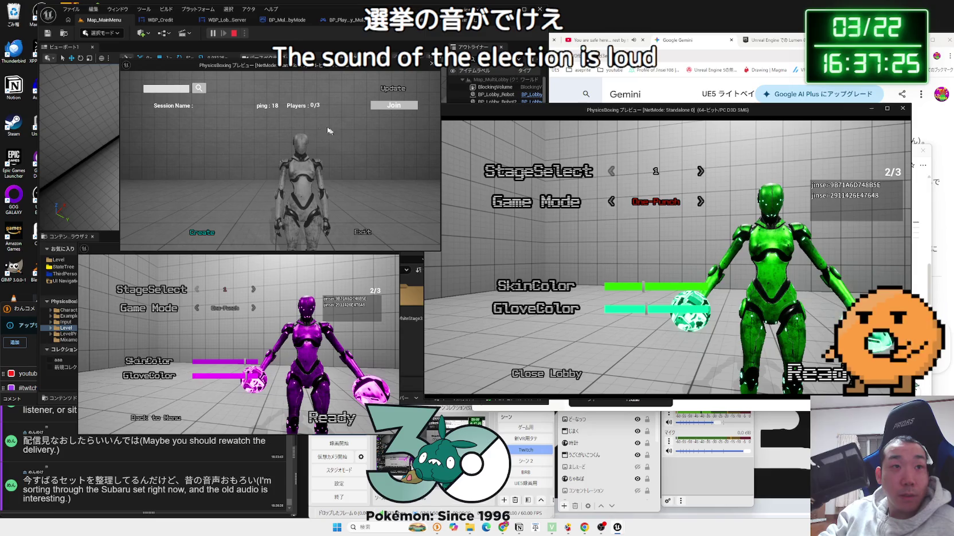
- Search for sessions again and join the hosted lobby as the third player
click(382, 107)
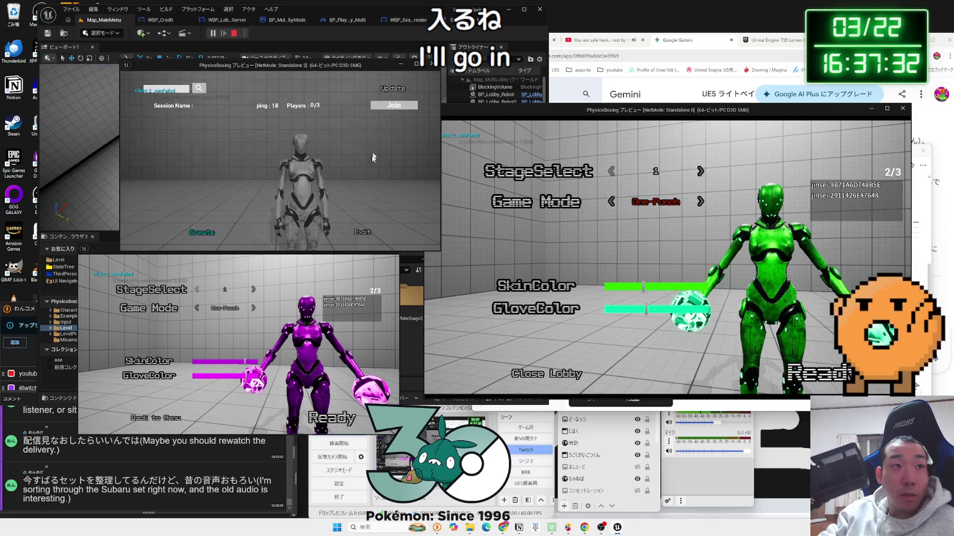
click(364, 237)
click(185, 191)
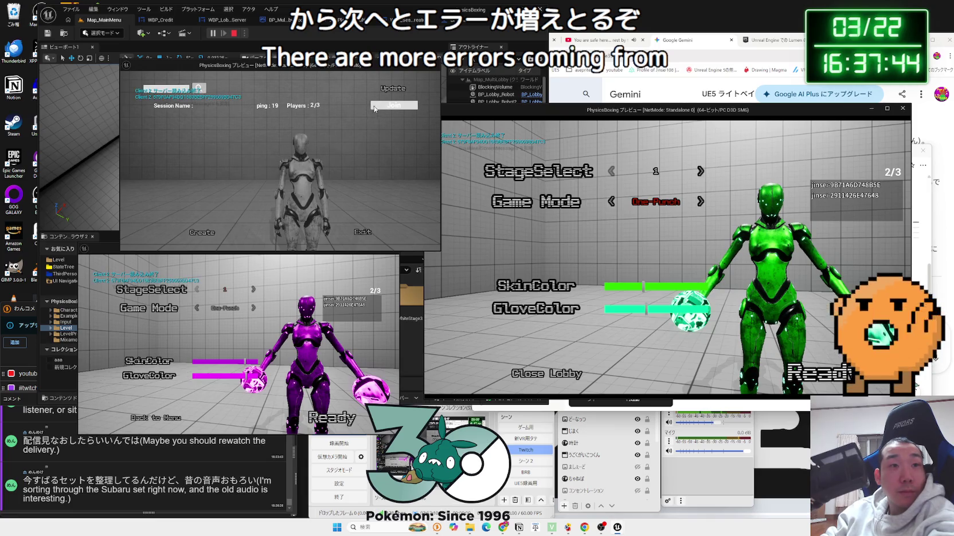
click(382, 107)
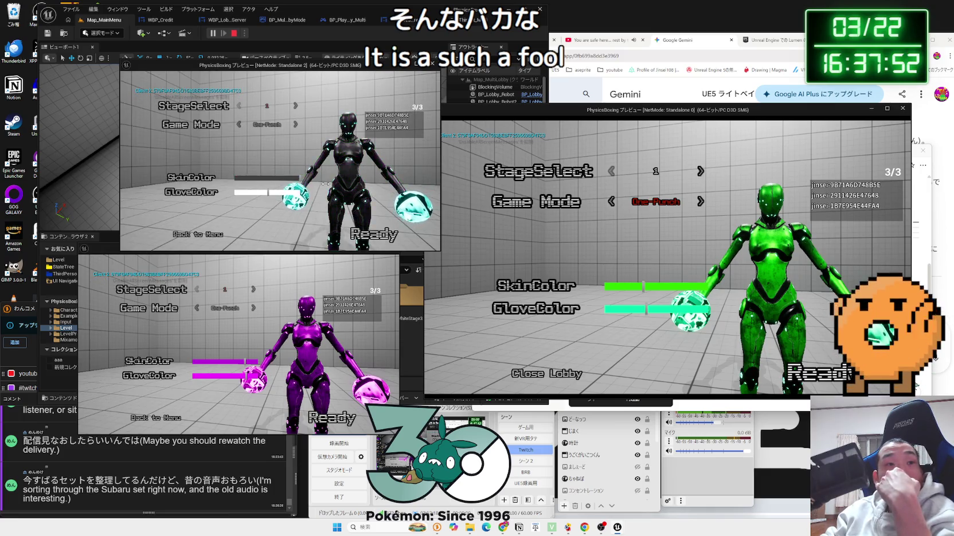
- Give the third player red gloves and mark the players Ready so loading starts
click(296, 199)
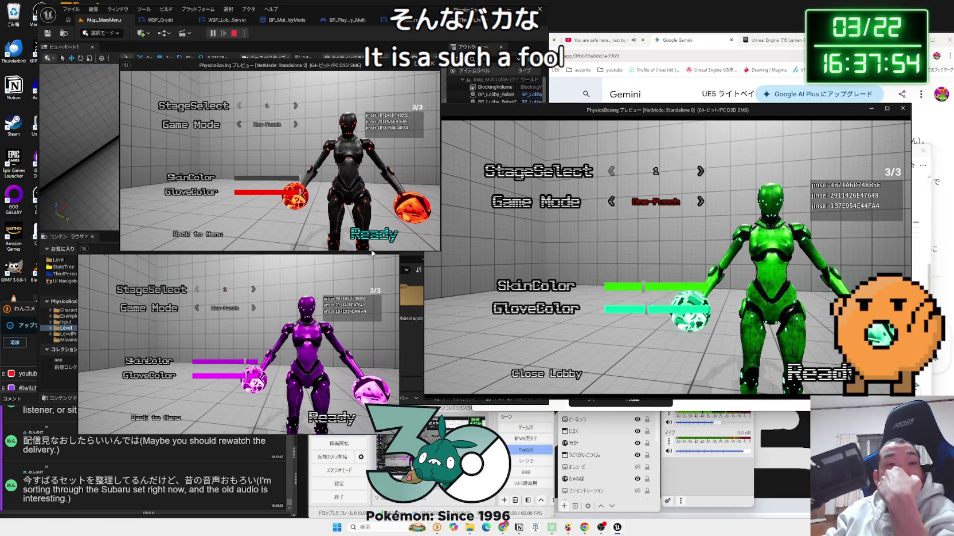
click(342, 422)
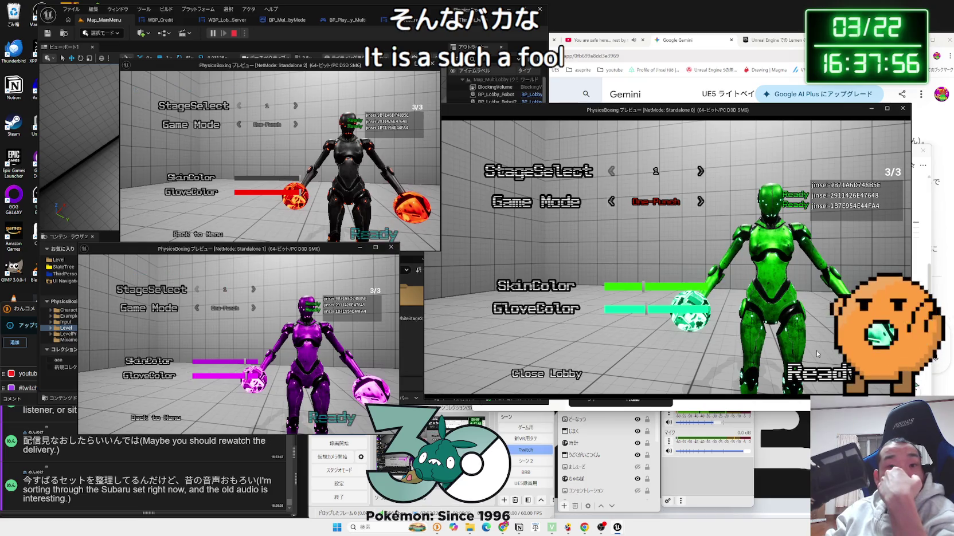
click(819, 369)
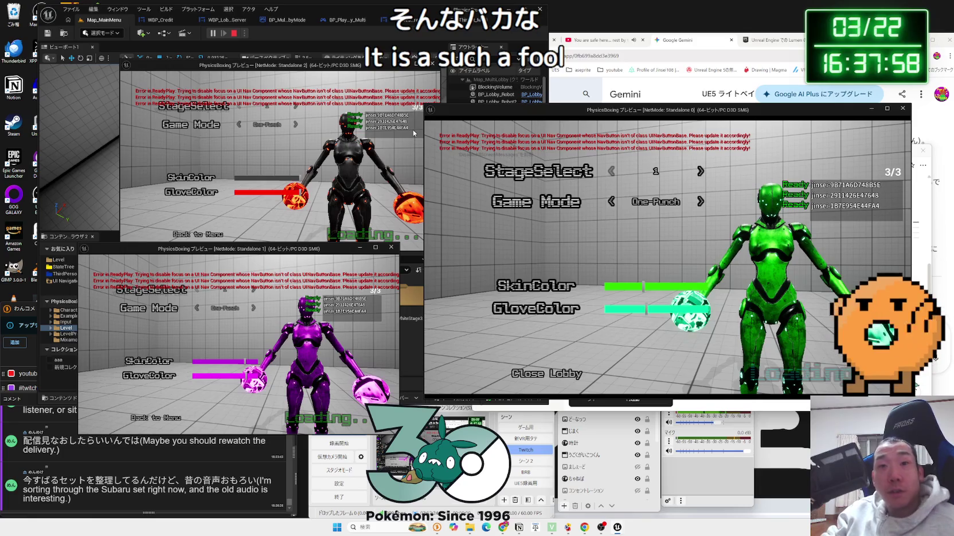
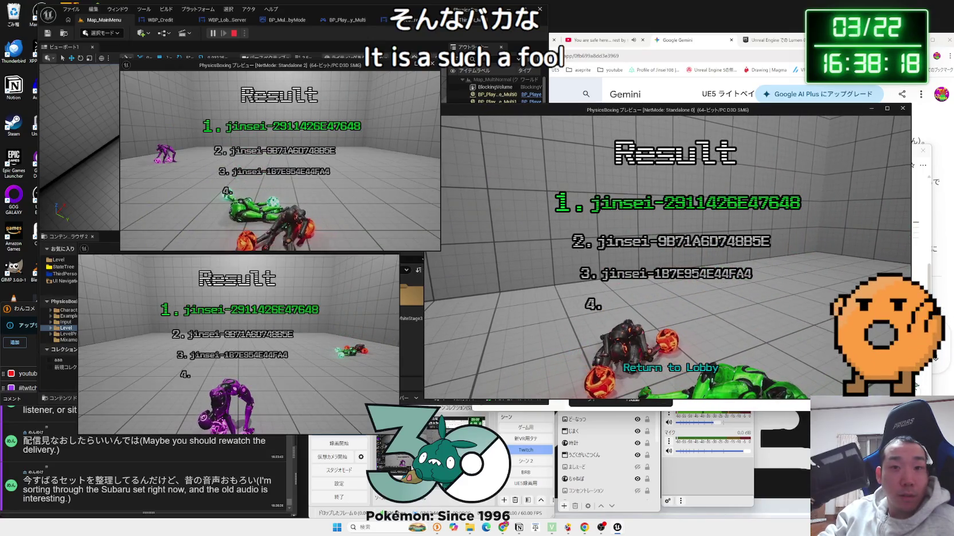
- Stop the Play-In-Editor session from the Standalone 0 window and return to the open assets
key(alt+Tab)
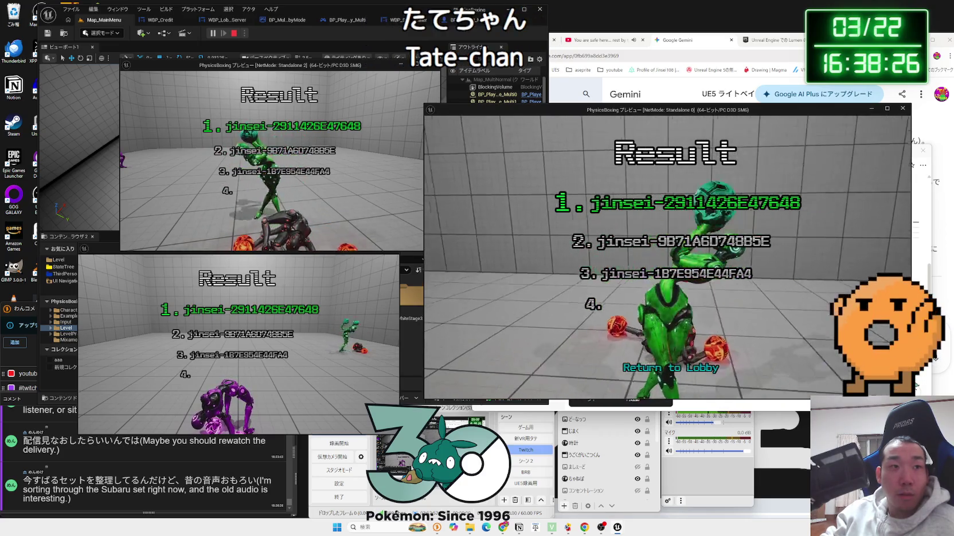
key(Escape)
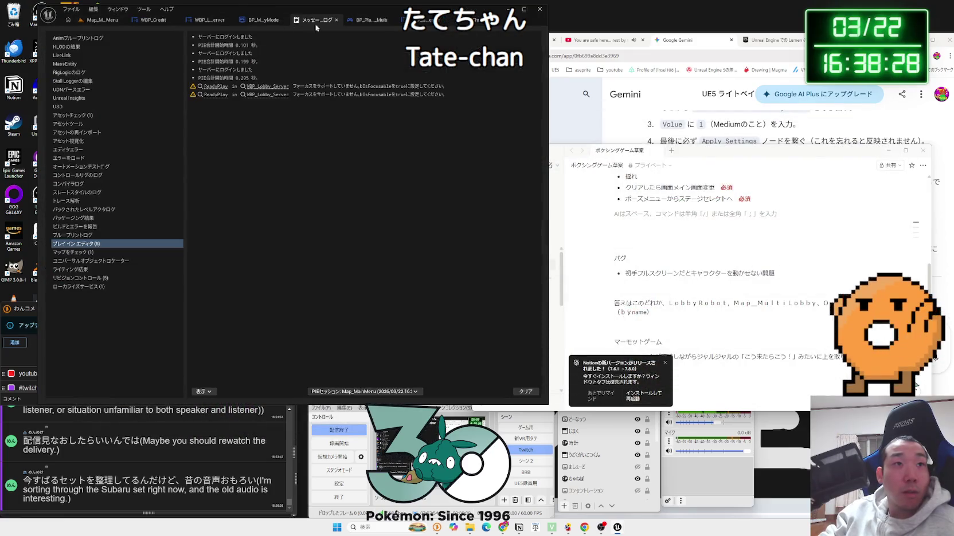
click(337, 22)
- Switch through the open asset tabs to the BP_ThirdPersonCharacter_Robot_Multi event graph
click(337, 21)
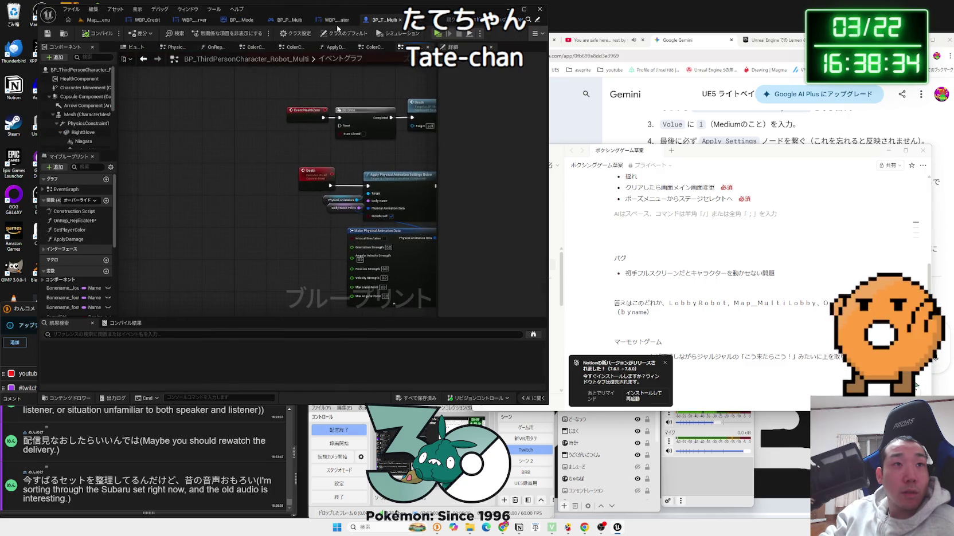
click(296, 22)
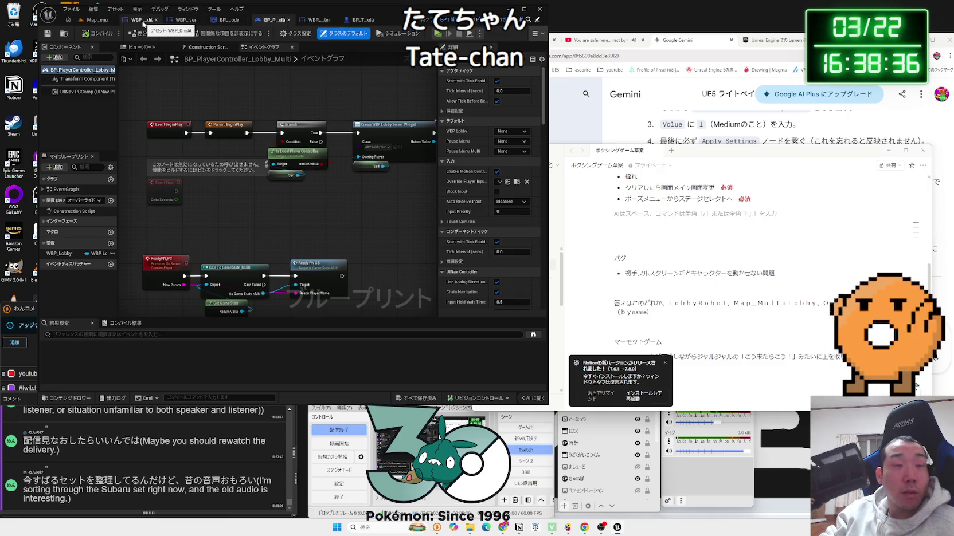
click(143, 22)
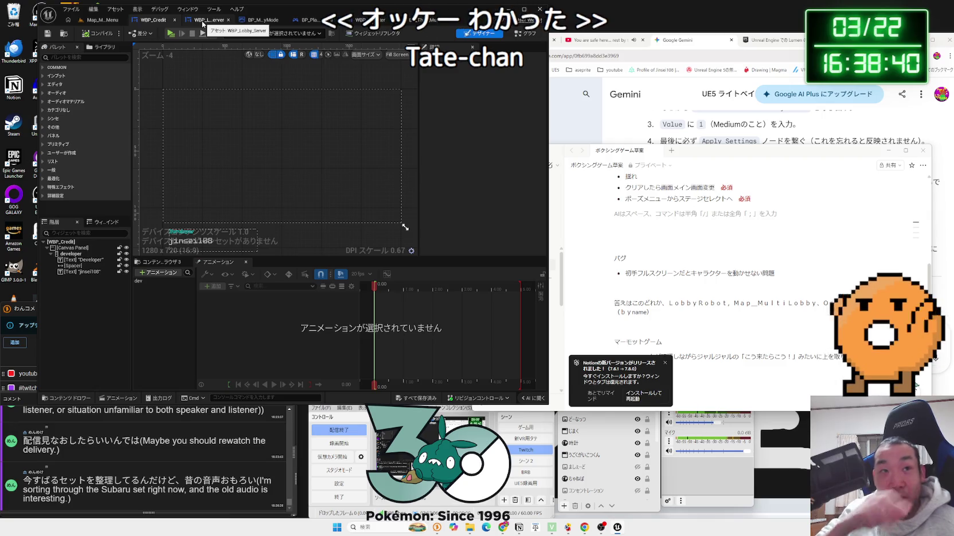
click(408, 20)
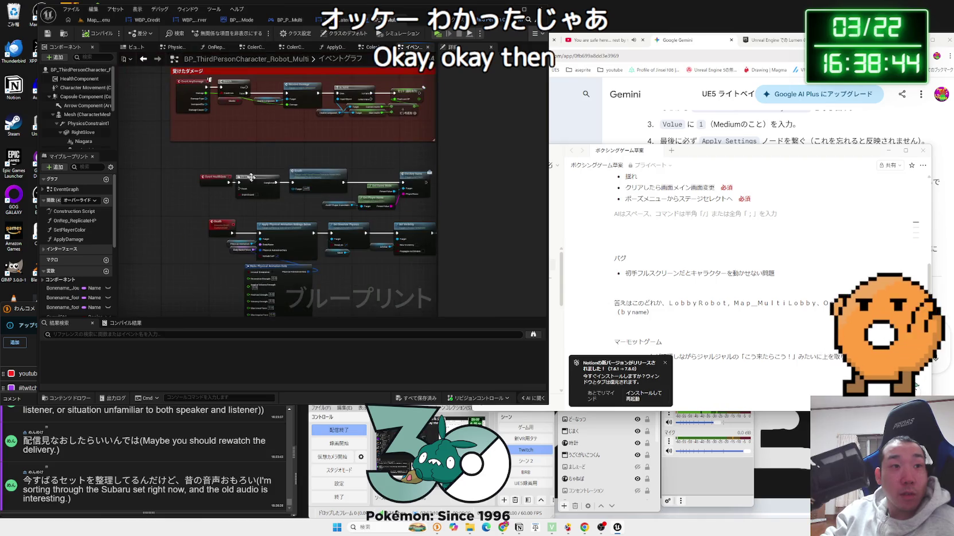
- Add a Boolean variable named IsDestory and drag it into the guard-handling graph
scroll(73, 287, down, 8)
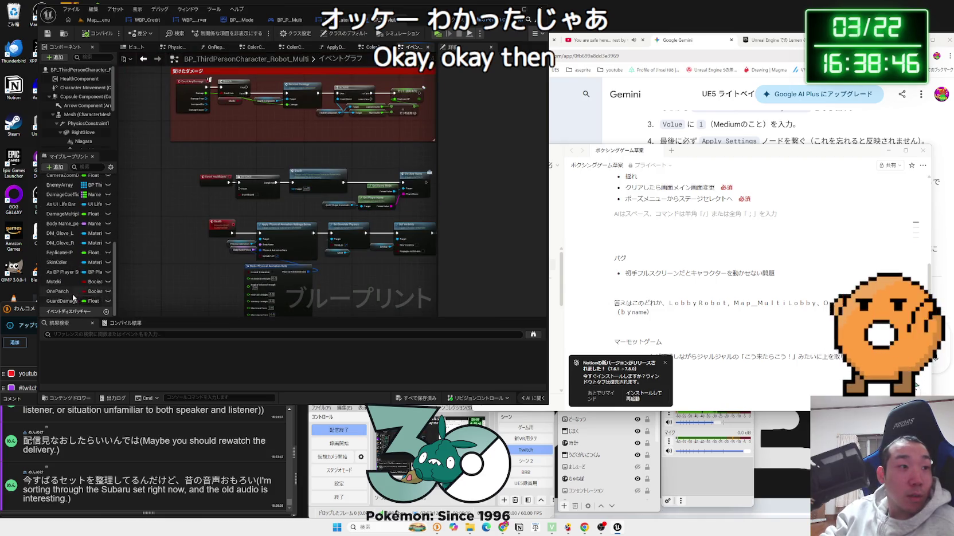
scroll(86, 255, up, 3)
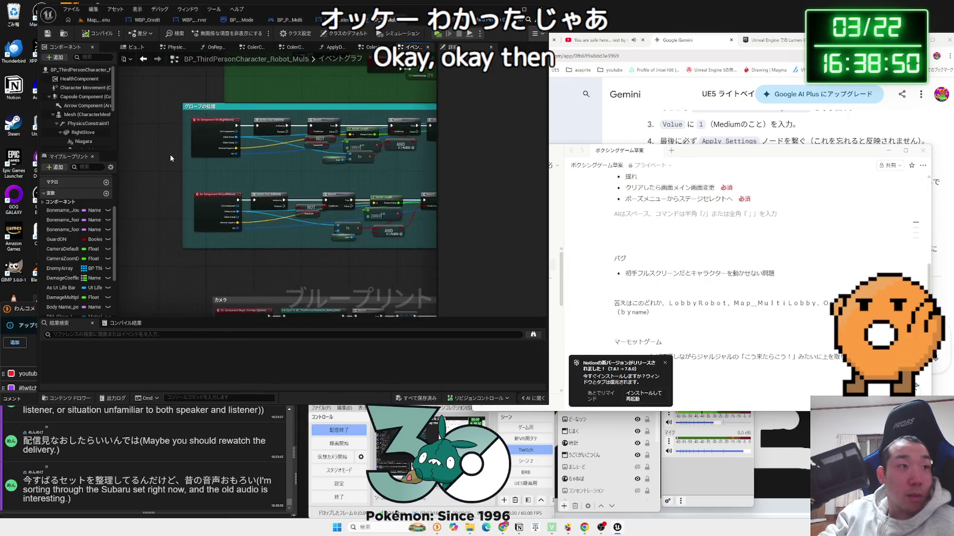
scroll(101, 194, down, 1)
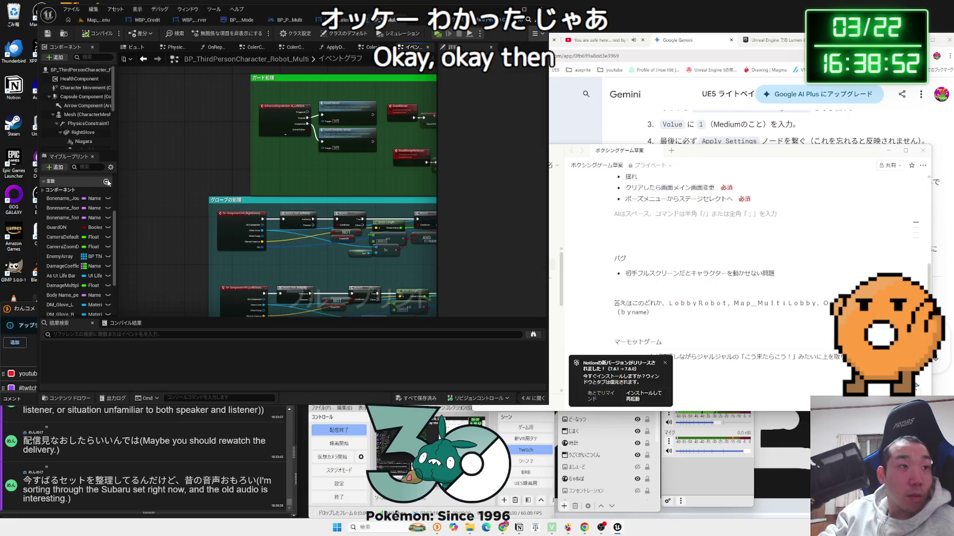
text(Is)
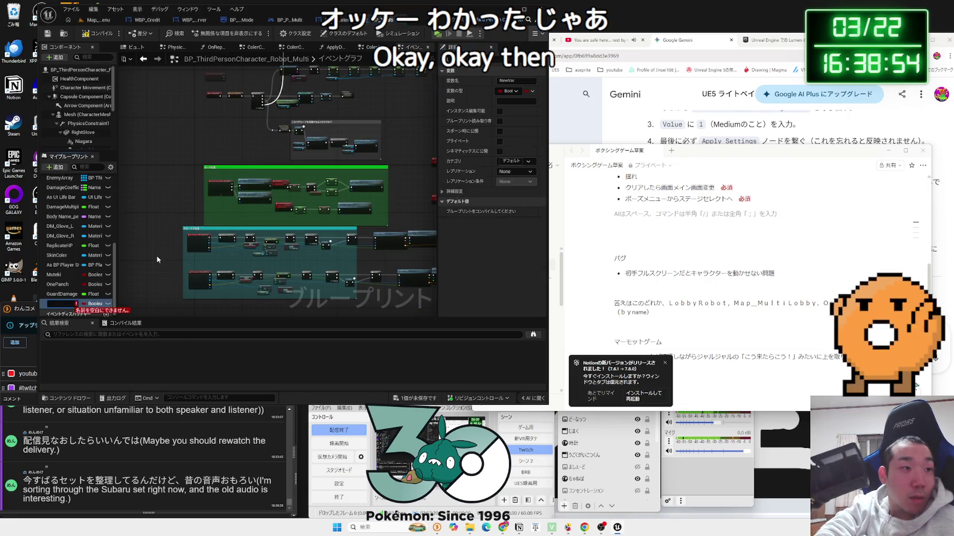
text(Destory)
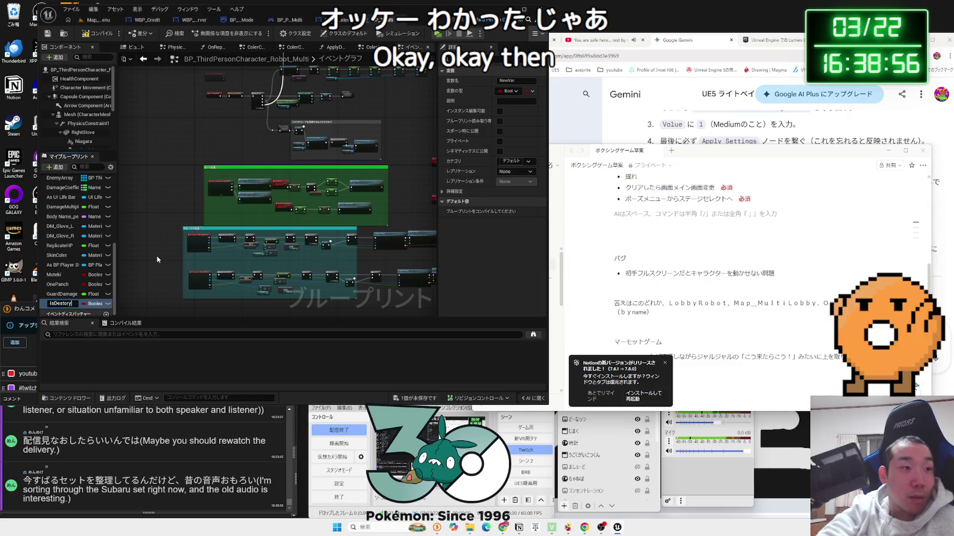
key(Return)
scroll(213, 181, up, 5)
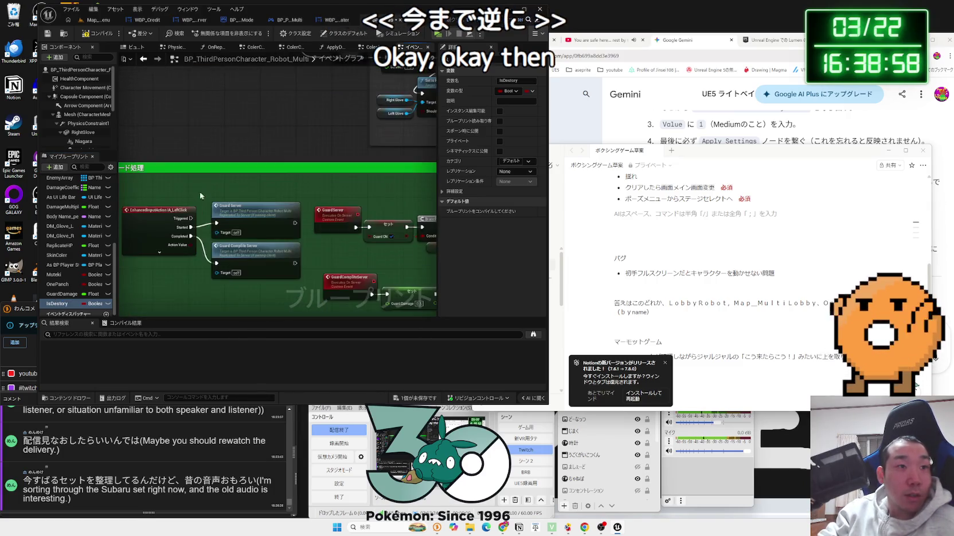
drag(56, 304, 216, 266)
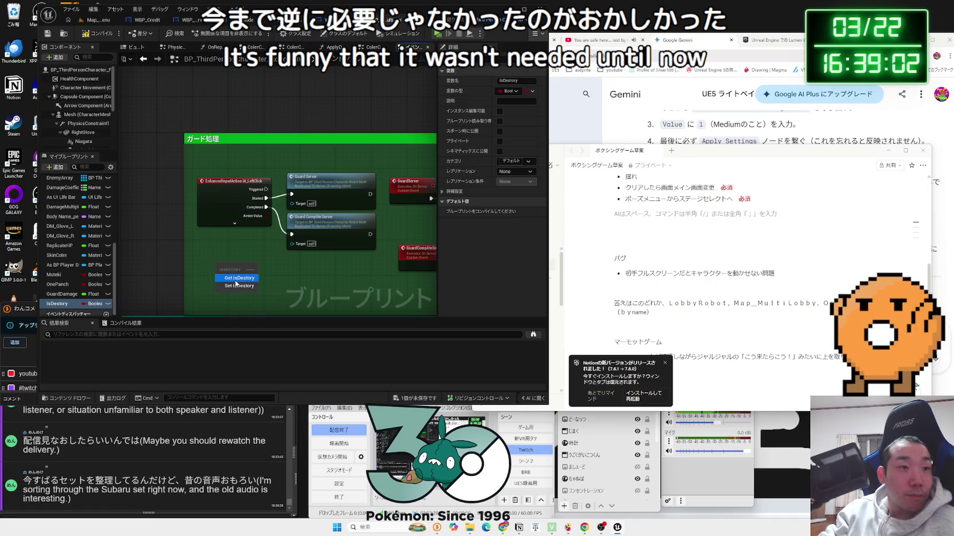
- Add a Branch on IsDestory and wire the guard input event into it before Guard Server
mouse_move(259, 263)
mouse_down()
mouse_move(272, 262)
mouse_move(238, 248)
mouse_up()
text(branch)
key(Return)
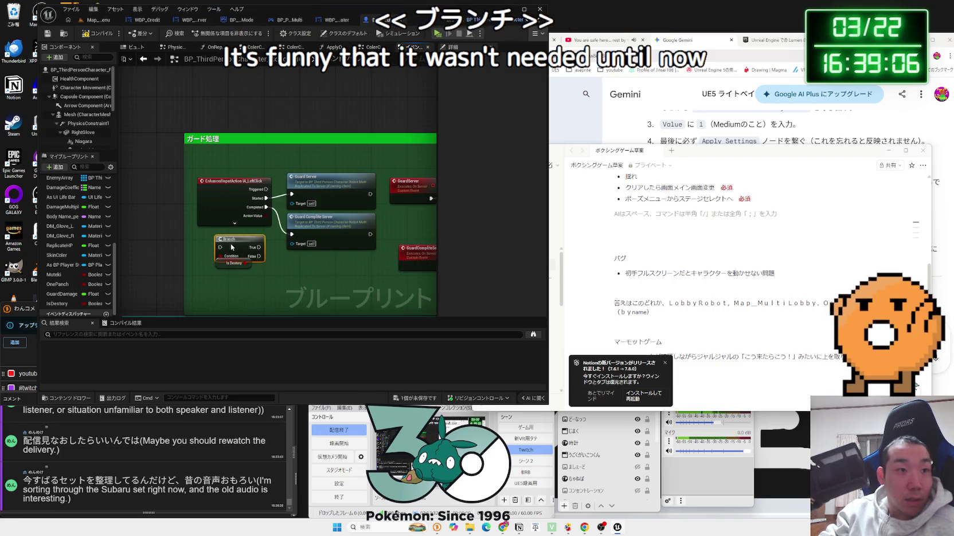
drag(226, 181, 158, 177)
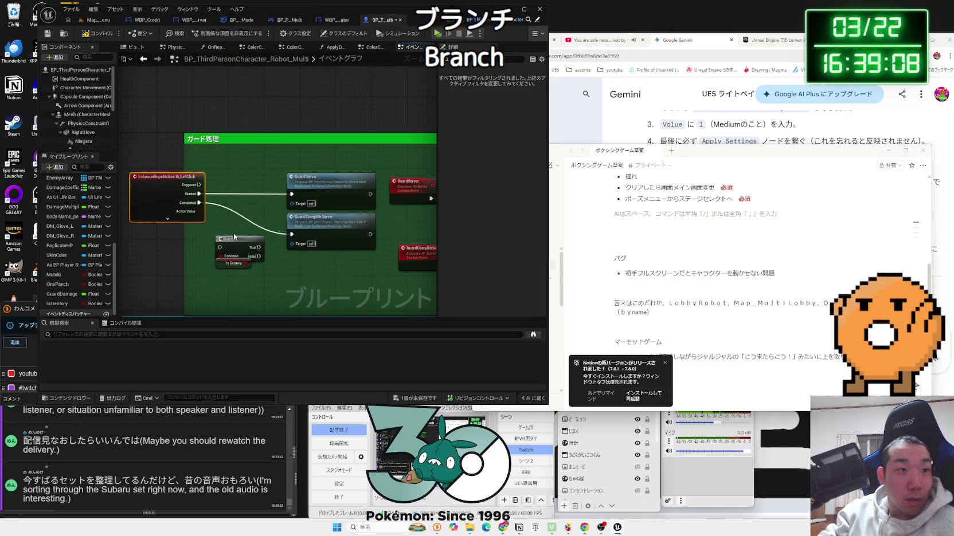
drag(241, 247, 241, 190)
mouse_move(167, 178)
mouse_down()
mouse_move(226, 192)
mouse_move(261, 187)
mouse_up()
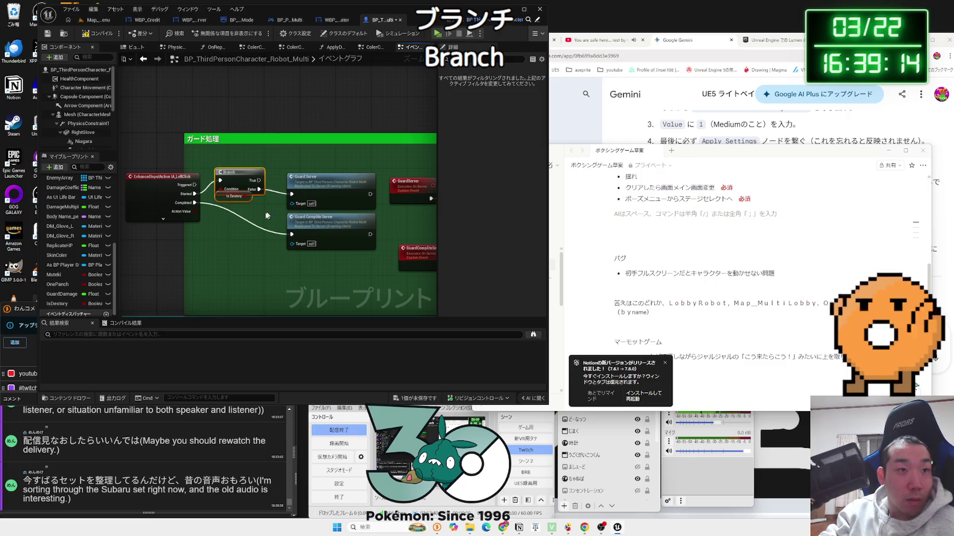
- Duplicate the IsDestory Branch and route its False output to Guard Complete Server
drag(306, 263, 139, 266)
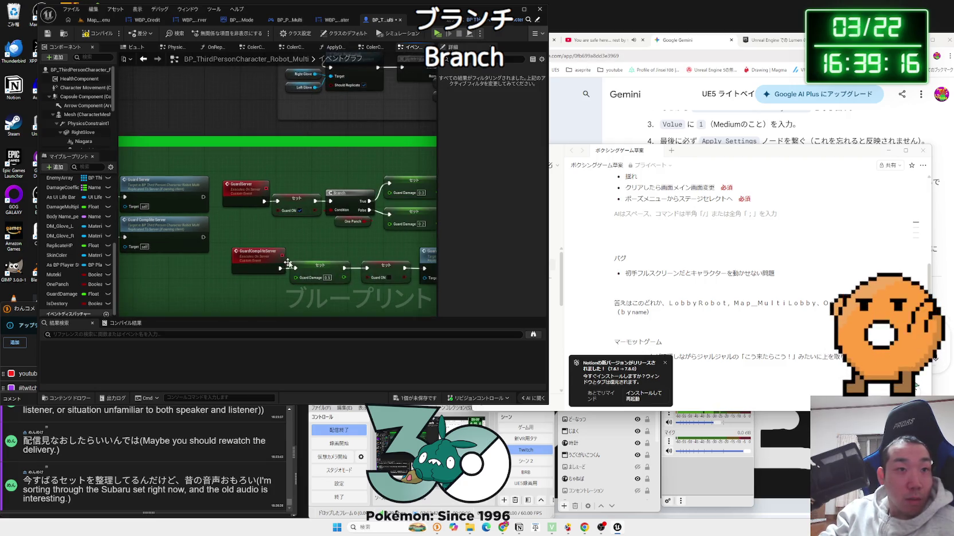
drag(285, 263, 154, 245)
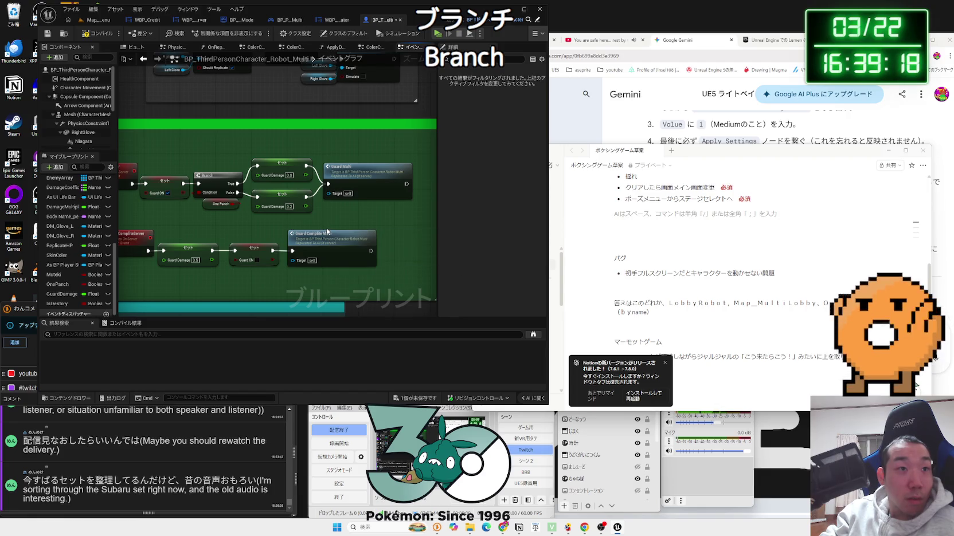
drag(326, 232, 159, 232)
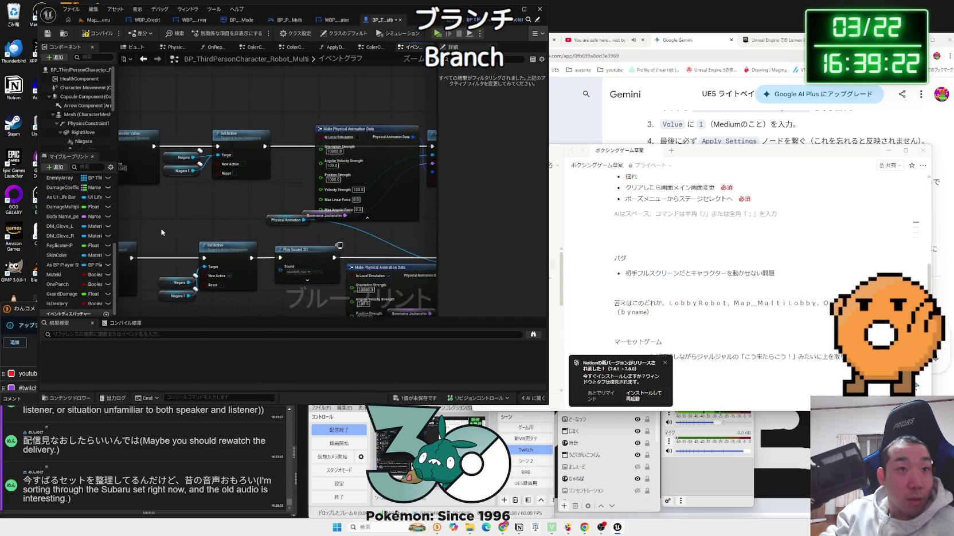
mouse_move(230, 227)
mouse_down()
mouse_move(213, 209)
mouse_move(181, 199)
mouse_move(390, 230)
mouse_up()
scroll(319, 199, up, 3)
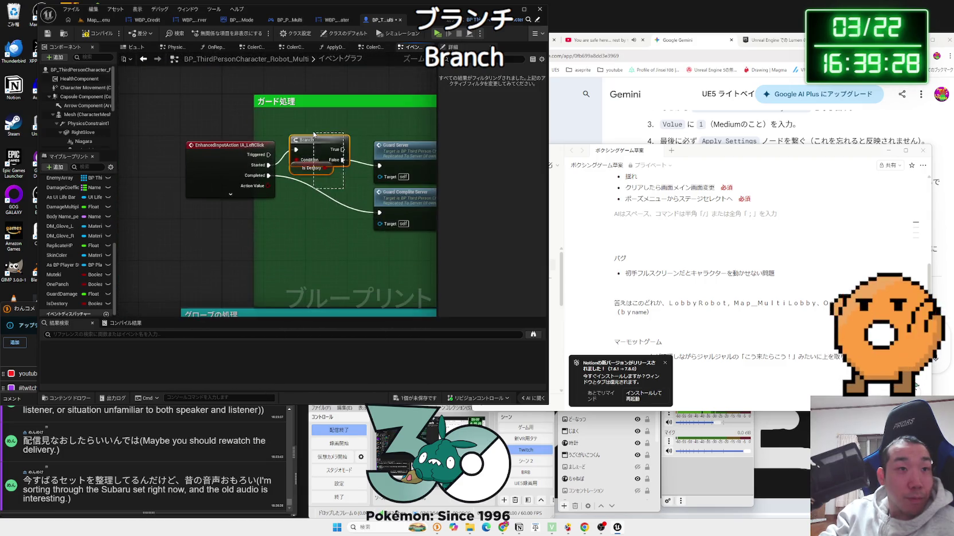
key(ctrl+c)
key(ctrl+v)
mouse_move(325, 210)
mouse_down()
mouse_move(319, 199)
mouse_move(300, 207)
mouse_up()
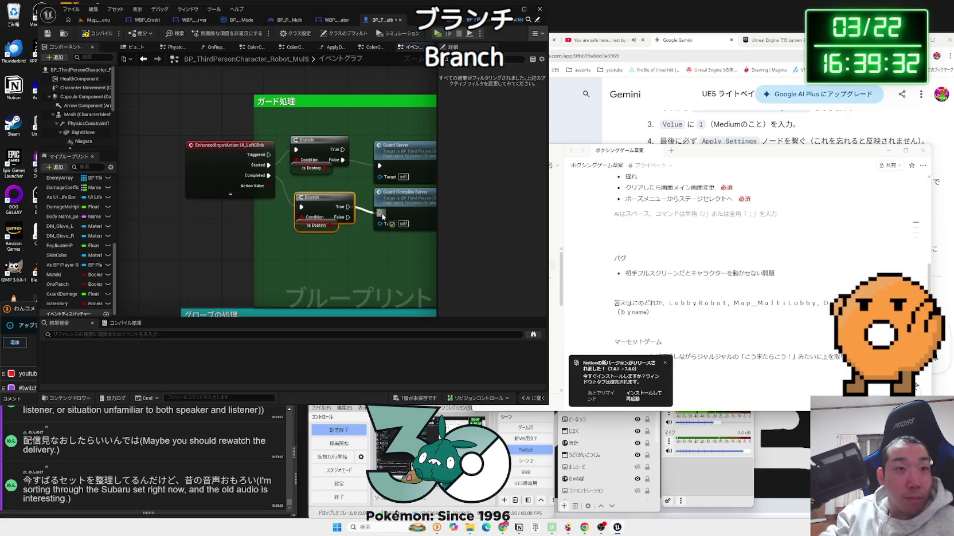
drag(386, 216, 381, 212)
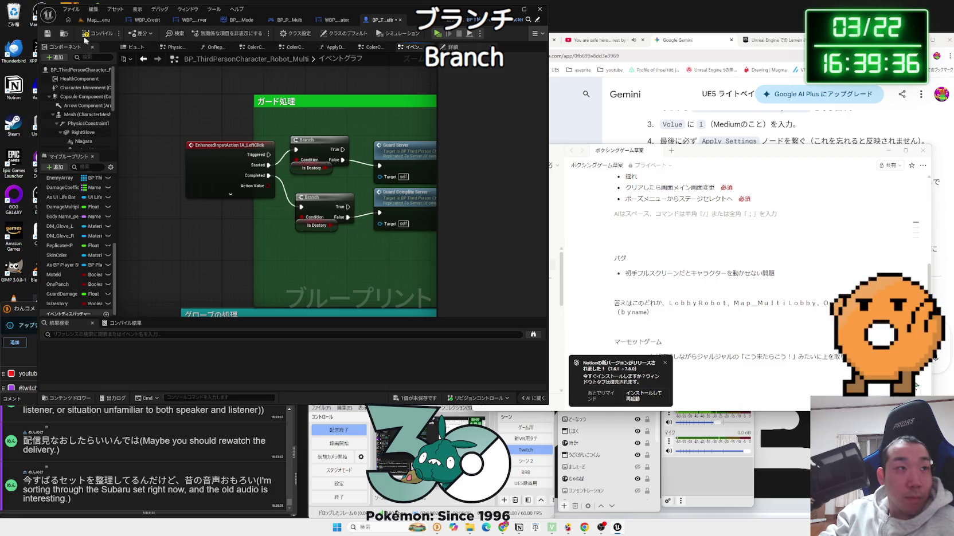
scroll(201, 230, down, 4)
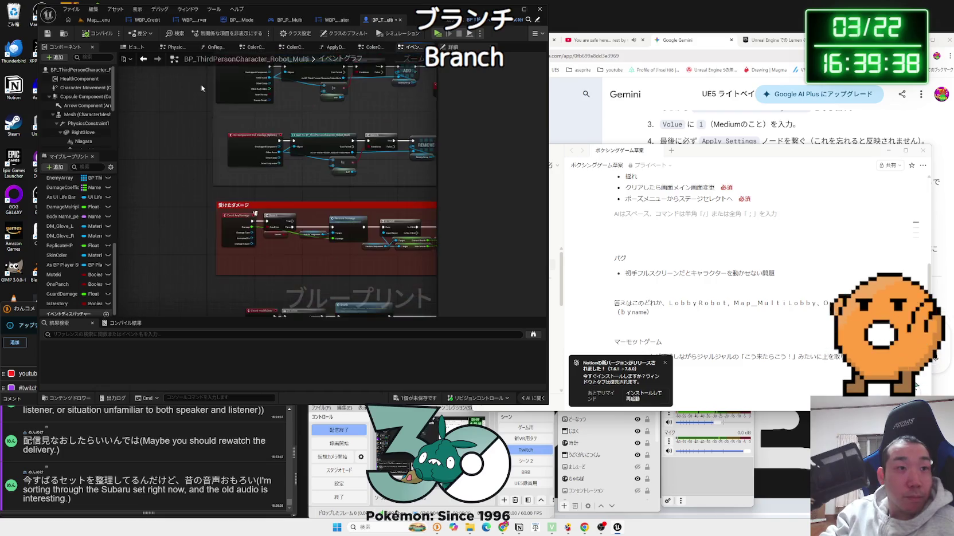
- Insert a Set IsDestory node between Do Once and Death in the health-zero chain
scroll(174, 124, up, 3)
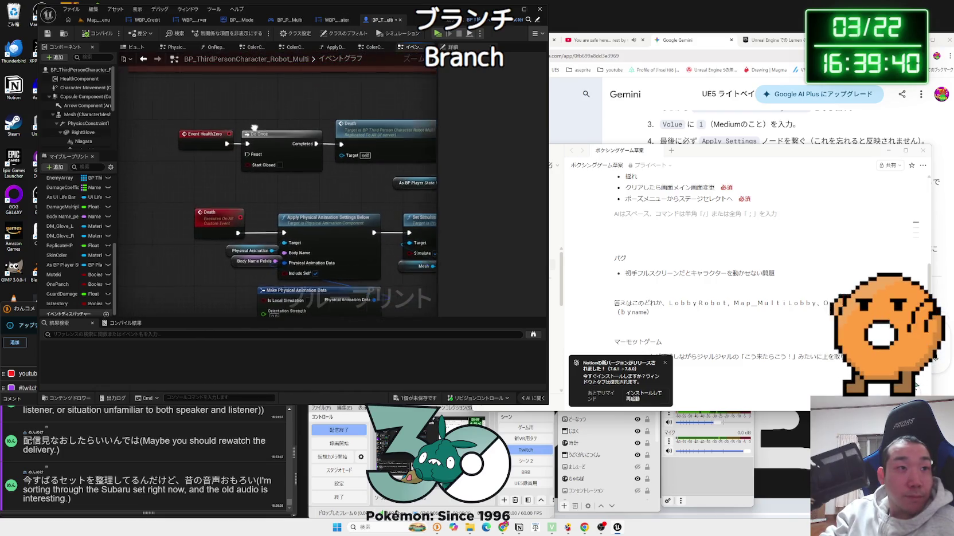
drag(57, 303, 247, 180)
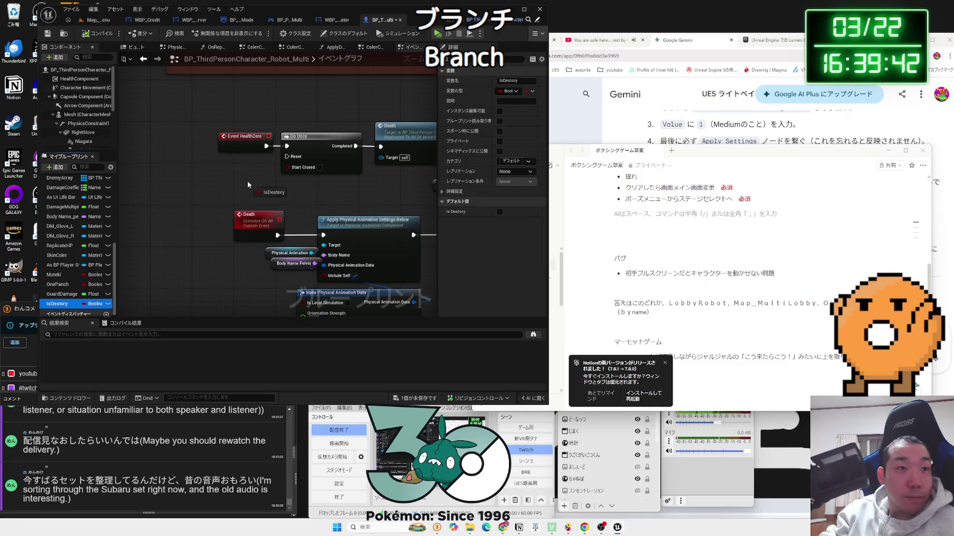
click(269, 201)
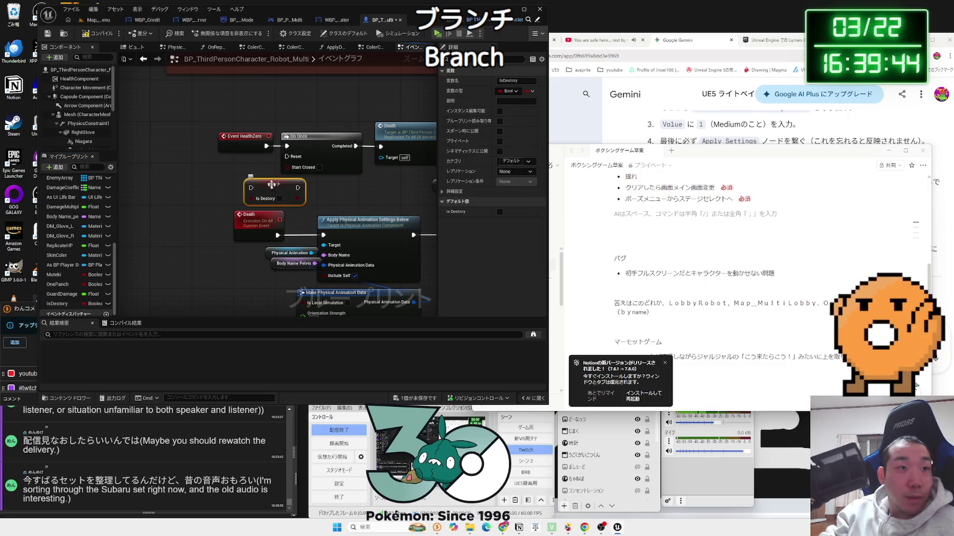
drag(370, 179, 215, 127)
drag(350, 159, 229, 158)
mouse_move(267, 188)
mouse_down()
mouse_move(287, 144)
mouse_move(301, 148)
mouse_up()
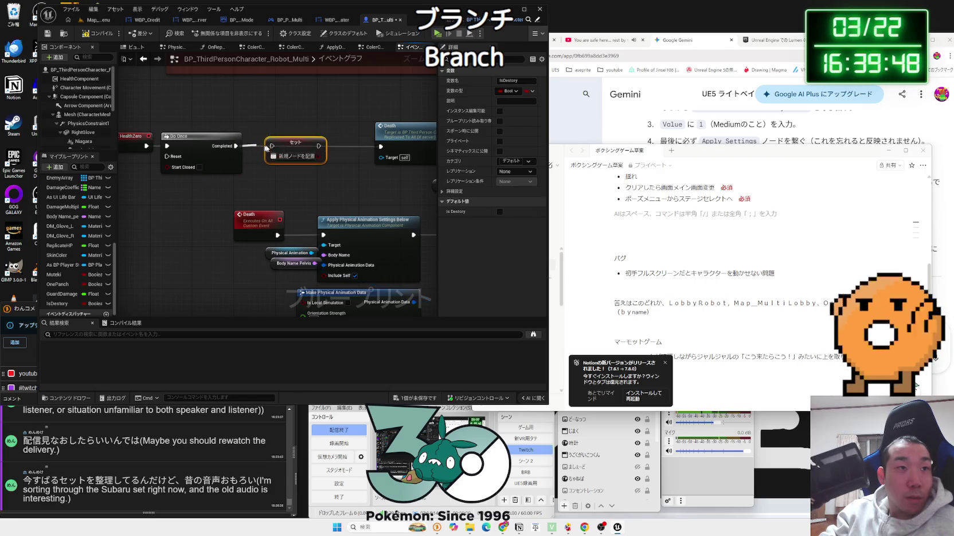
- Shift the health-zero node chain right and save the blueprint
mouse_move(401, 127)
mouse_down()
mouse_move(229, 174)
mouse_move(150, 175)
mouse_up()
drag(251, 139, 282, 140)
click(279, 122)
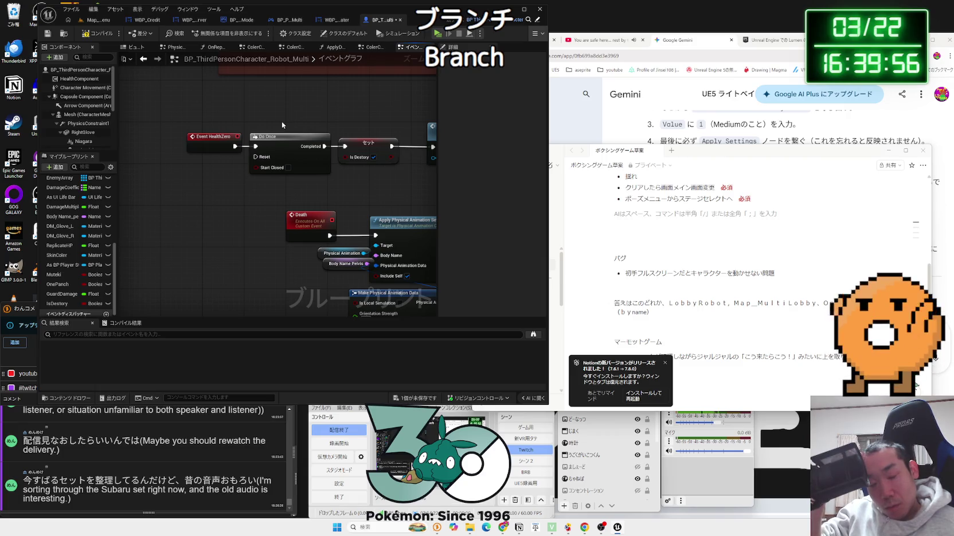
click(415, 399)
- Align the upper and lower IsDestory Branch nodes in the guard-handling graph
scroll(262, 195, down, 6)
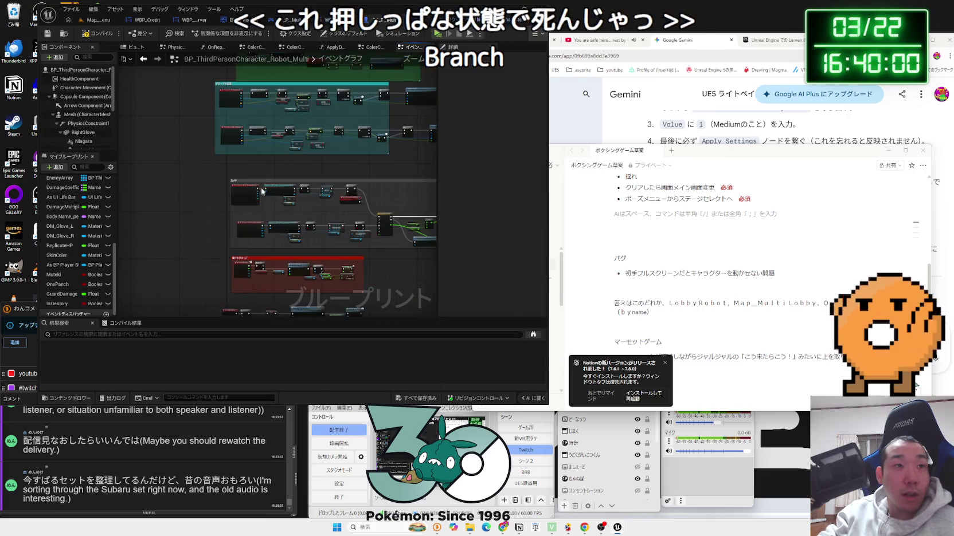
drag(261, 195, 253, 261)
scroll(221, 152, up, 5)
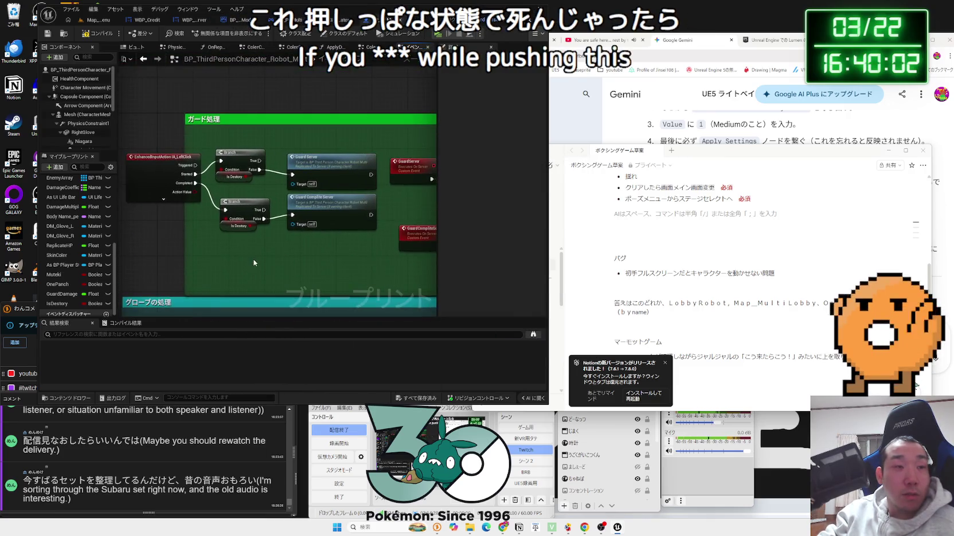
click(237, 201)
drag(240, 149, 245, 153)
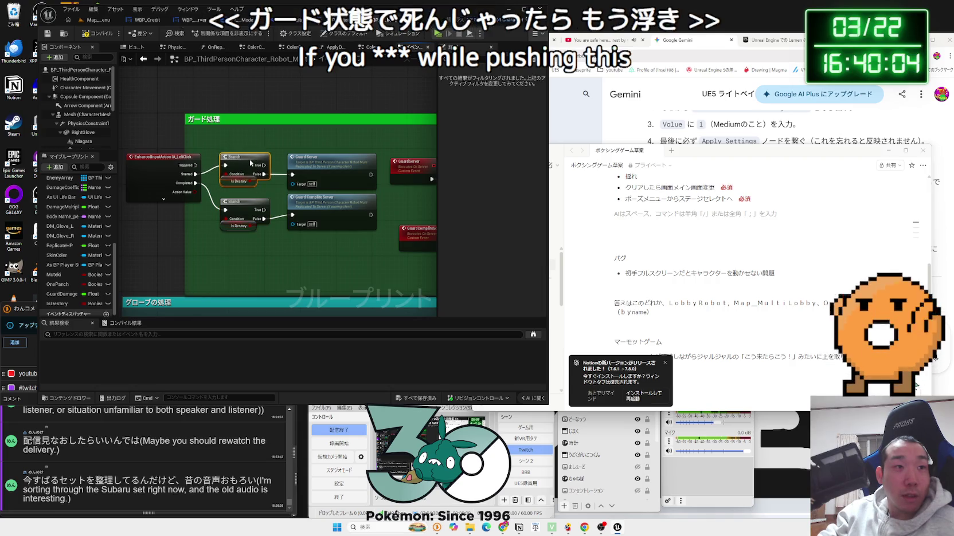
click(275, 253)
- Review the physical animation and glove-handling nodes, then return to Map_MainMenu
scroll(276, 252, down, 2)
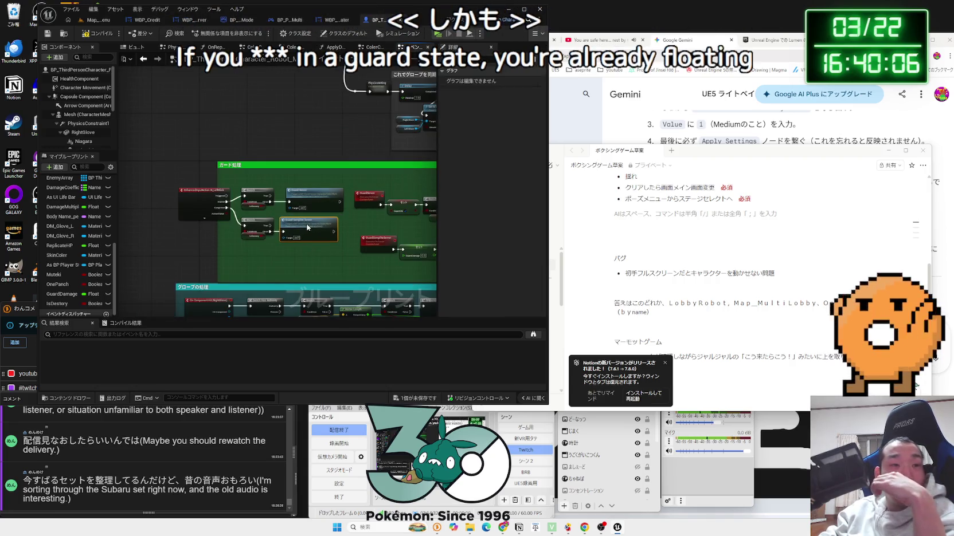
scroll(337, 267, down, 1)
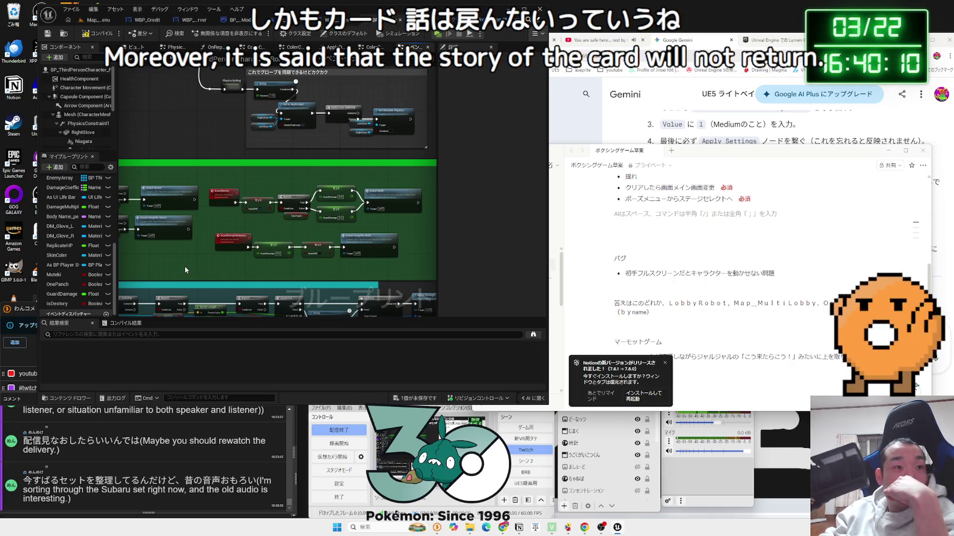
scroll(184, 266, up, 3)
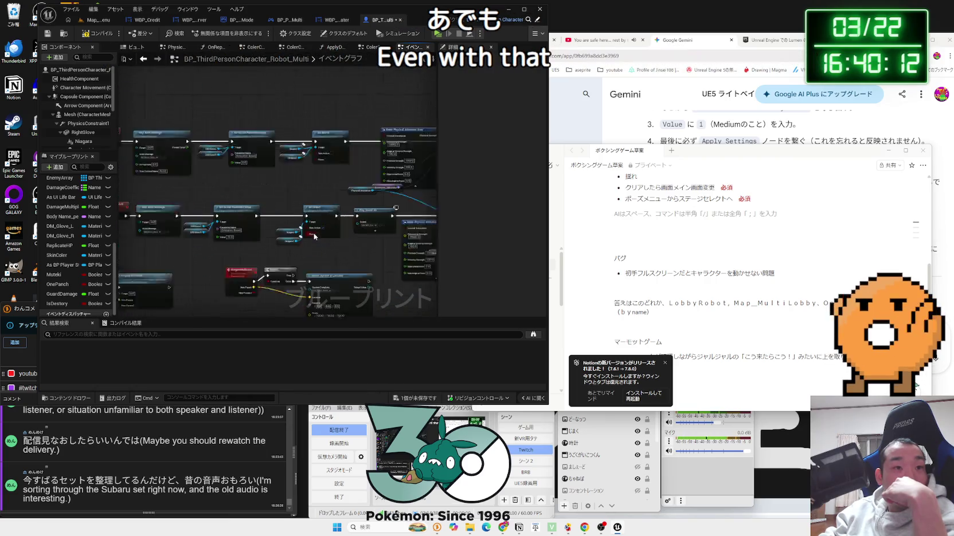
drag(372, 172, 253, 175)
mouse_move(366, 227)
mouse_down()
mouse_move(338, 192)
mouse_move(338, 220)
mouse_up()
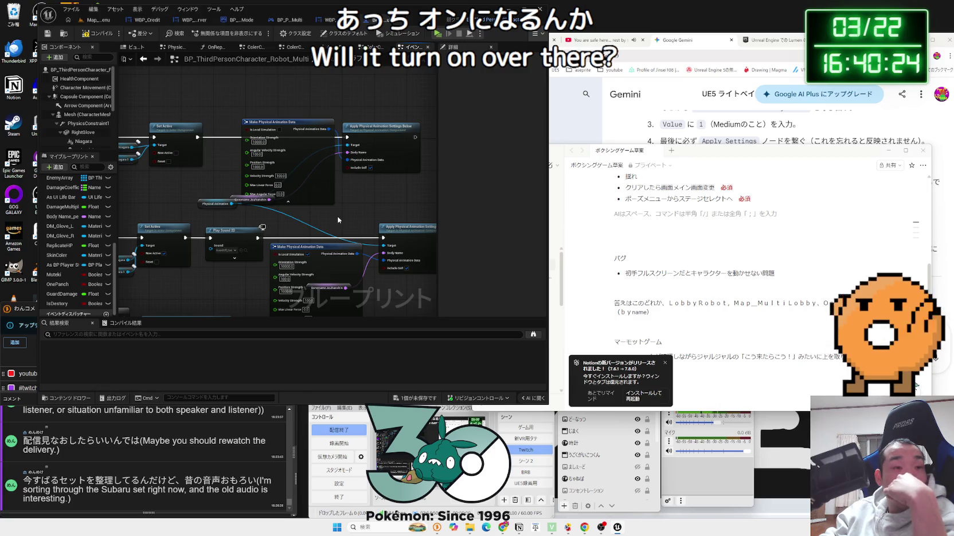
scroll(337, 220, down, 2)
drag(219, 300, 302, 244)
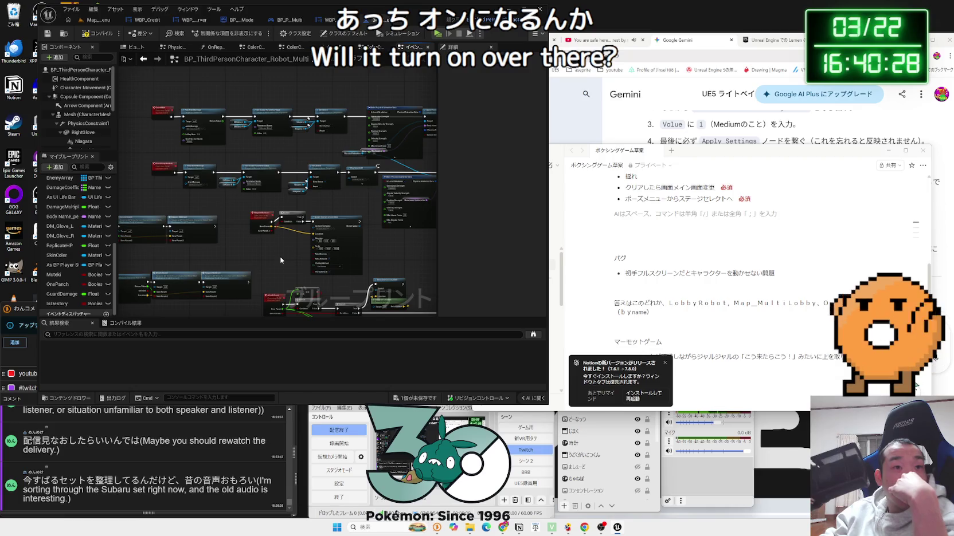
scroll(280, 258, up, 1)
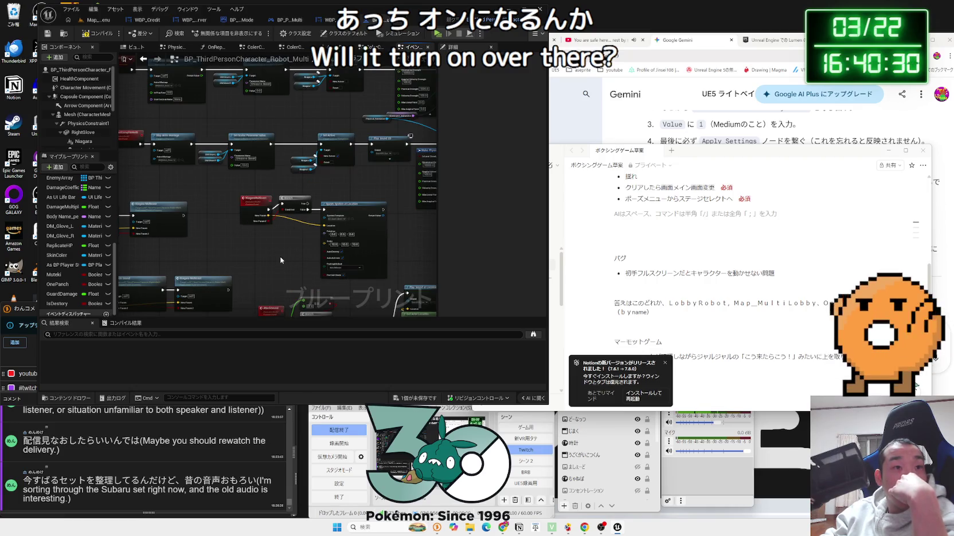
drag(279, 256, 225, 110)
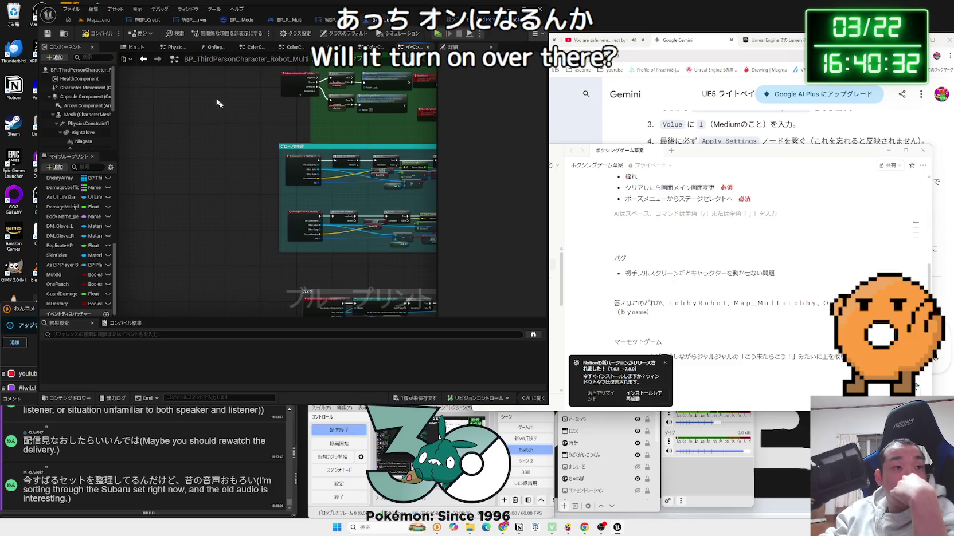
click(93, 23)
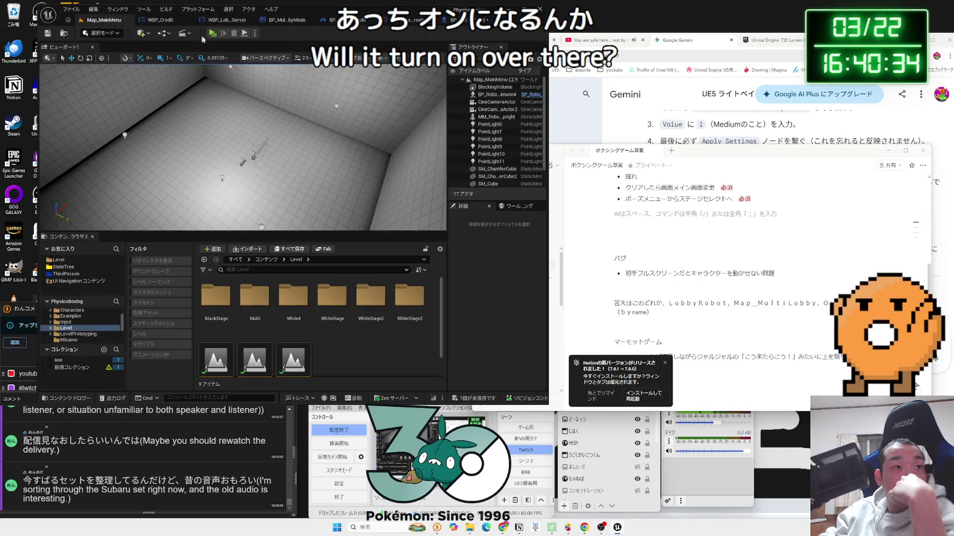
- Launch three standalone clients and create a three-player server session from the host
click(211, 34)
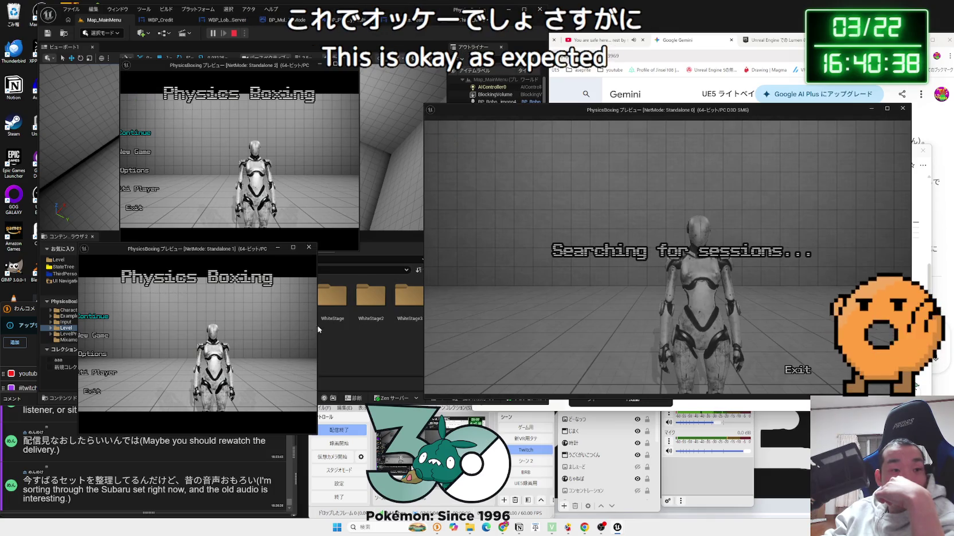
drag(360, 181, 406, 180)
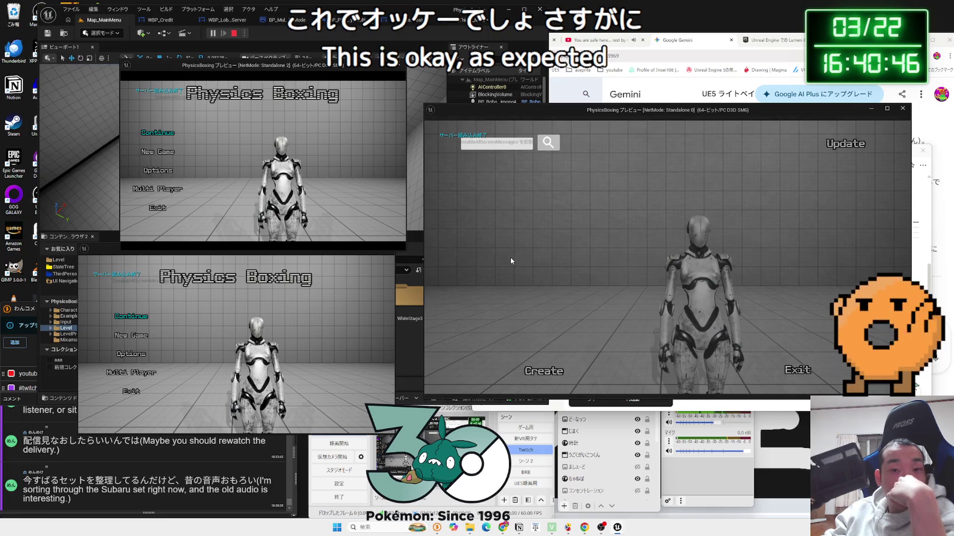
click(548, 372)
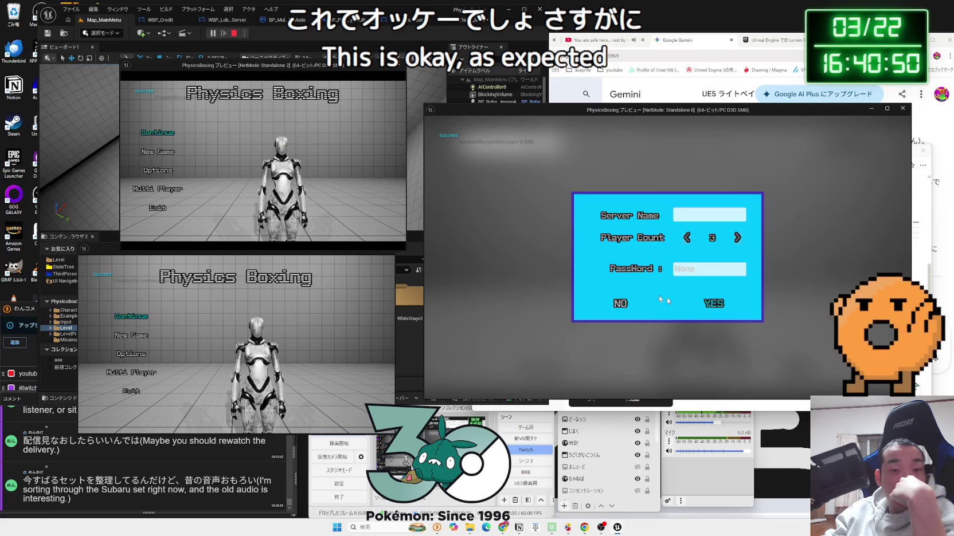
click(169, 193)
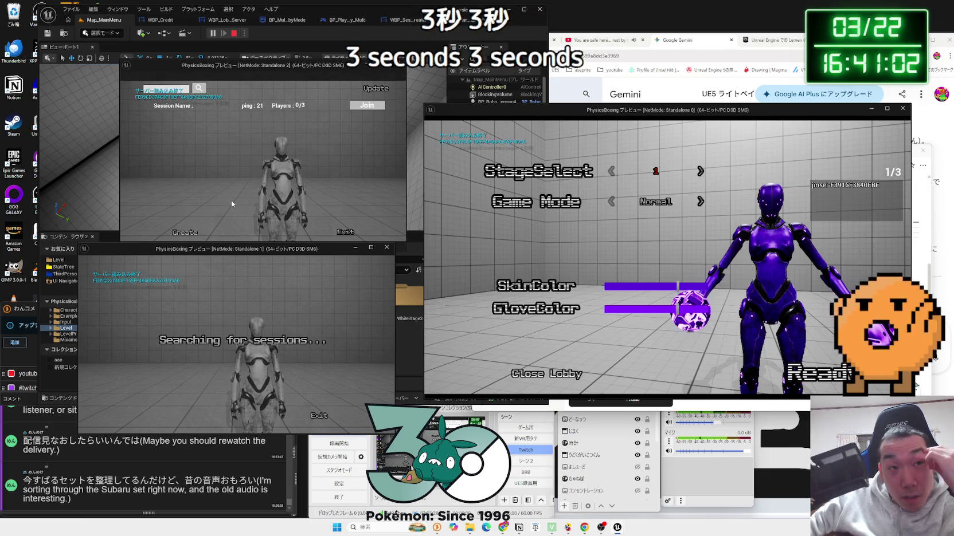
- Refresh the session list and join the hosted session from both guest clients
click(375, 89)
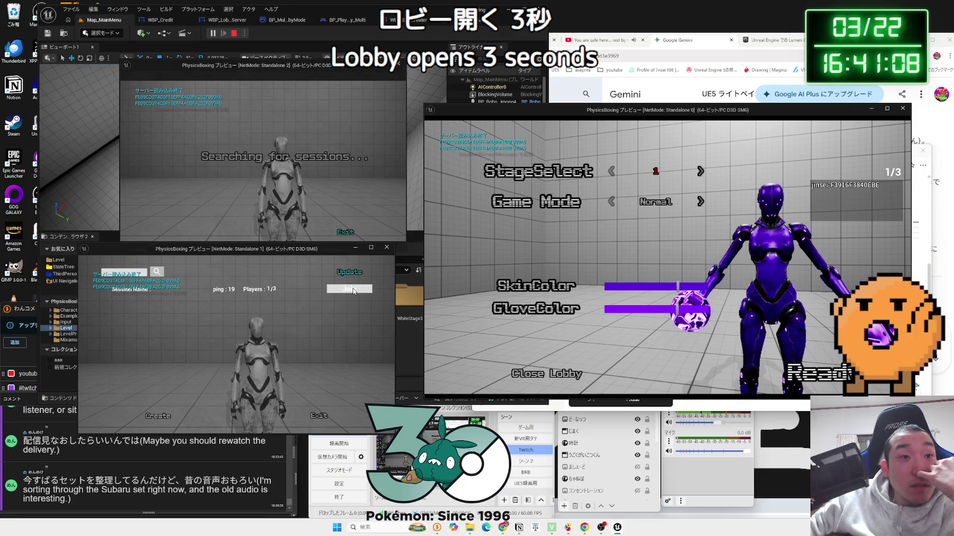
click(349, 289)
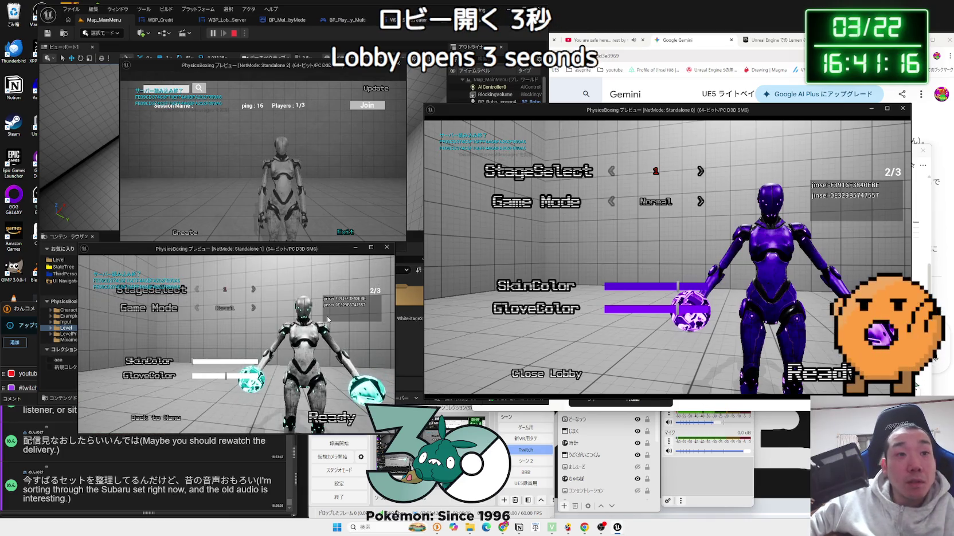
key(alt+Tab)
click(366, 108)
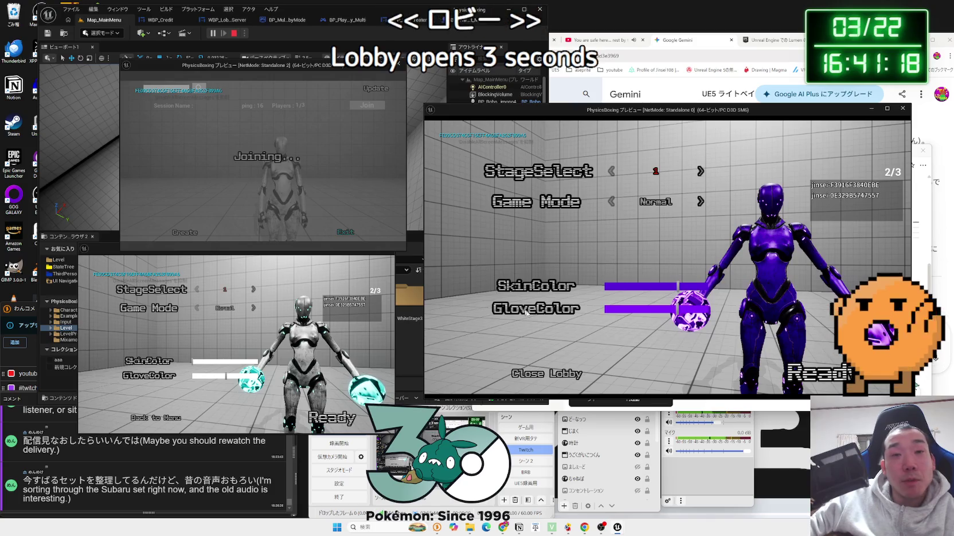
- Set the bottom client's colour to yellow-green and mark both guest players ready
click(241, 361)
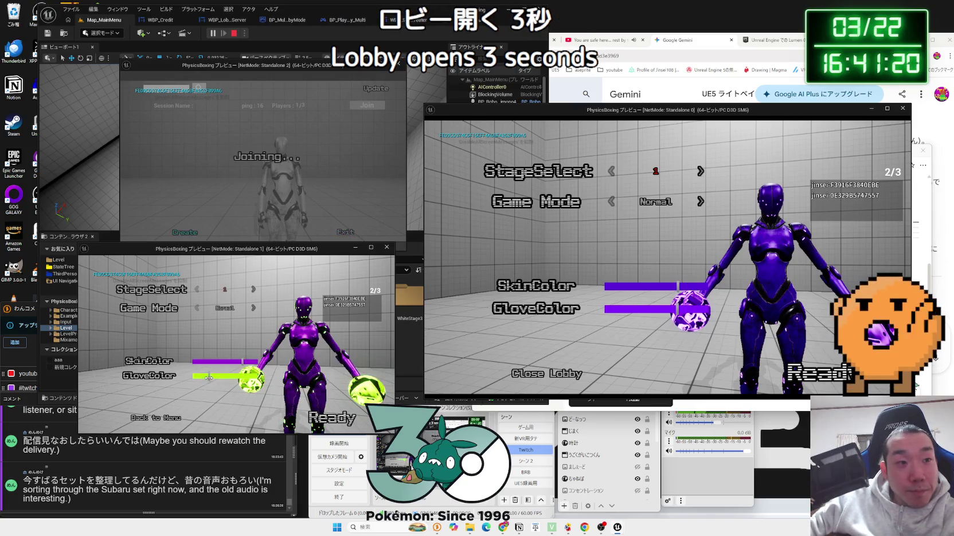
click(207, 360)
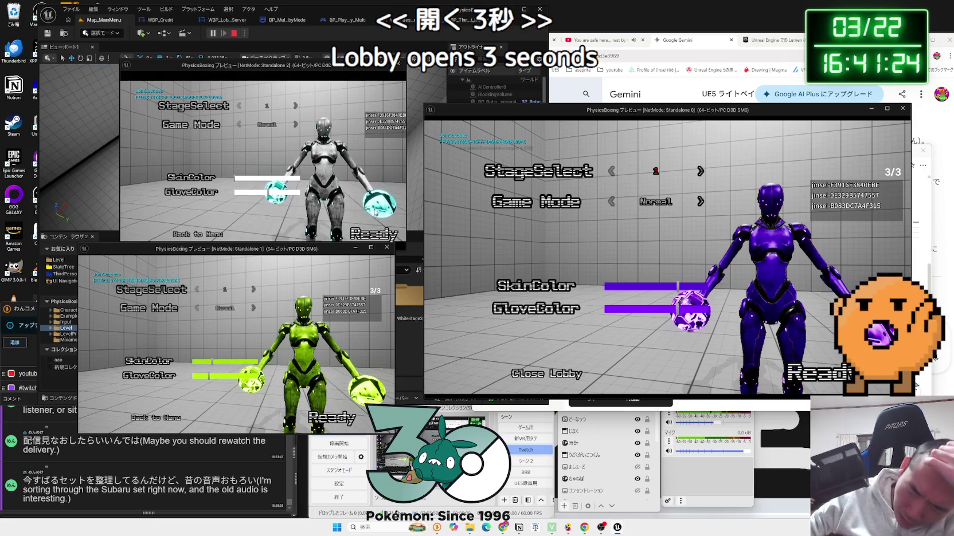
click(374, 234)
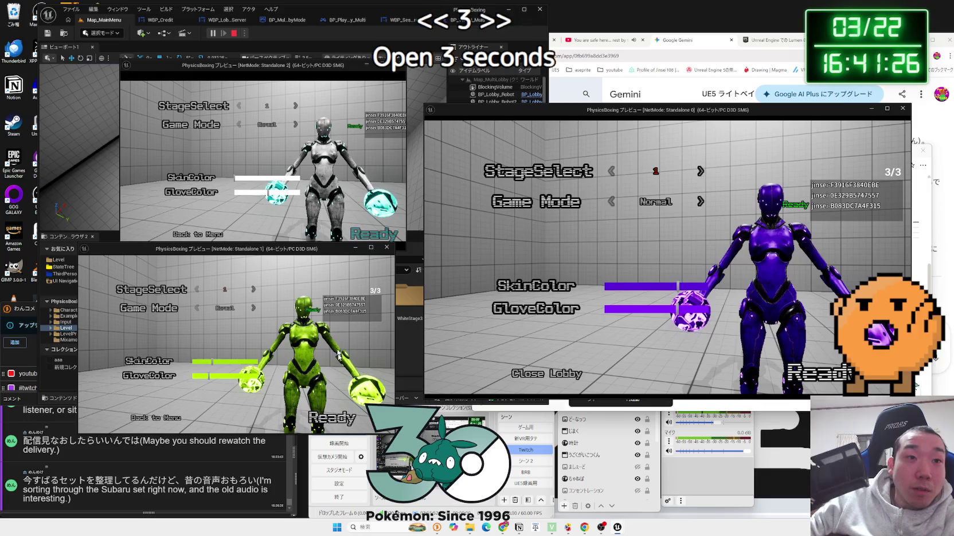
click(332, 418)
- Start the match from the host lobby, play it, then stop Play-In-Editor
click(820, 374)
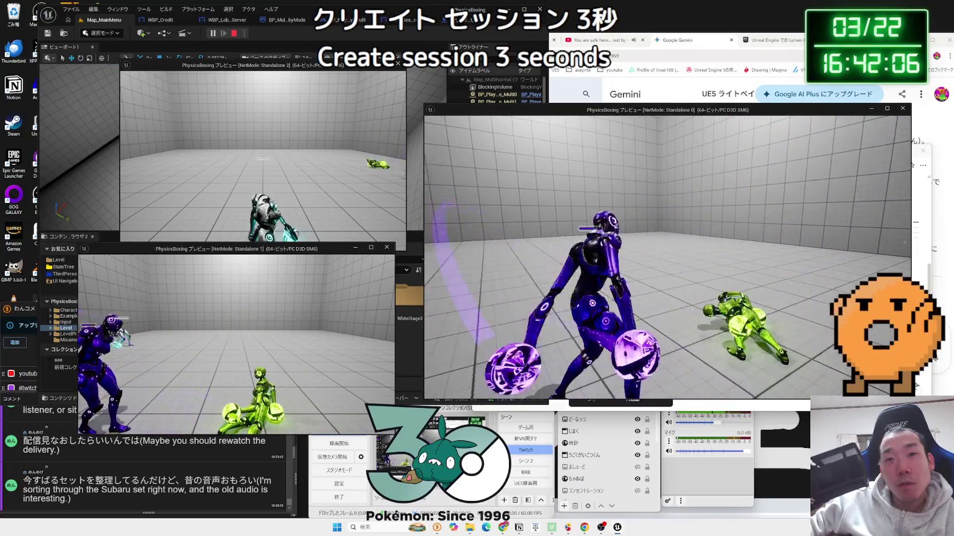
key(alt+Tab)
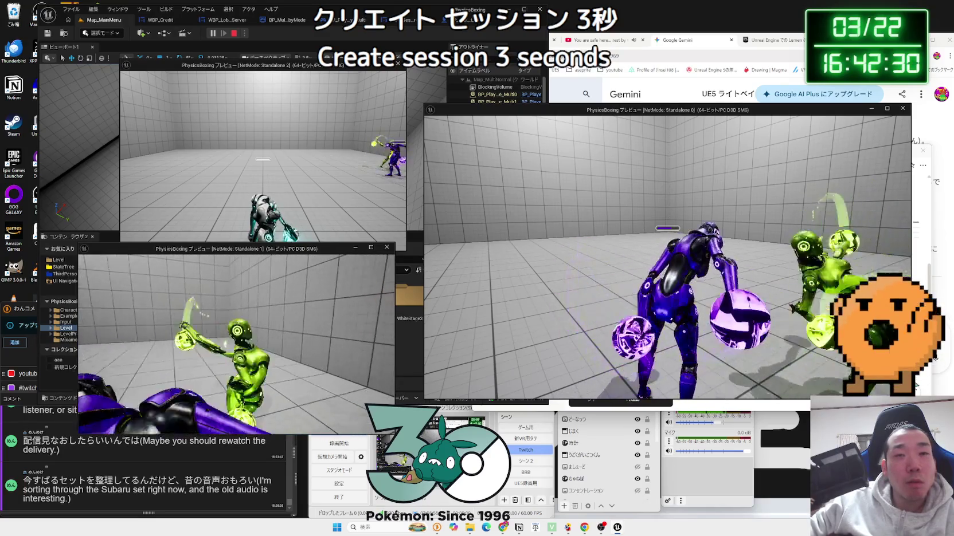
key(Escape)
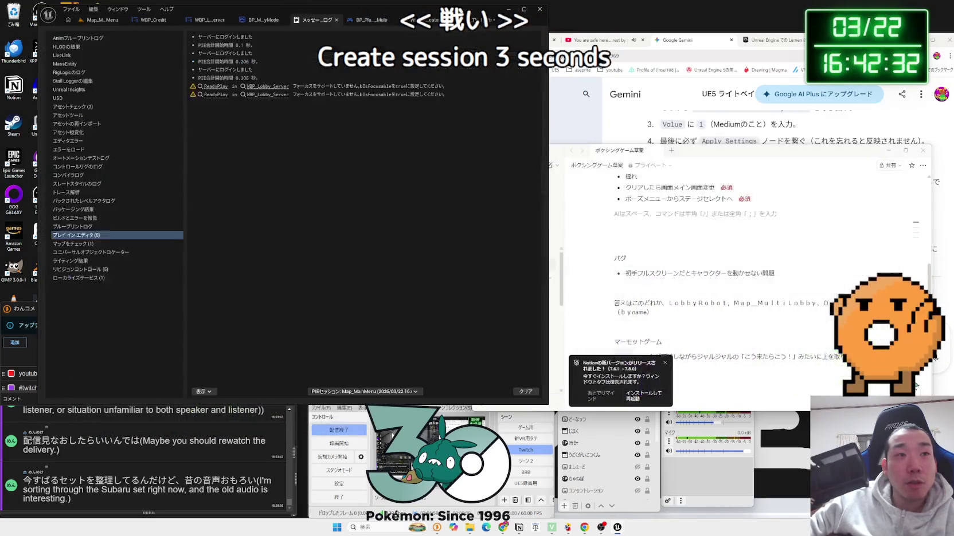
- Open the WBP_SessionCreater widget blueprint from Examples/Multi
click(337, 19)
click(103, 20)
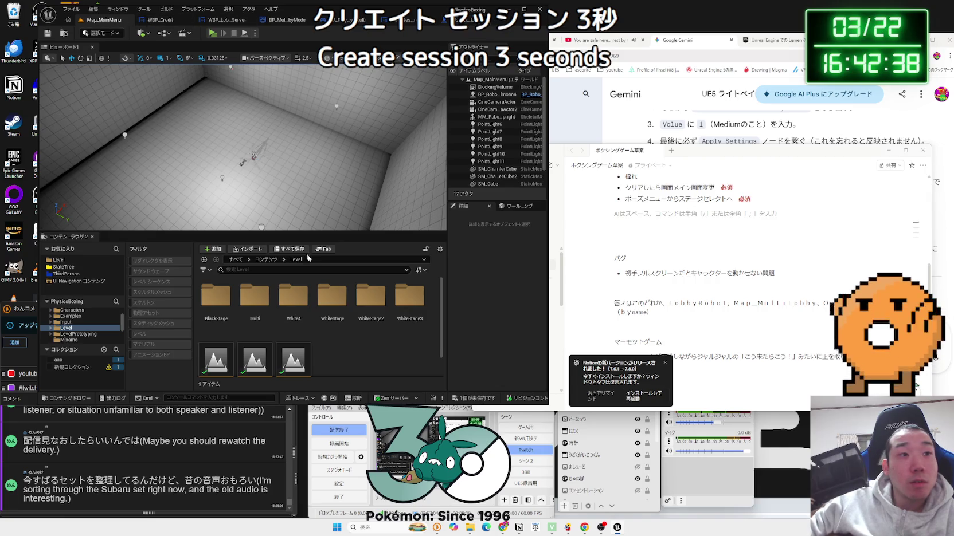
scroll(79, 337, up, 2)
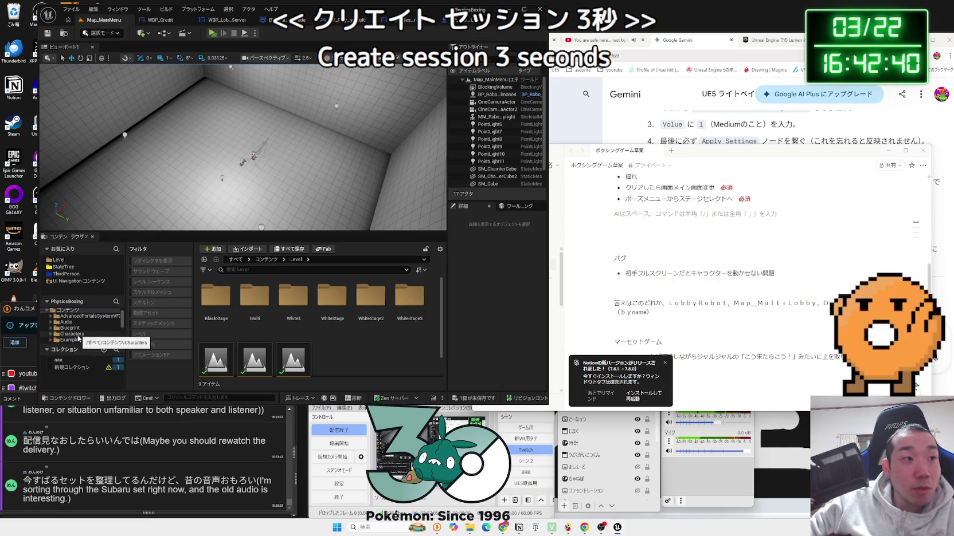
click(72, 340)
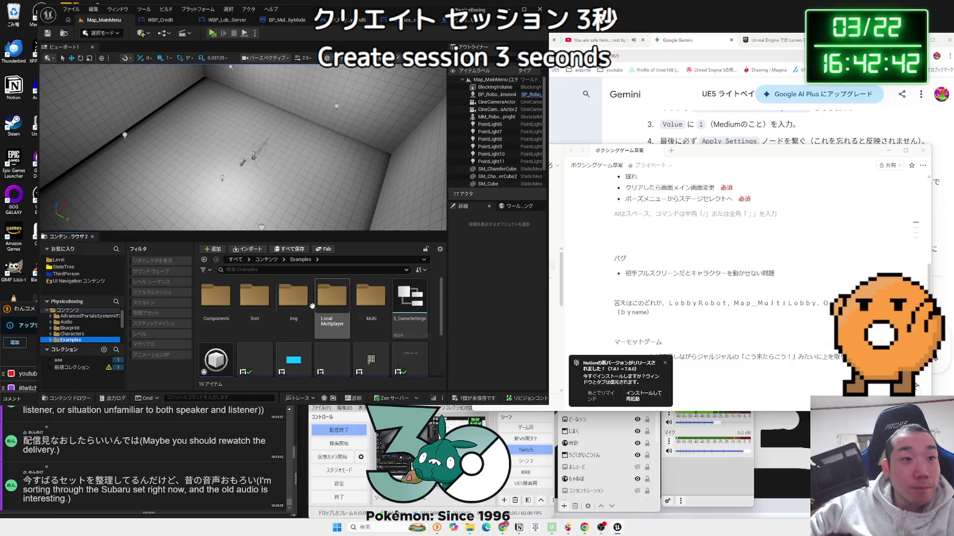
double_click(372, 297)
double_click(422, 327)
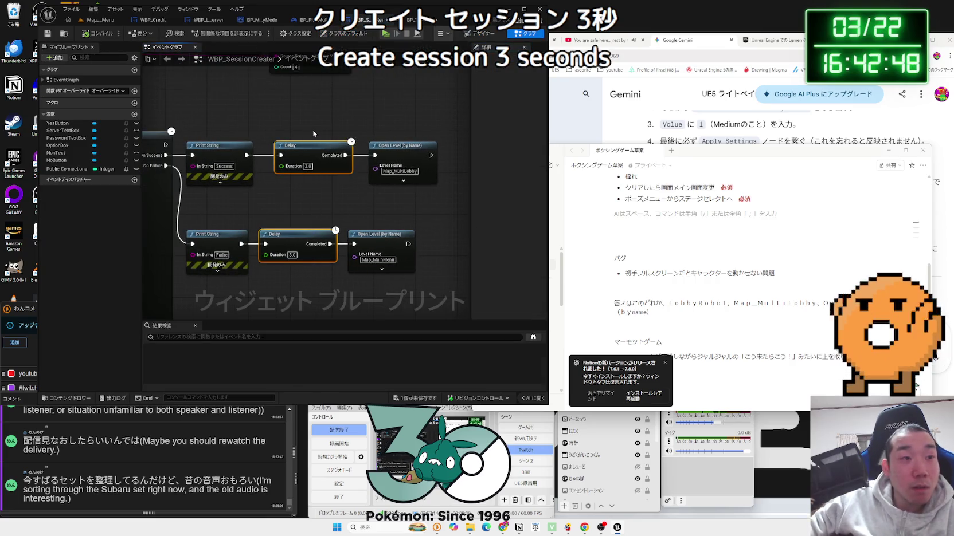
- Delete the Print String and Delay nodes, wiring On Success to Map_MultiLobby and On Failure to Map_MainMenu
drag(310, 117, 232, 279)
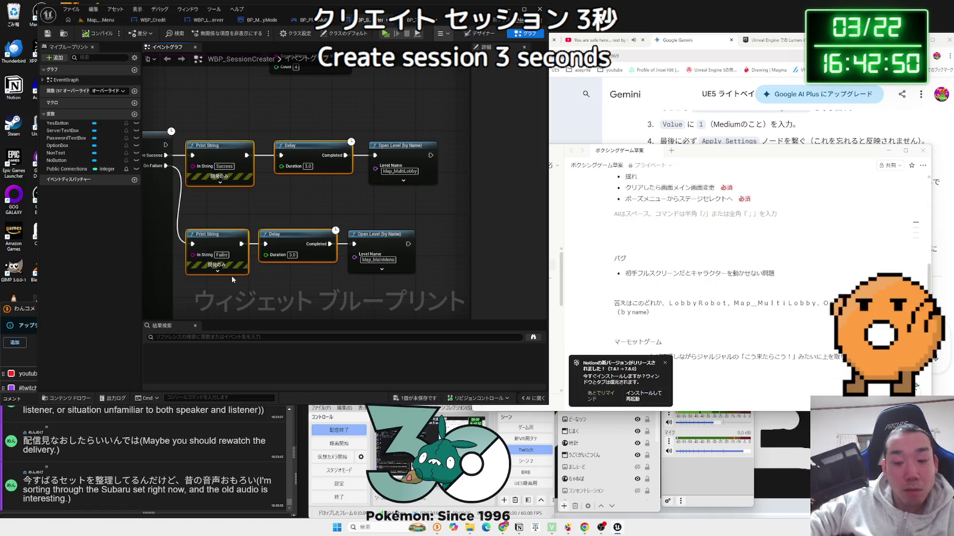
key(Delete)
mouse_move(165, 165)
mouse_down()
mouse_move(354, 244)
mouse_move(243, 226)
mouse_up()
drag(405, 145, 253, 146)
drag(162, 155, 224, 155)
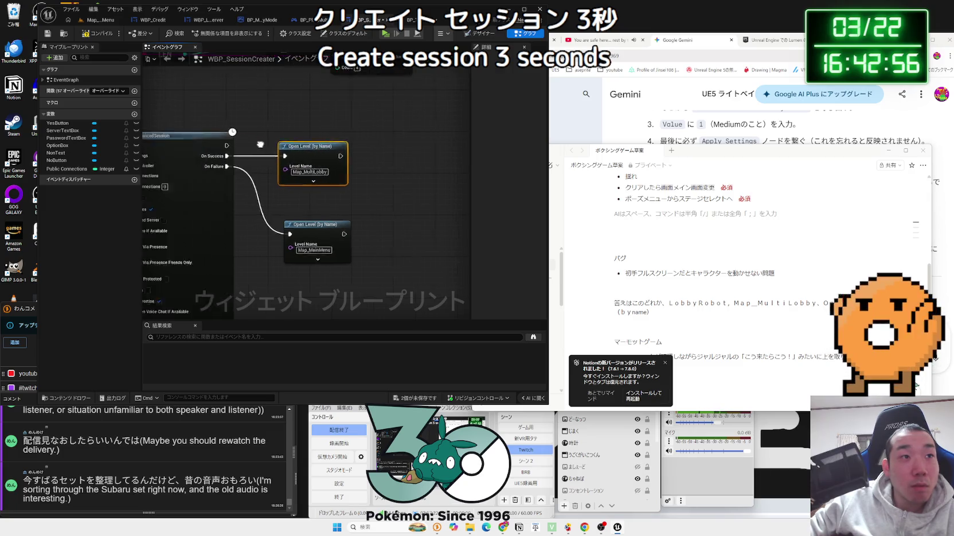
- Save the two modified assets
click(418, 401)
click(526, 348)
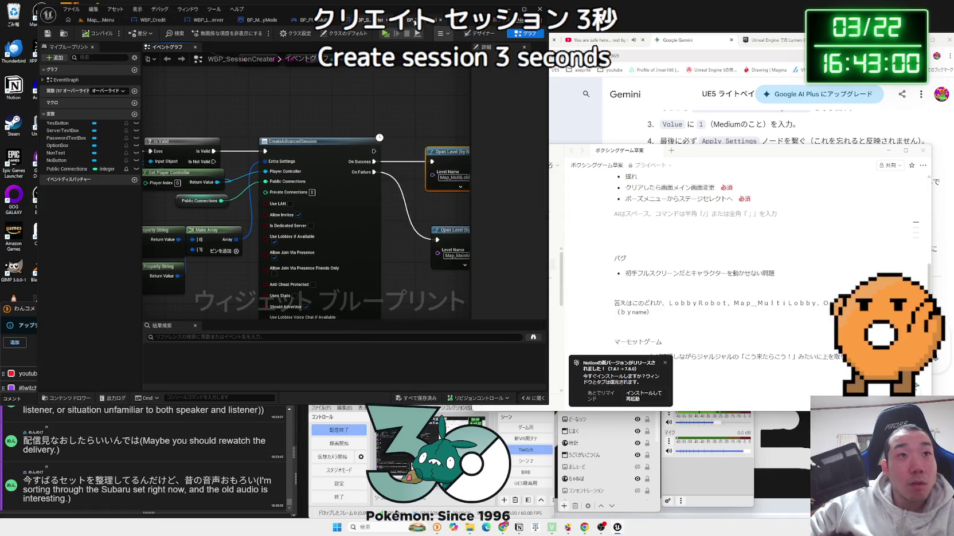
click(414, 20)
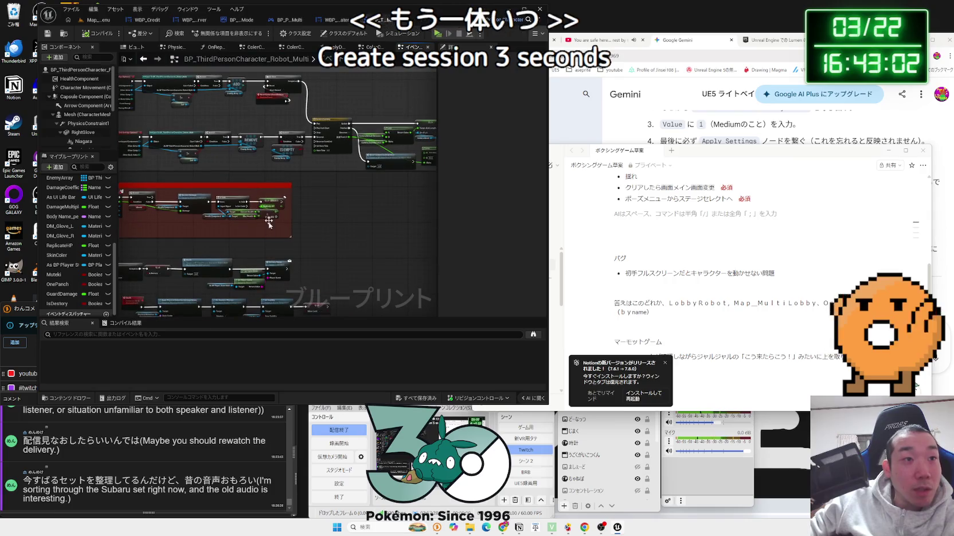
- Inspect the guard-handling nodes in the robot character event graph
scroll(273, 198, up, 4)
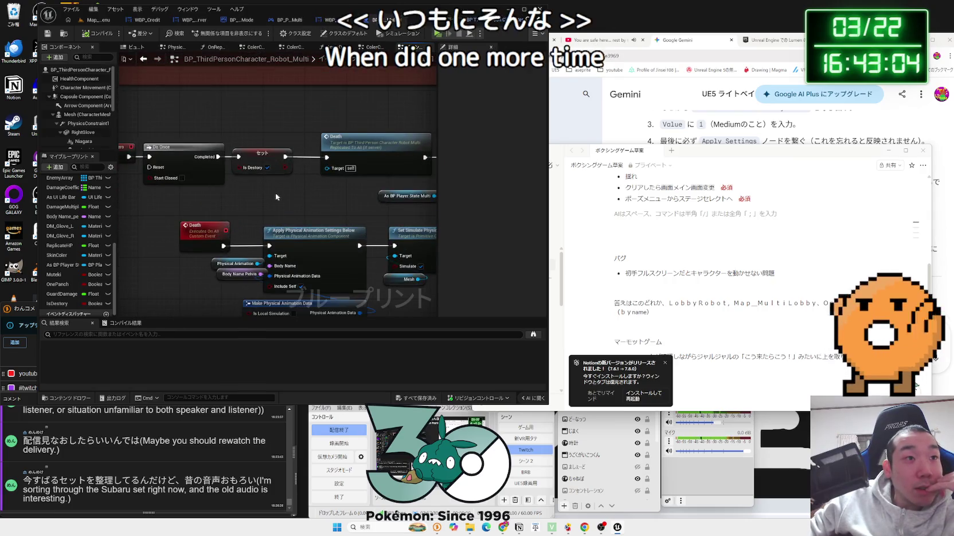
scroll(277, 197, down, 6)
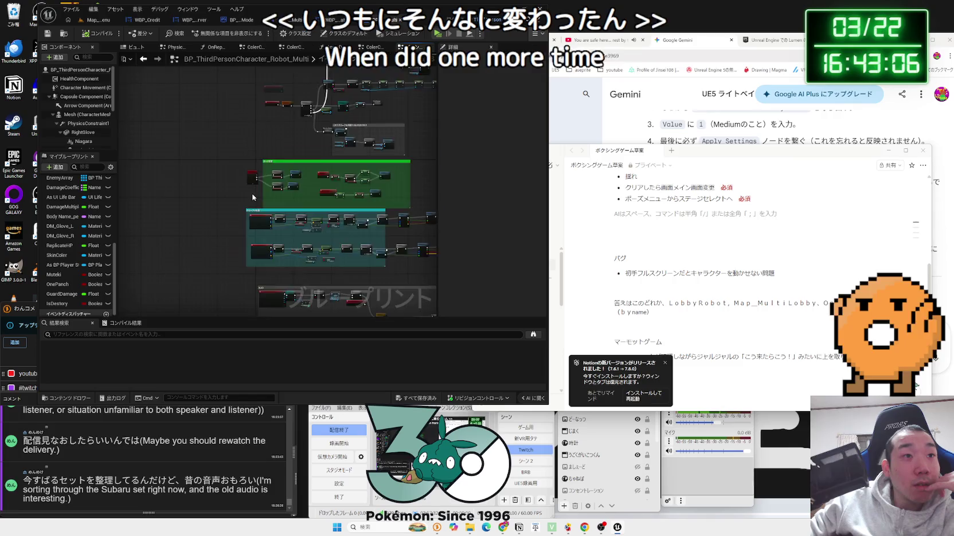
scroll(252, 198, up, 5)
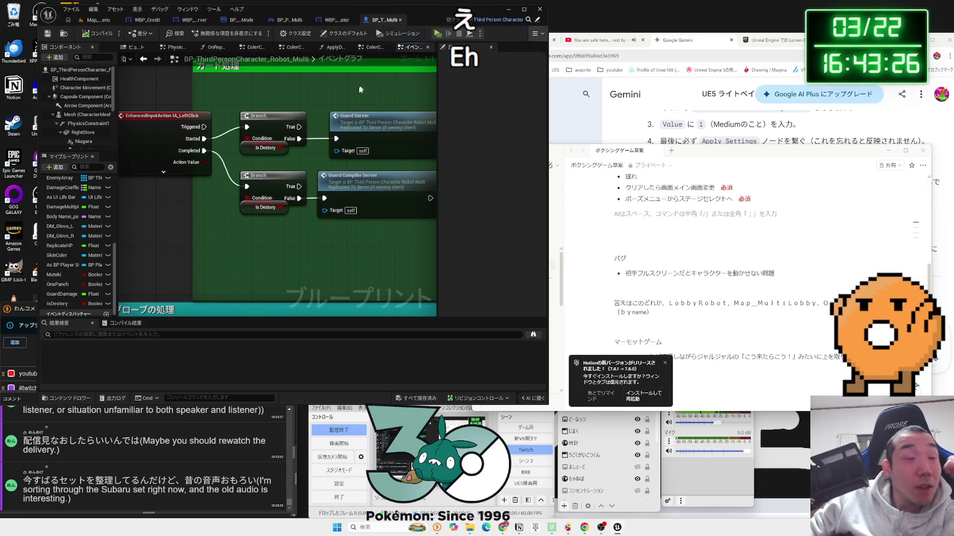
scroll(314, 241, down, 1)
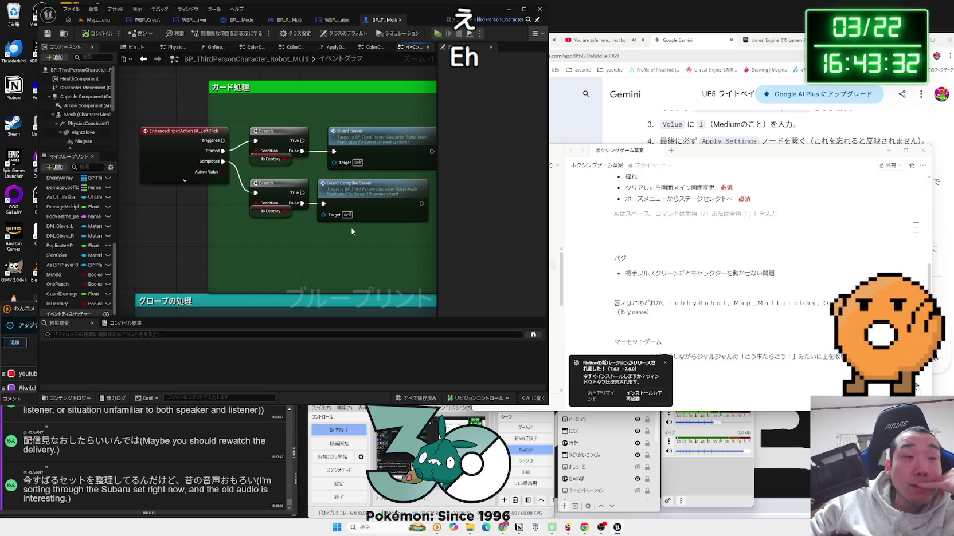
scroll(352, 232, down, 2)
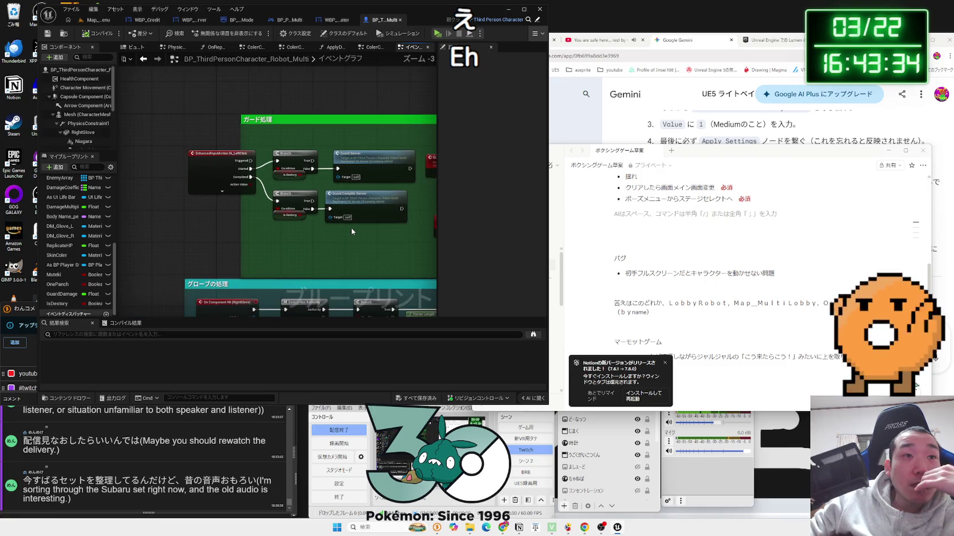
mouse_move(230, 233)
mouse_down()
mouse_move(337, 229)
mouse_move(310, 147)
mouse_up()
scroll(309, 148, up, 1)
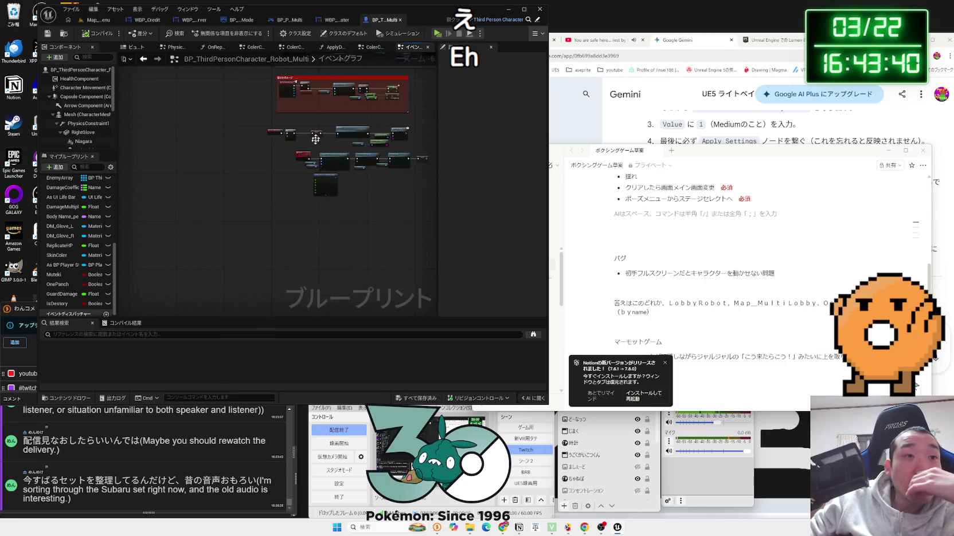
scroll(309, 148, up, 2)
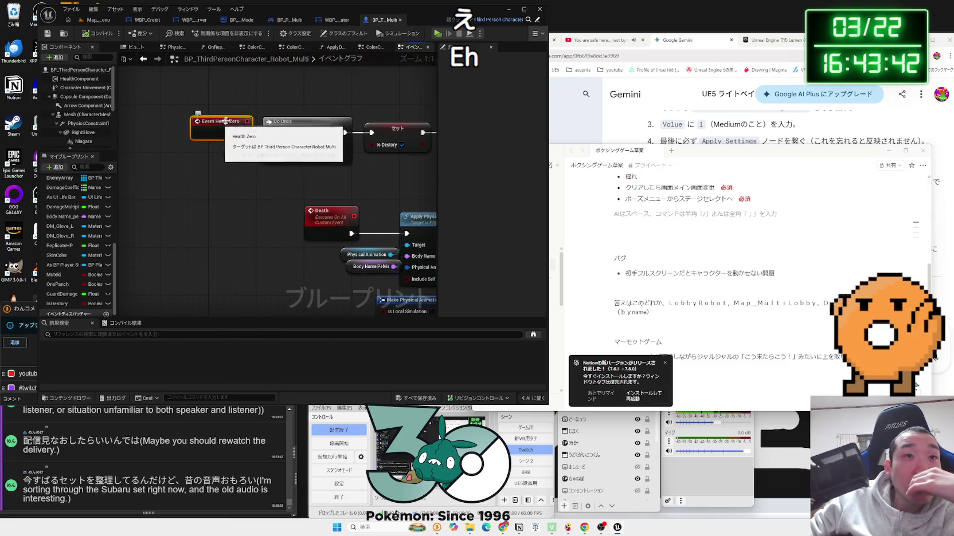
scroll(289, 103, down, 4)
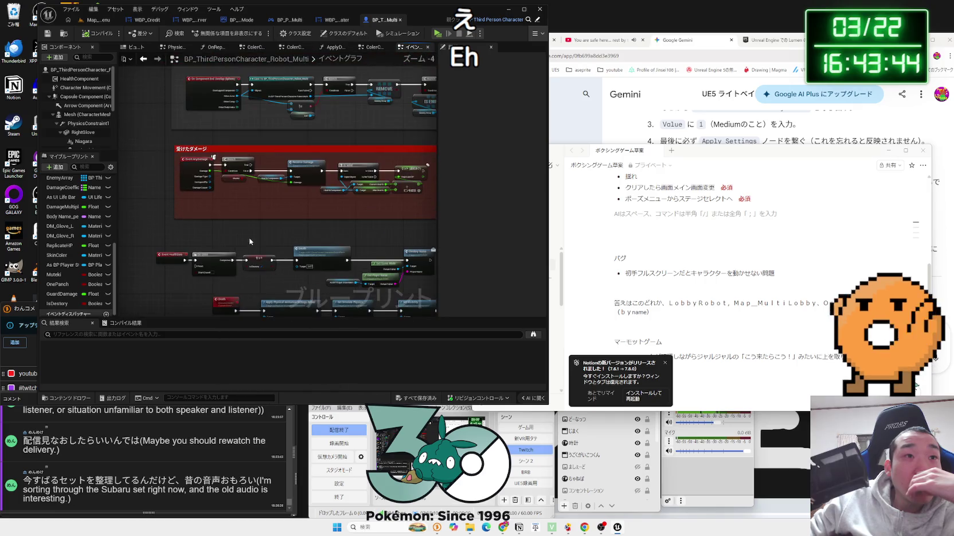
scroll(250, 238, up, 2)
- Review the Death chain and disconnect Guard Complete Server from the lower Branch's False pin
mouse_move(250, 238)
mouse_down()
mouse_move(214, 149)
mouse_move(274, 209)
mouse_move(184, 199)
mouse_up()
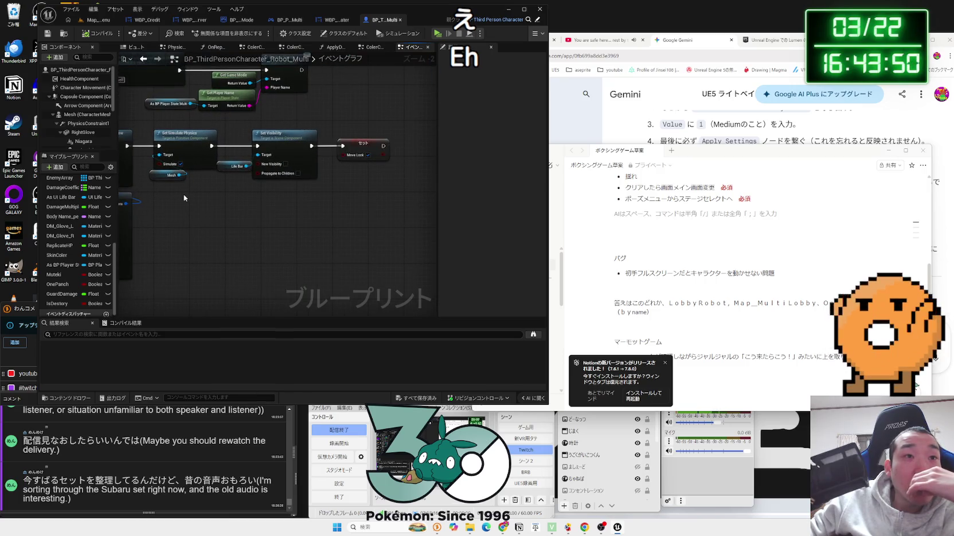
scroll(218, 150, down, 2)
drag(218, 150, 286, 178)
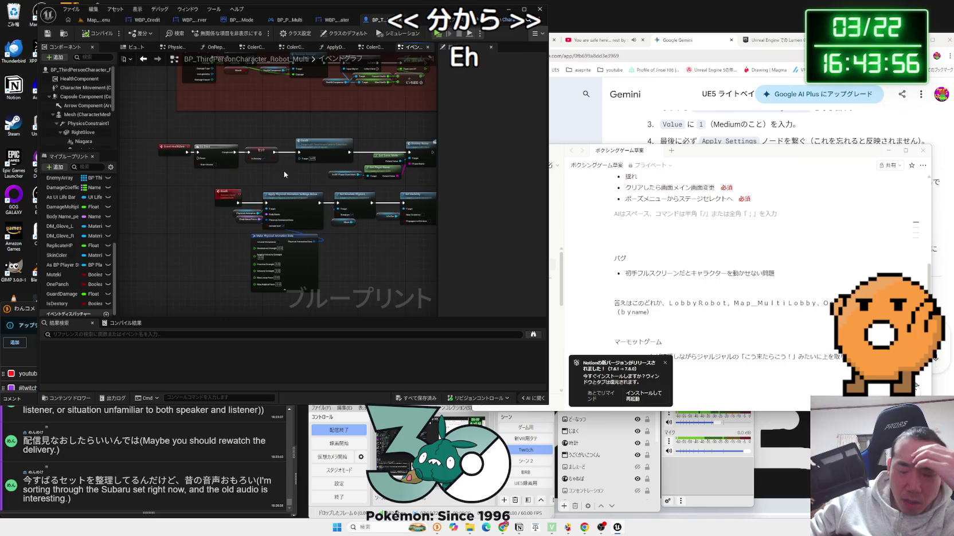
scroll(264, 136, up, 4)
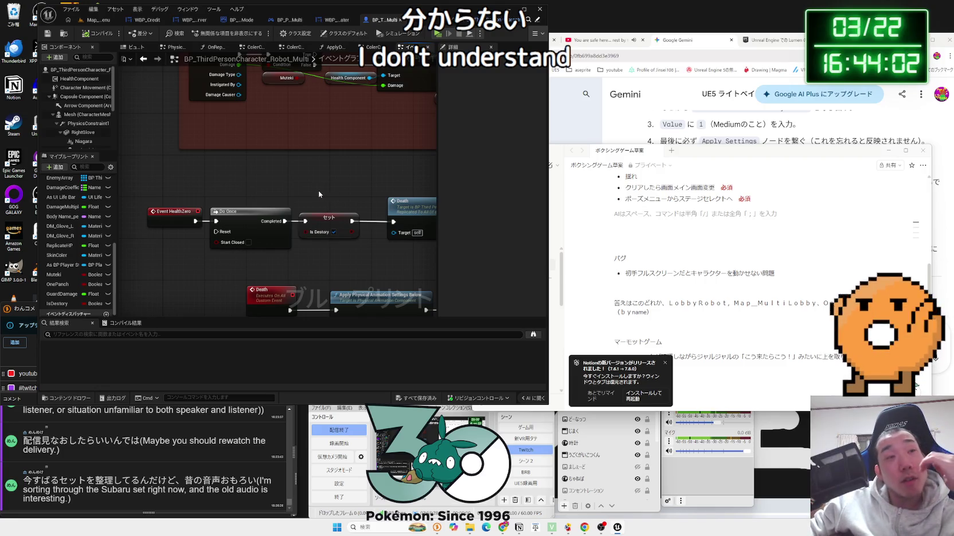
scroll(318, 190, down, 3)
scroll(308, 199, up, 5)
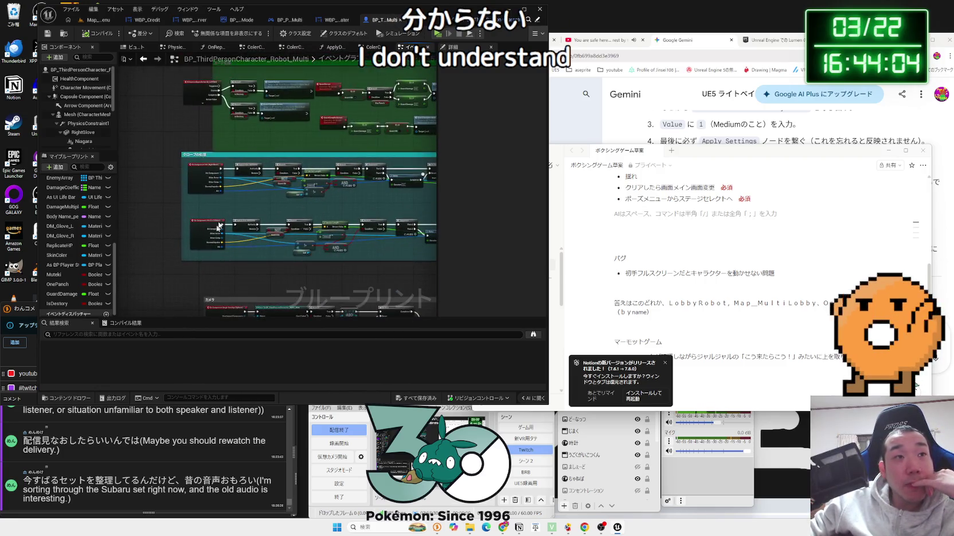
alt+click(263, 177)
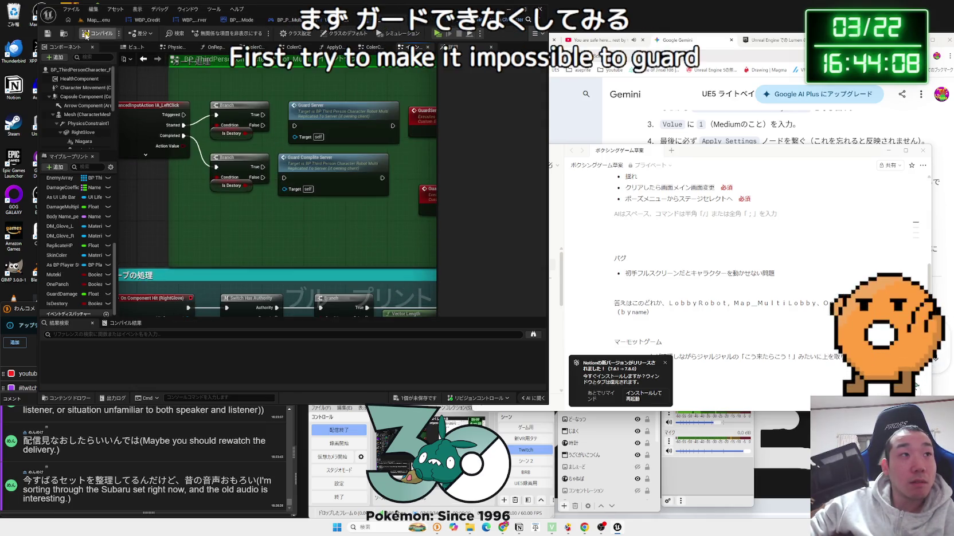
click(90, 20)
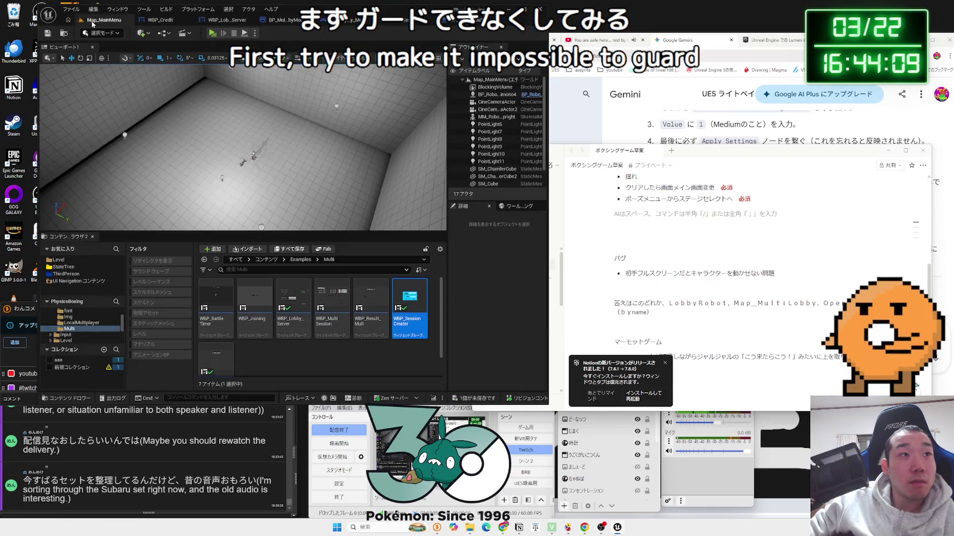
- Launch two standalone clients and enter multiplayer session search in both
click(253, 34)
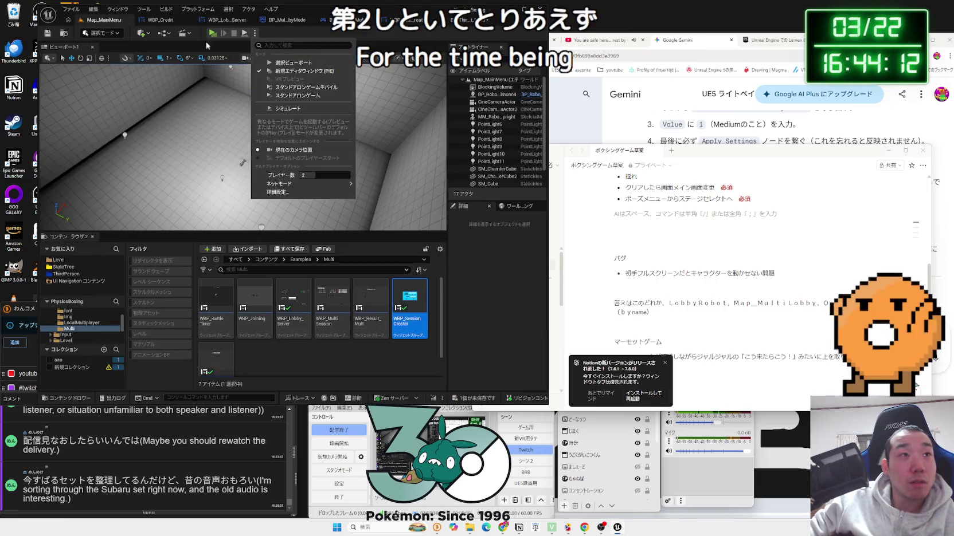
click(212, 34)
click(509, 295)
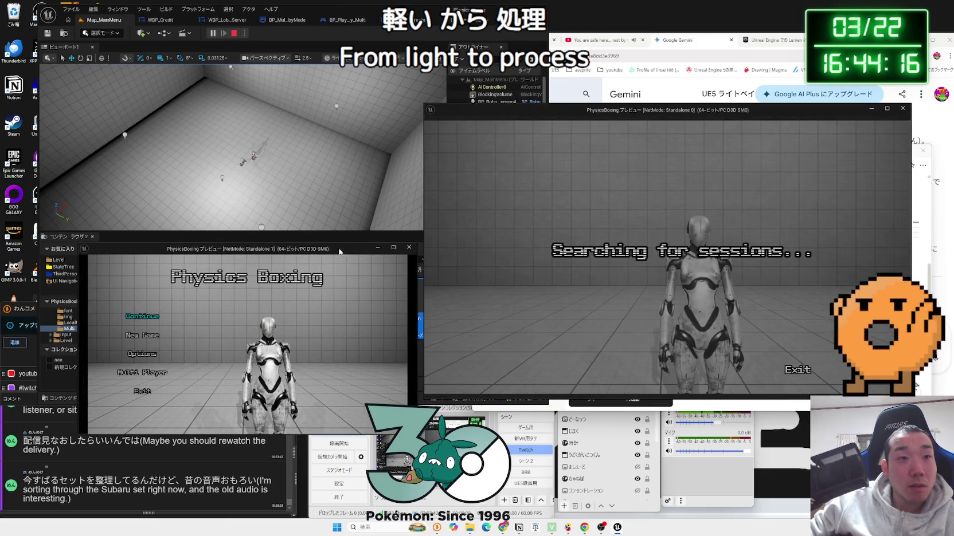
drag(241, 252, 248, 200)
click(137, 332)
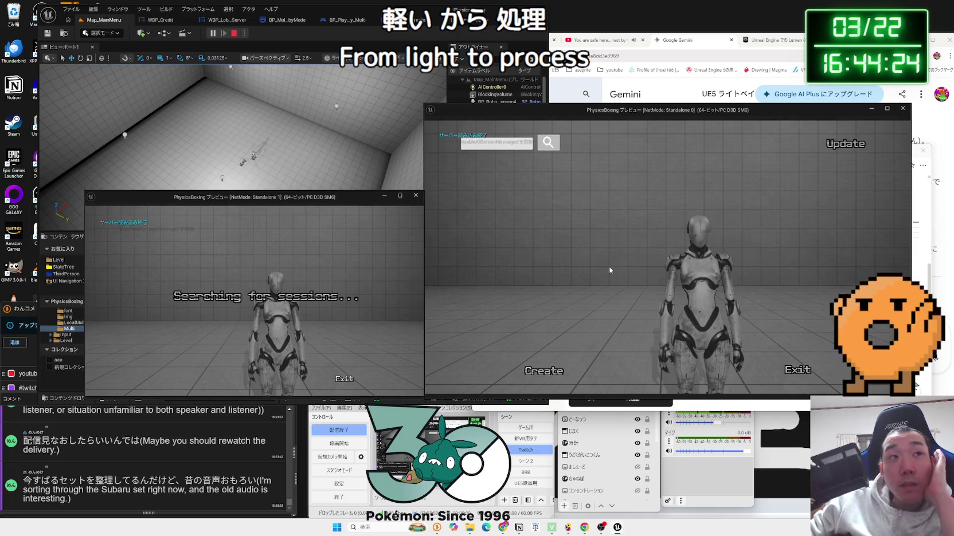
- Host a new session, open its lobby and give the host robot teal skin and blue gloves
click(550, 371)
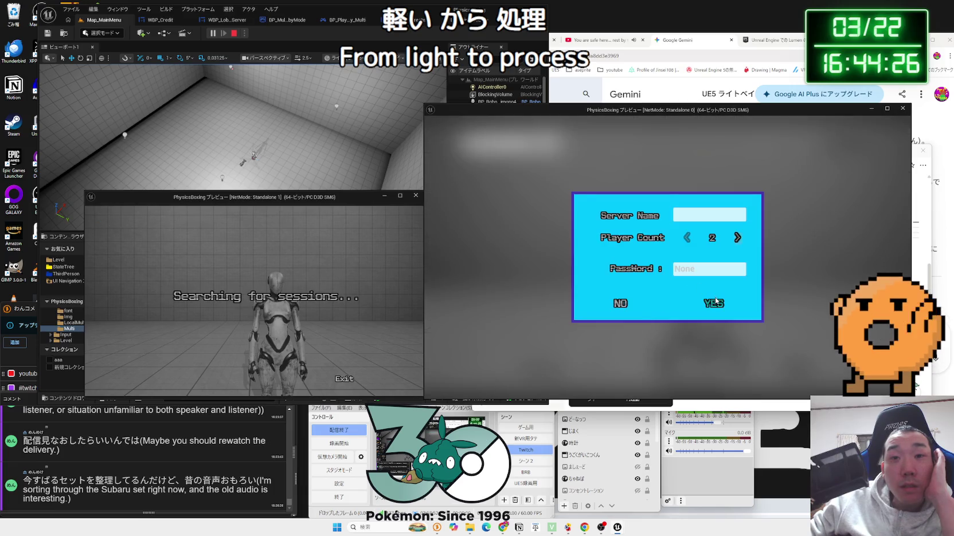
click(714, 303)
key(alt+Tab)
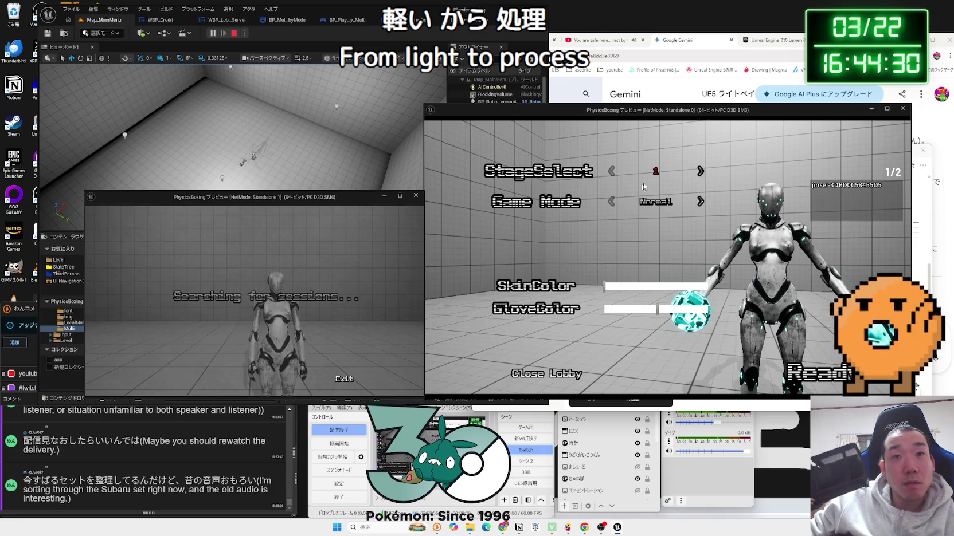
key(alt+Tab)
click(609, 214)
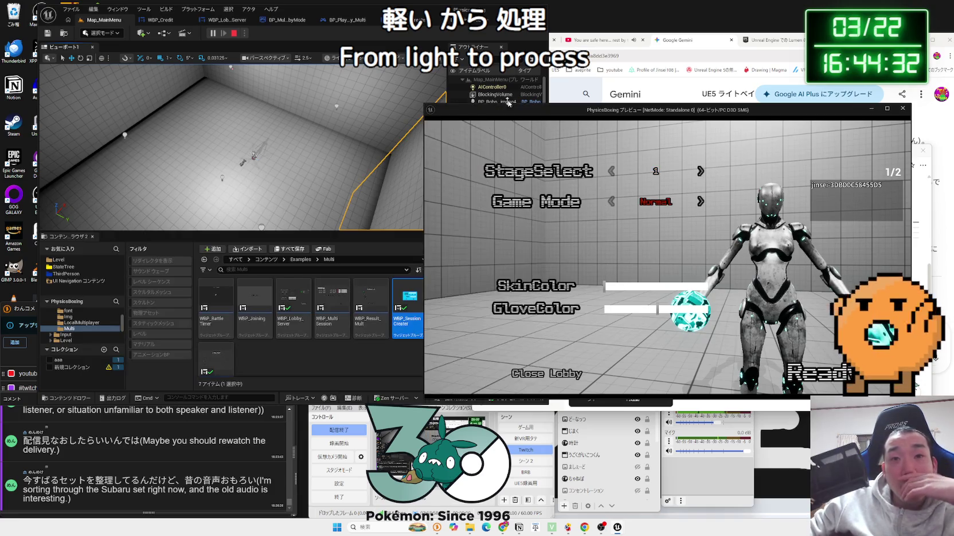
mouse_move(618, 527)
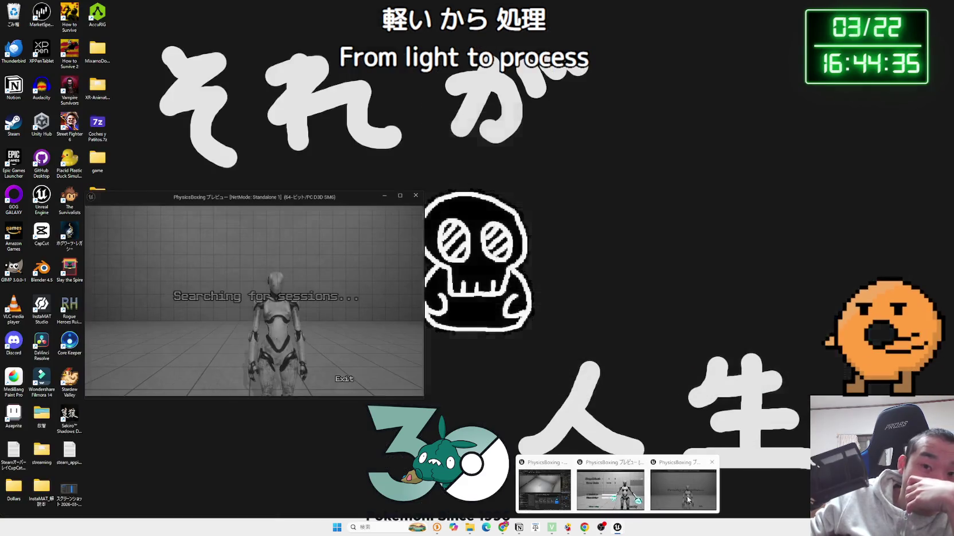
click(683, 492)
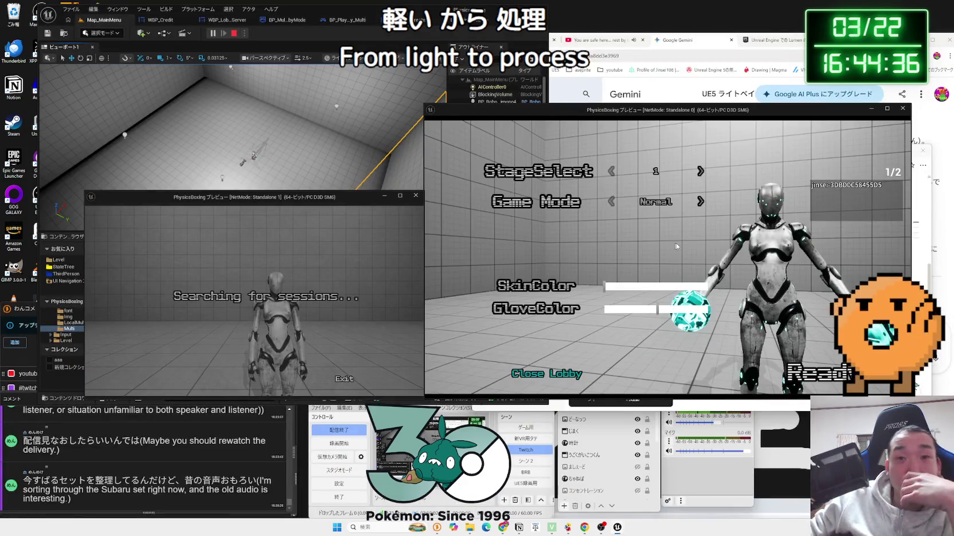
click(665, 285)
click(664, 308)
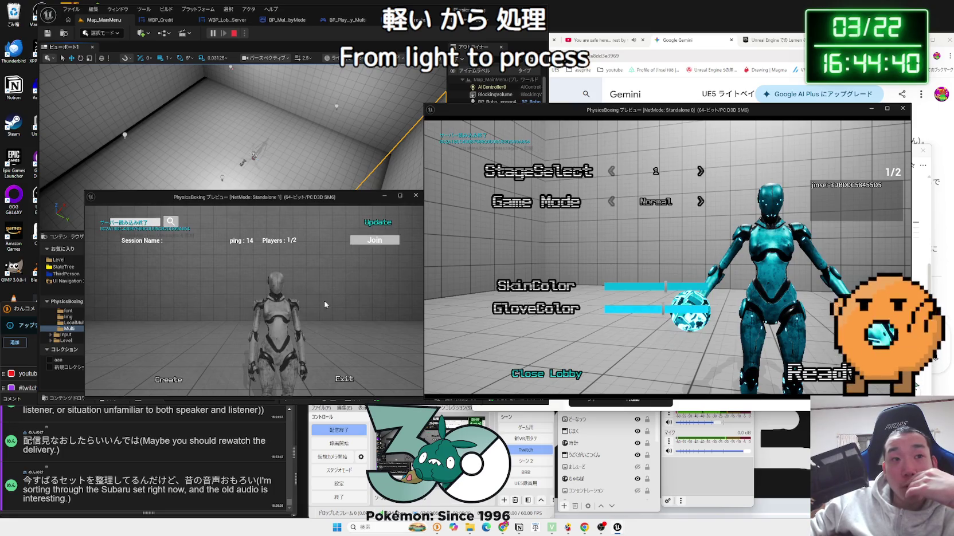
- Join from the second client as magenta, then make the host robot green and mark it Ready
click(369, 242)
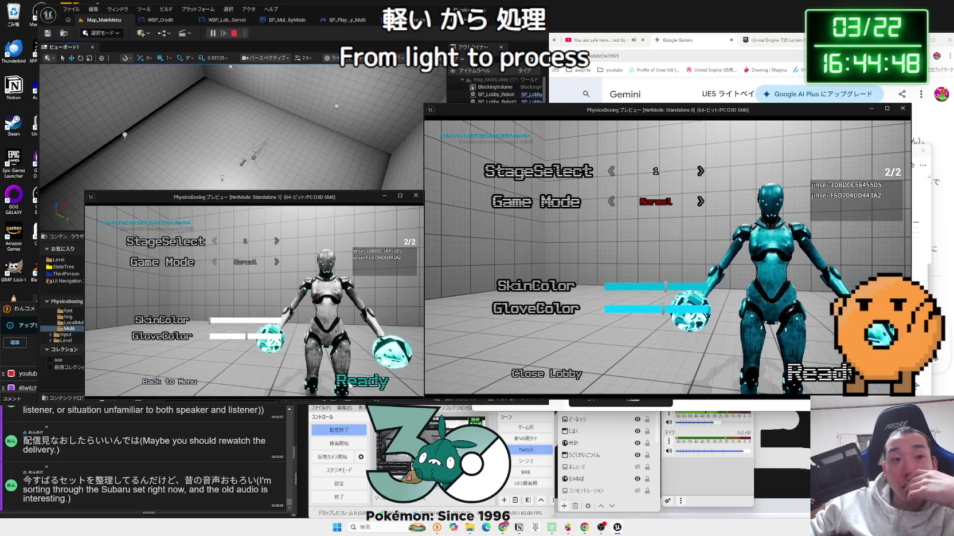
click(275, 339)
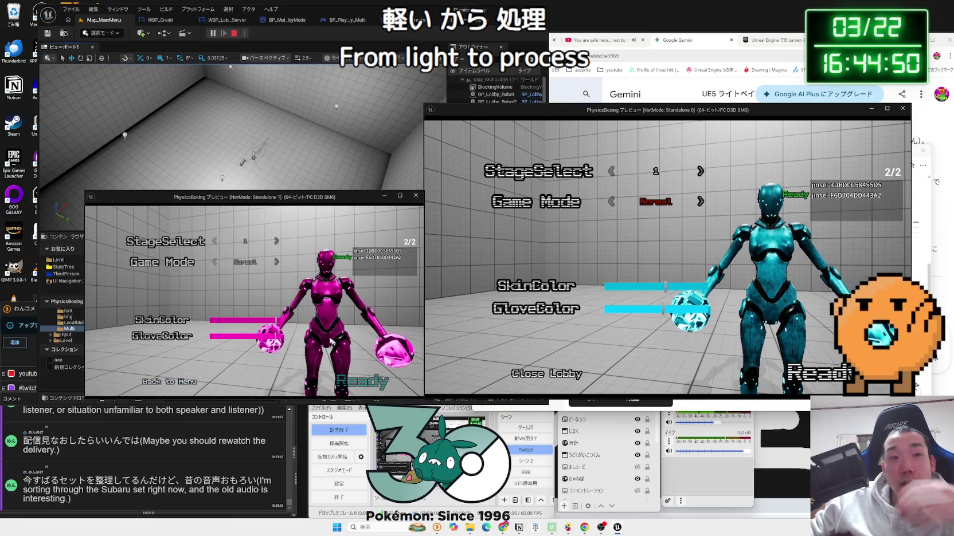
key(alt+Tab)
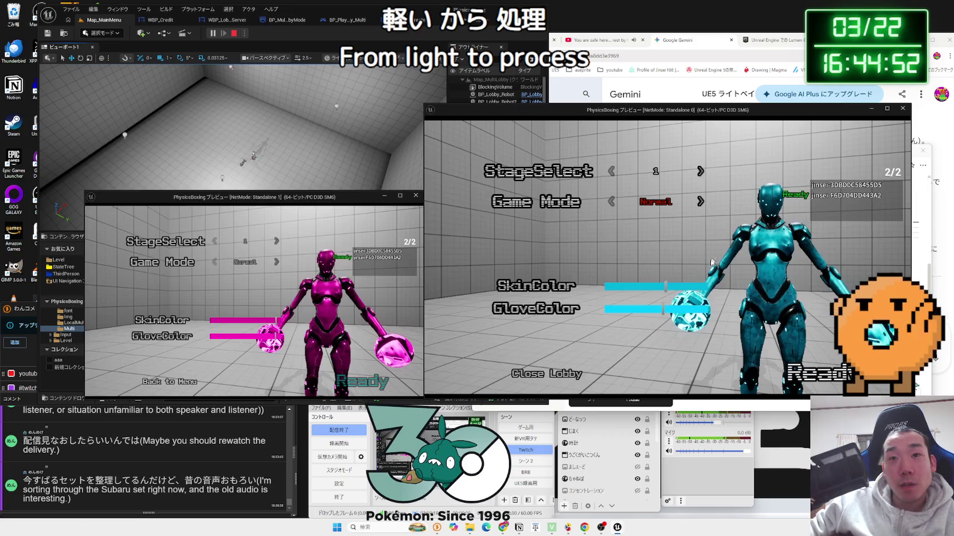
click(699, 285)
click(644, 286)
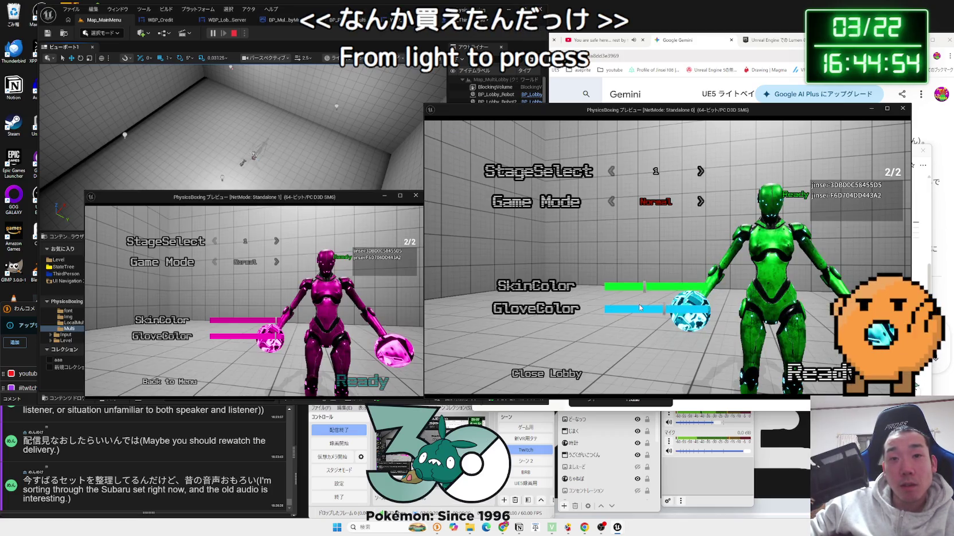
click(640, 308)
click(836, 370)
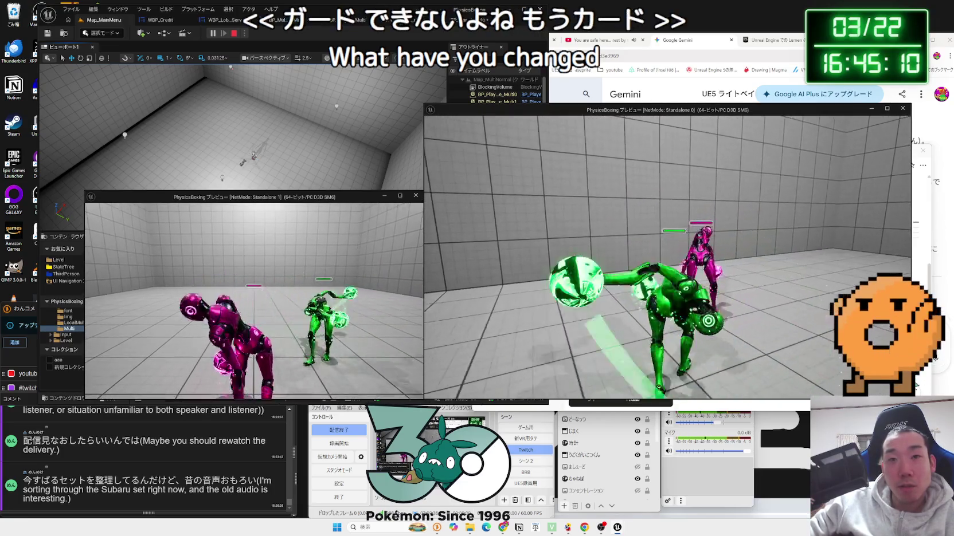
- Pause the Standalone 1 preview, look over its video settings, and resume the match
key(alt+Tab)
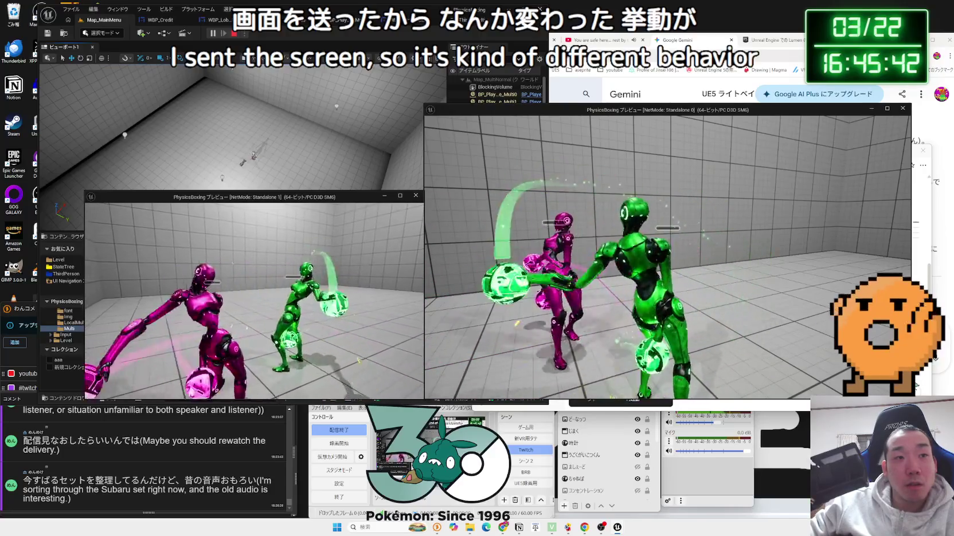
key(Escape)
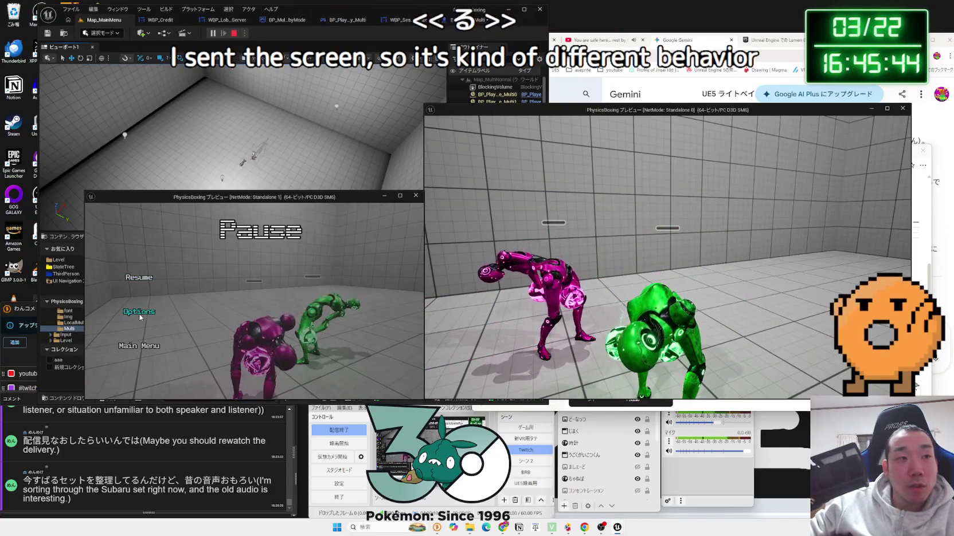
click(141, 312)
click(248, 227)
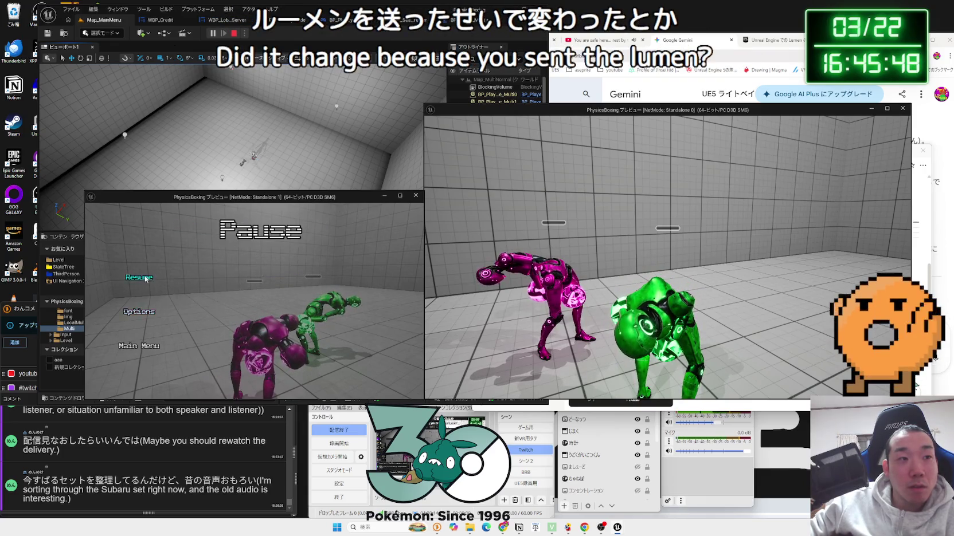
click(139, 278)
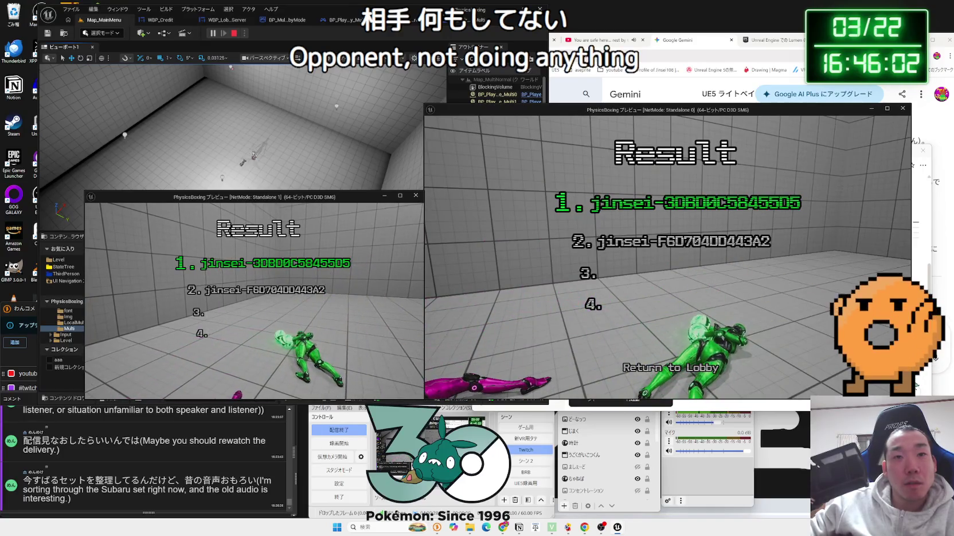
- Leave the lobby for the main menu, cancel the exit, and continue onto the stage
key(alt+Tab)
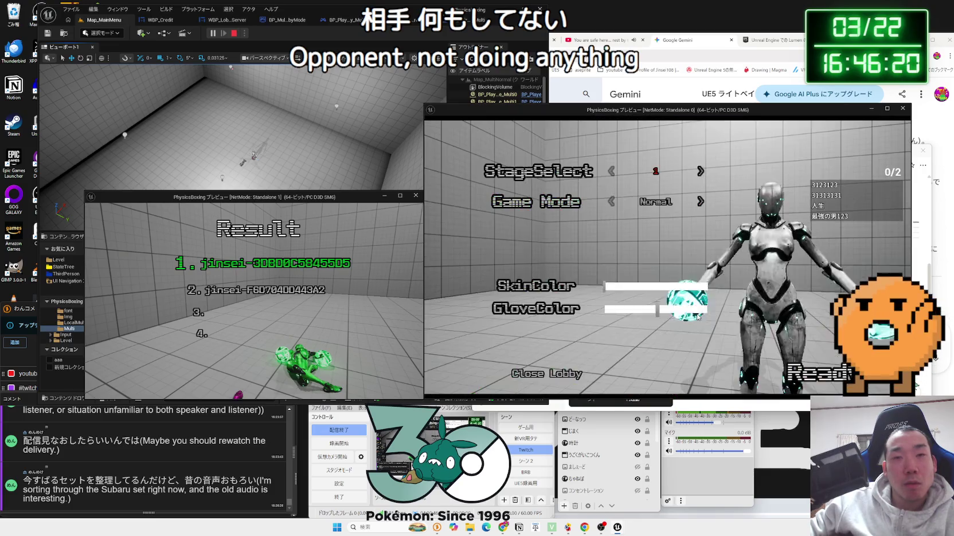
click(529, 382)
click(508, 334)
click(628, 278)
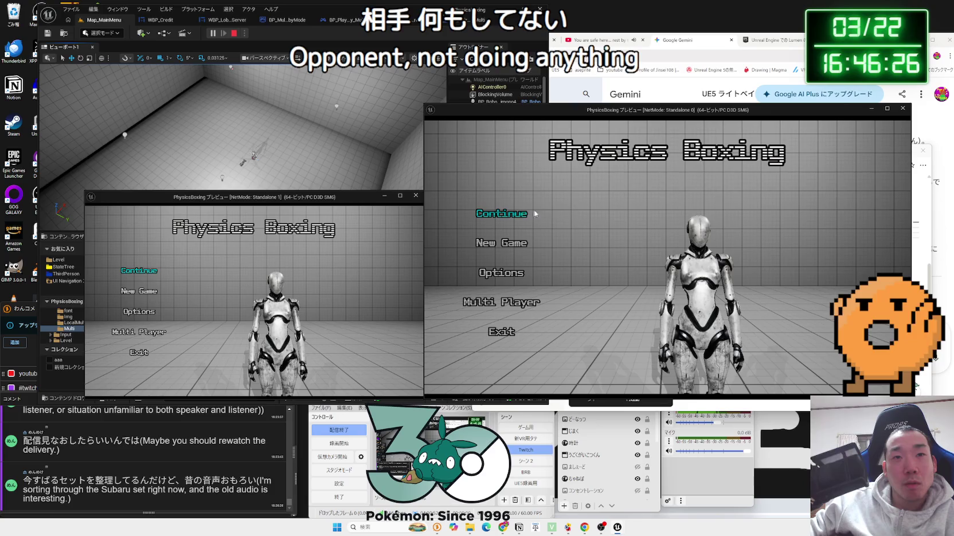
key(Return)
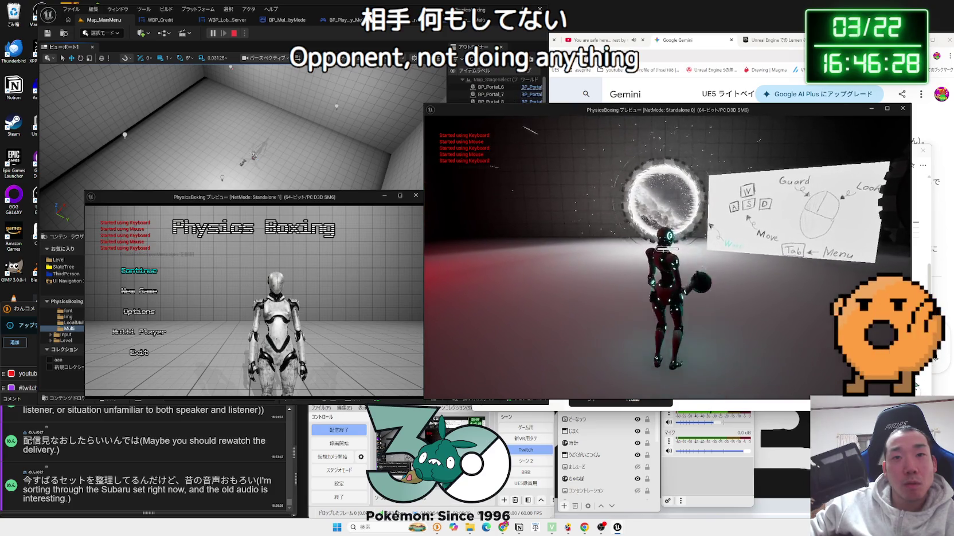
- Walk the boxer to the controls board, punch and guard, then end the play session
key(w)
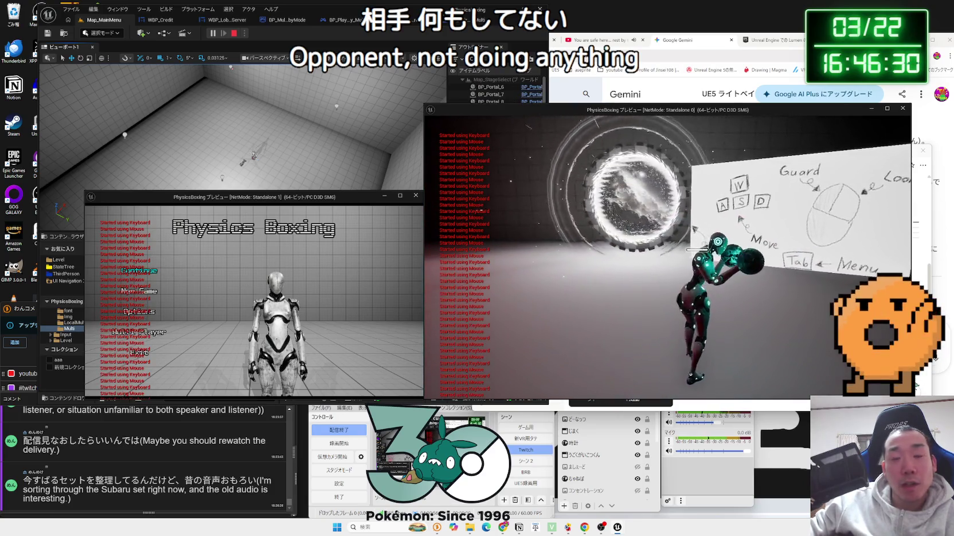
key(w)
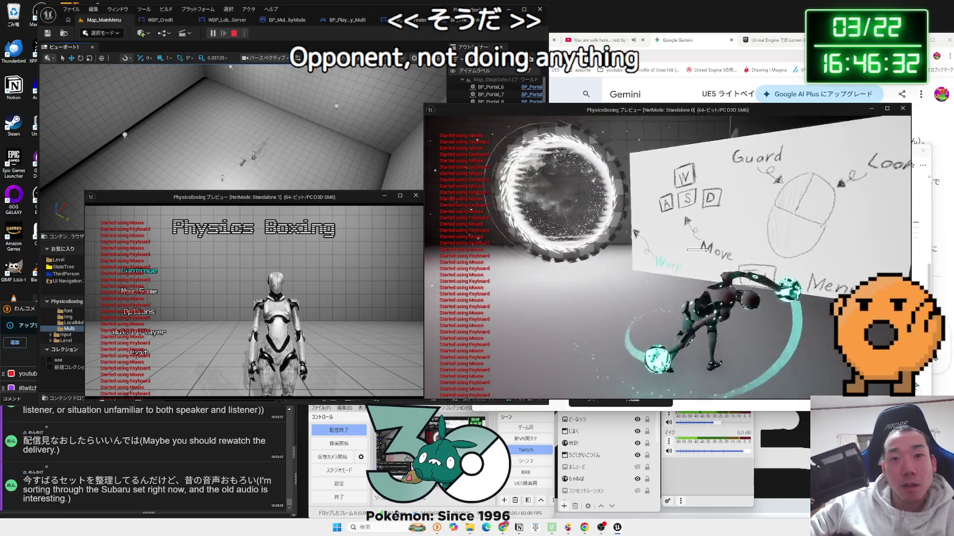
key(w)
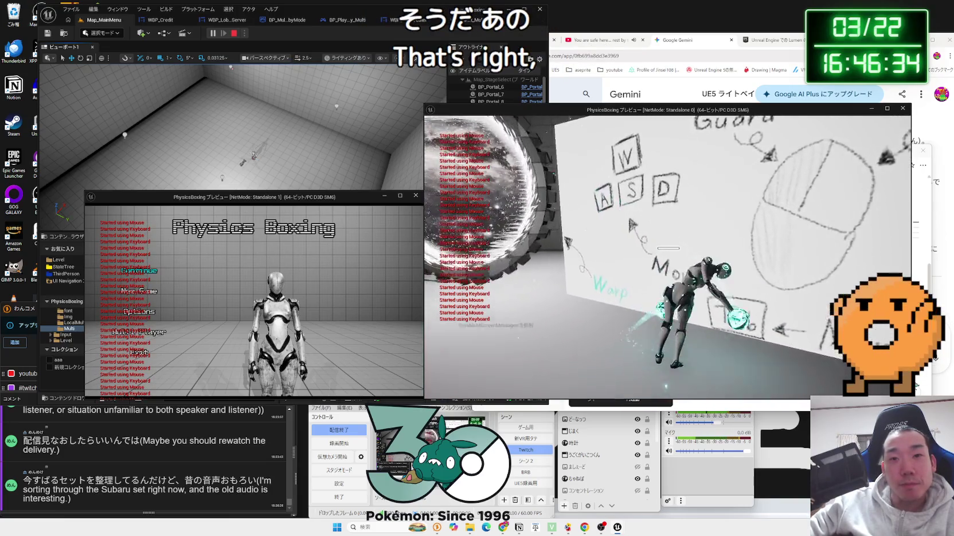
key(s)
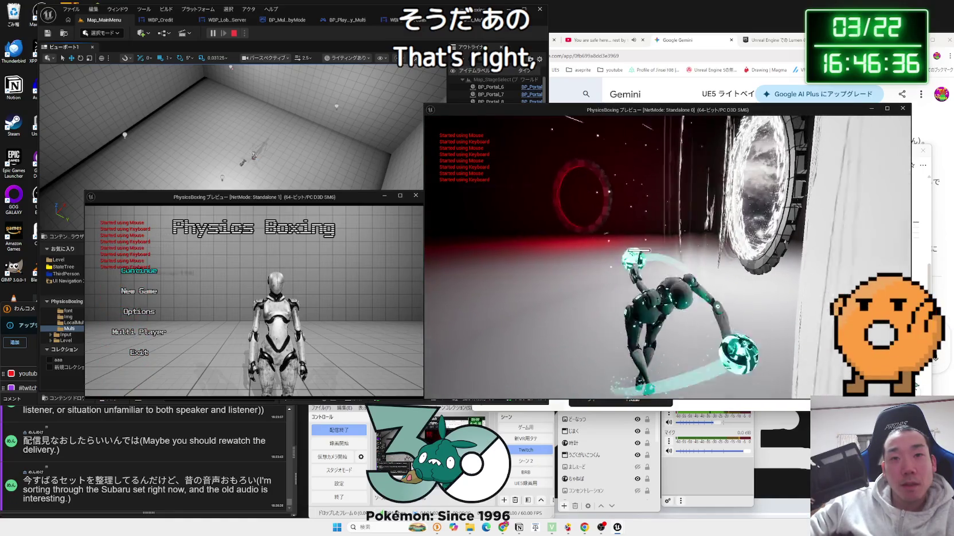
key(s)
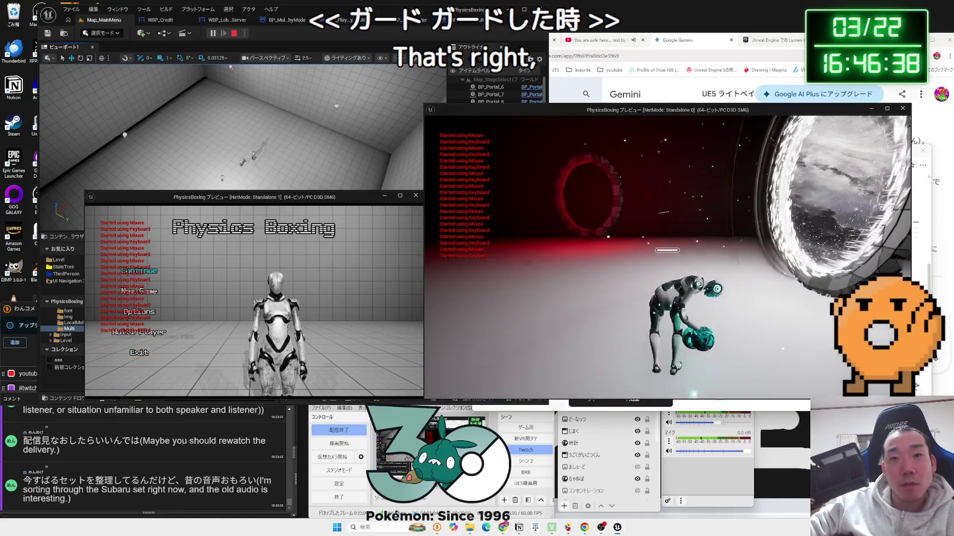
key(Escape)
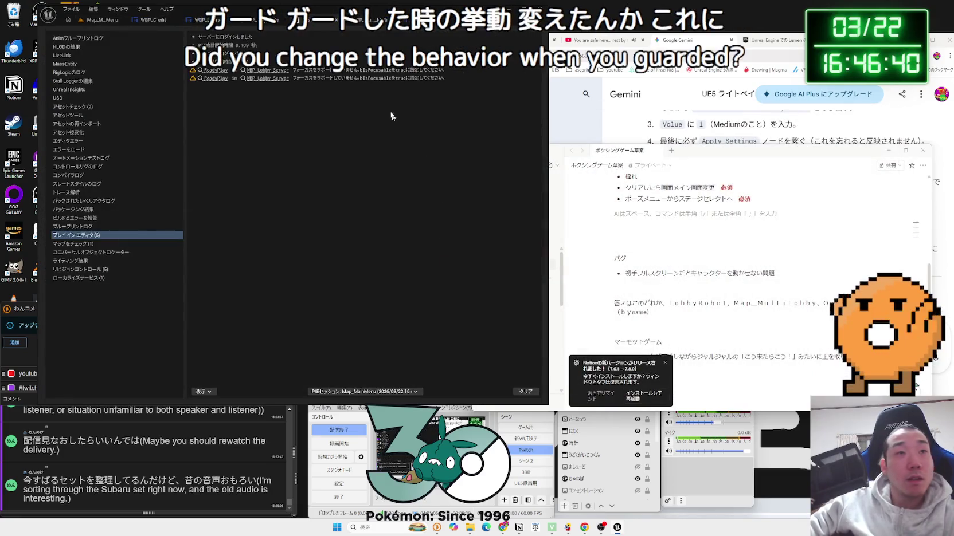
click(337, 22)
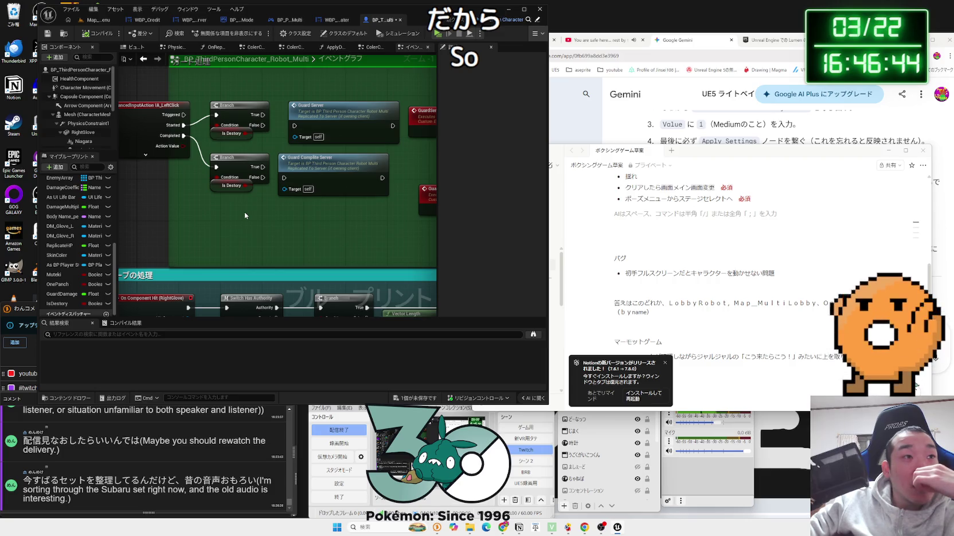
- Select the Guard Server call in the robot's event graph to inspect it
drag(233, 139, 351, 215)
scroll(233, 139, down, 1)
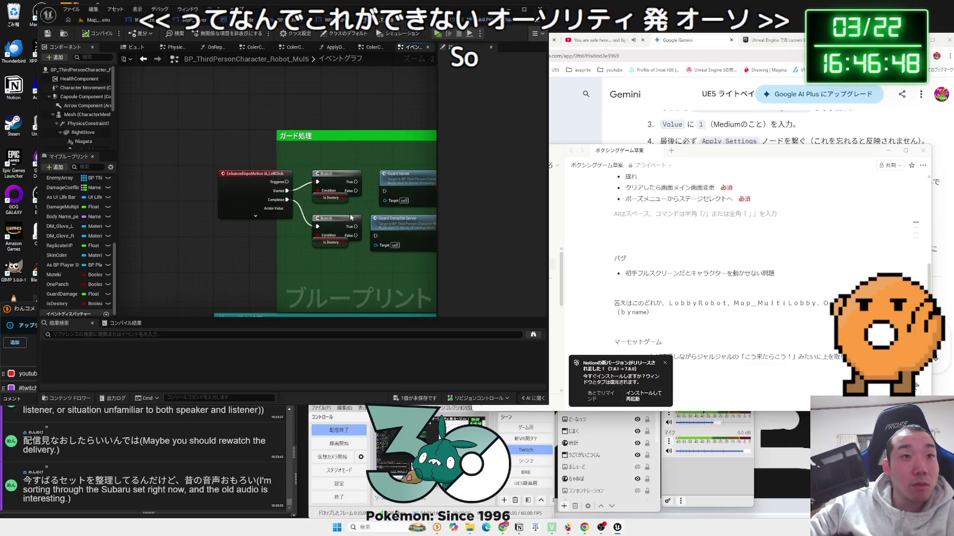
scroll(351, 215, up, 2)
click(341, 163)
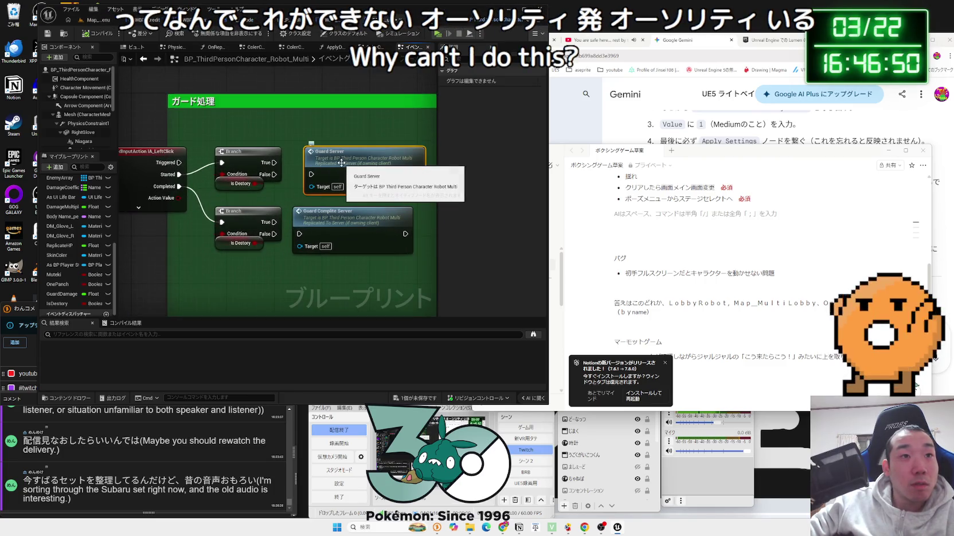
- Select the GuardServer custom event and disconnect the input event from the Branch nodes
drag(412, 163, 215, 158)
click(275, 155)
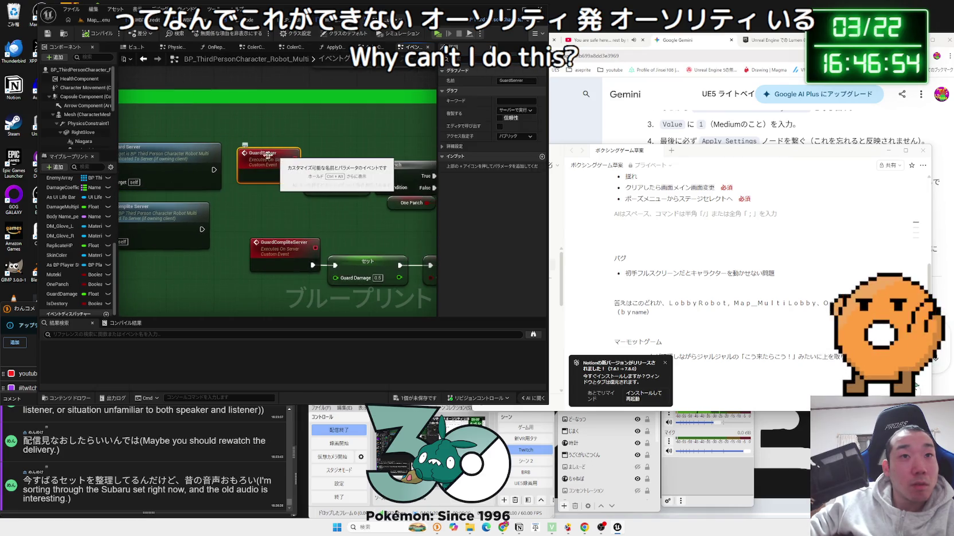
scroll(274, 155, down, 2)
scroll(261, 178, up, 2)
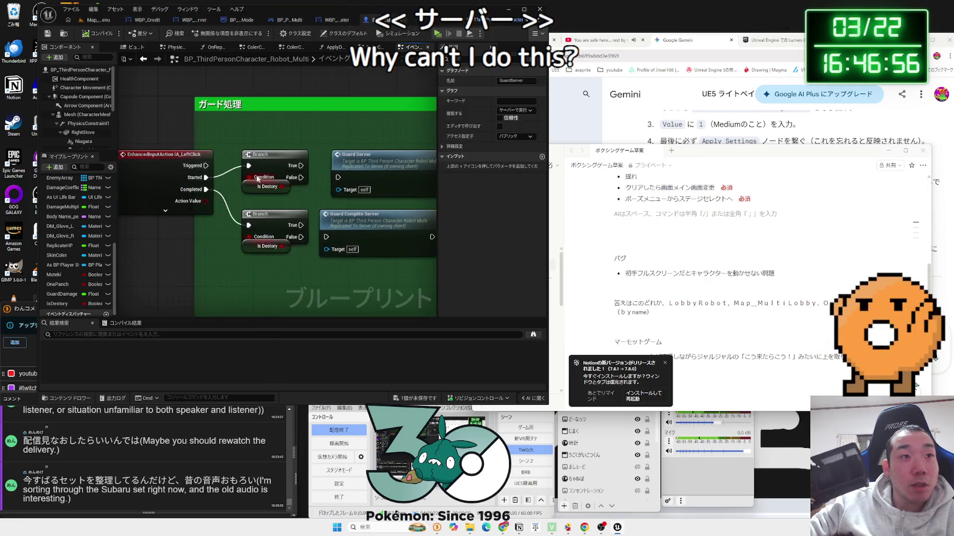
alt+click(221, 186)
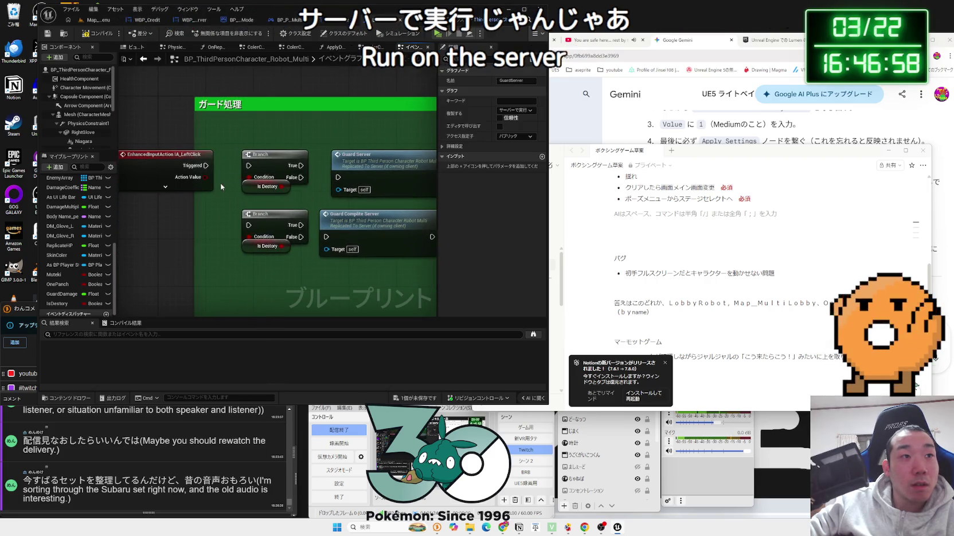
- Move both Is Destory Branch nodes away from IA_LeftClick toward the GuardServer events
click(183, 188)
drag(281, 139, 283, 266)
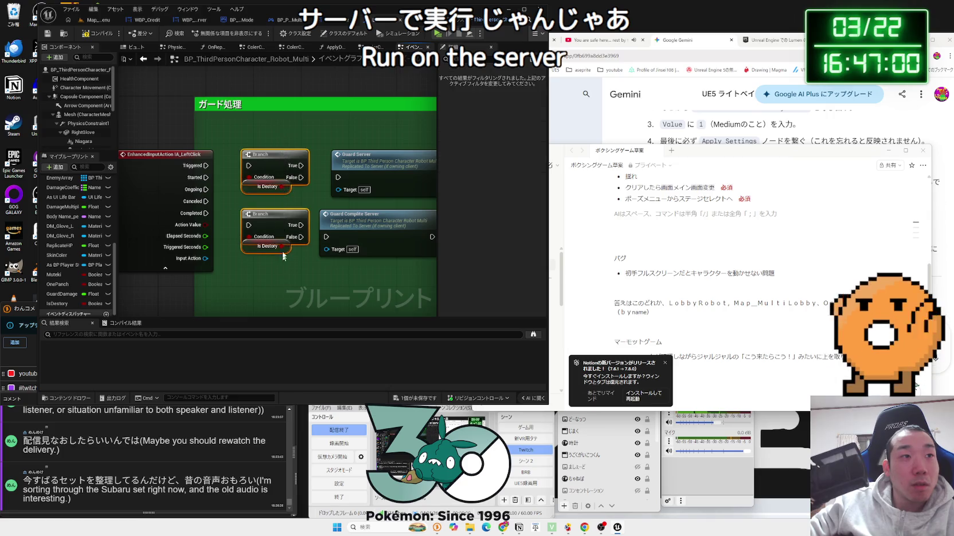
drag(275, 167, 260, 263)
key(ctrl+z)
key(ctrl+z)
key(ctrl+z)
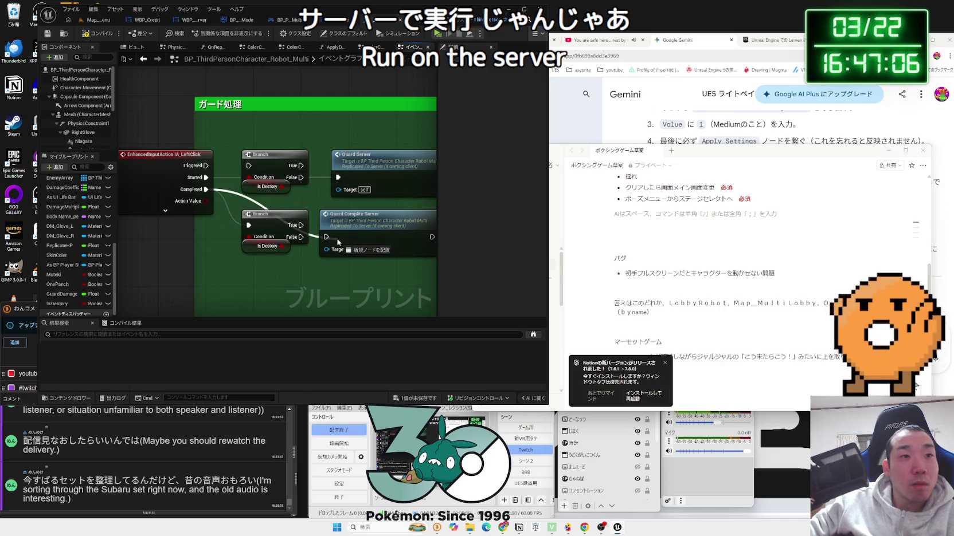
drag(286, 254, 214, 142)
mouse_move(275, 217)
mouse_down()
mouse_move(476, 218)
mouse_move(372, 196)
mouse_move(272, 202)
mouse_move(286, 89)
mouse_move(288, 98)
mouse_up()
scroll(349, 166, down, 1)
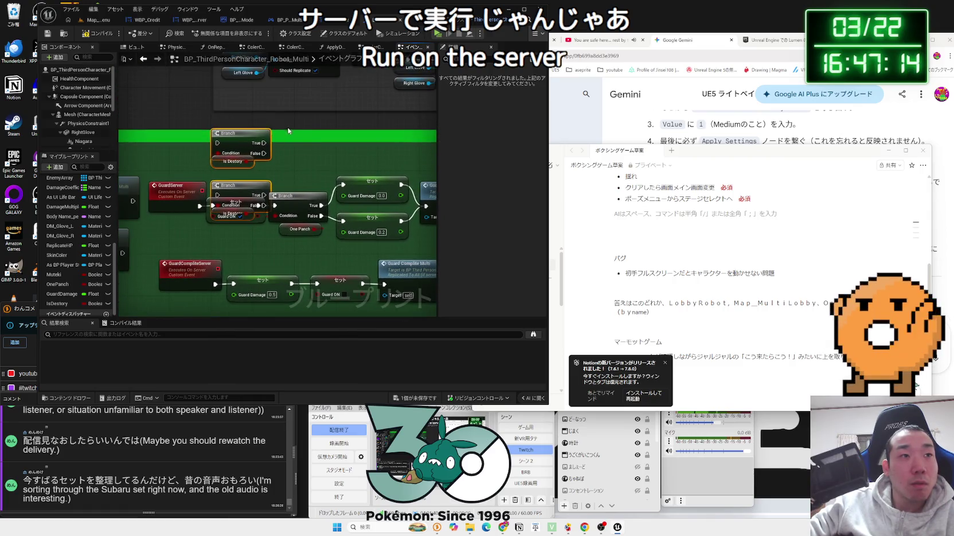
click(304, 151)
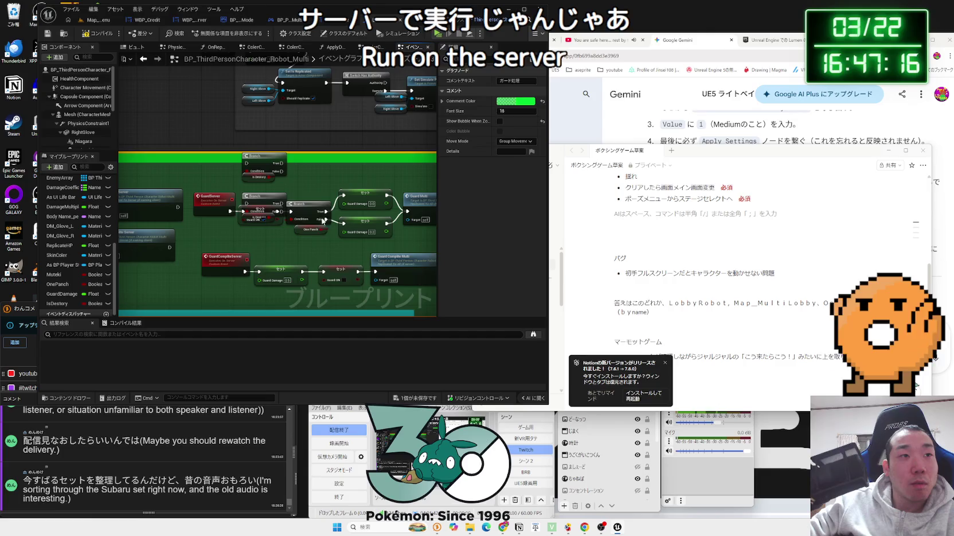
- Shift the Branch, Set and Guard Multi nodes right and separate the overlapping Branch
scroll(328, 217, down, 2)
drag(328, 216, 322, 241)
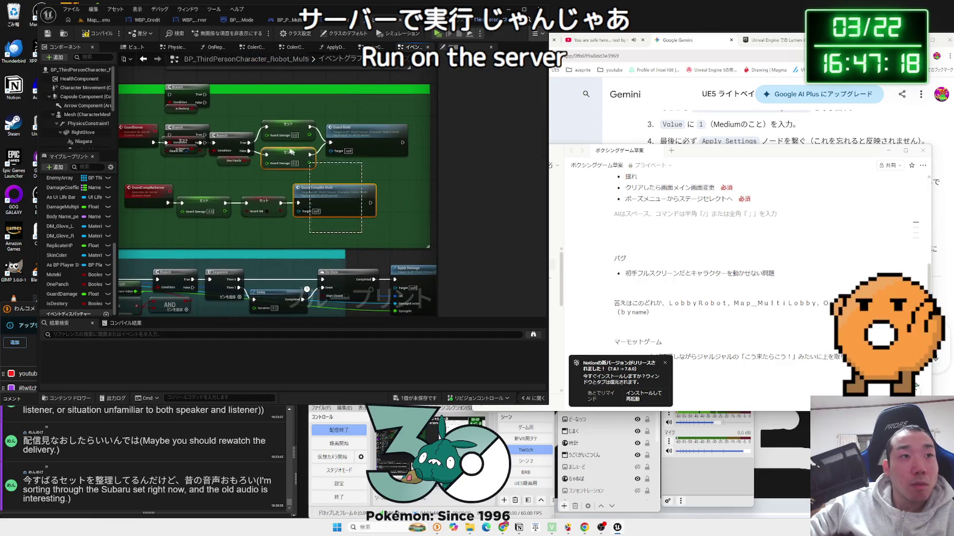
drag(234, 139, 312, 141)
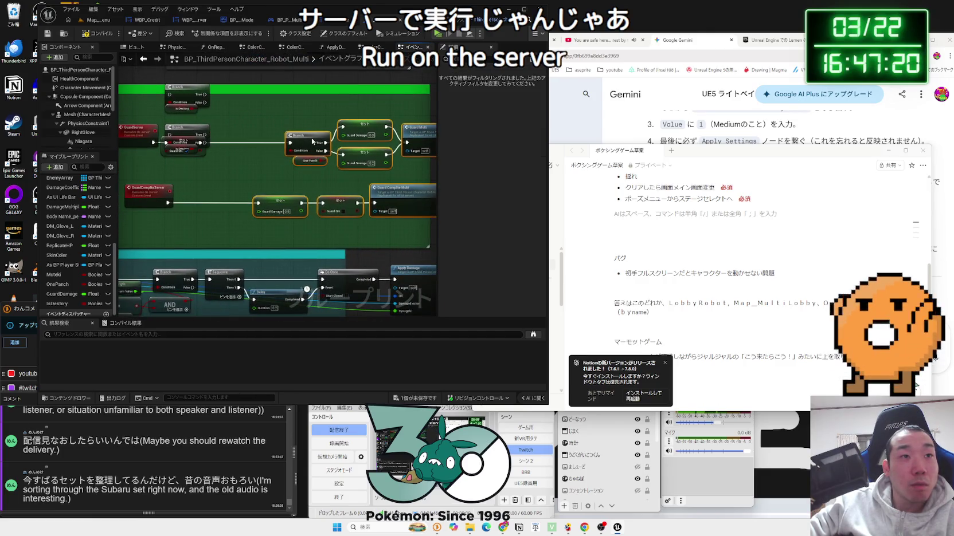
scroll(301, 171, up, 1)
mouse_move(311, 195)
mouse_down()
mouse_move(278, 144)
mouse_move(274, 115)
mouse_move(298, 120)
mouse_move(289, 114)
mouse_up()
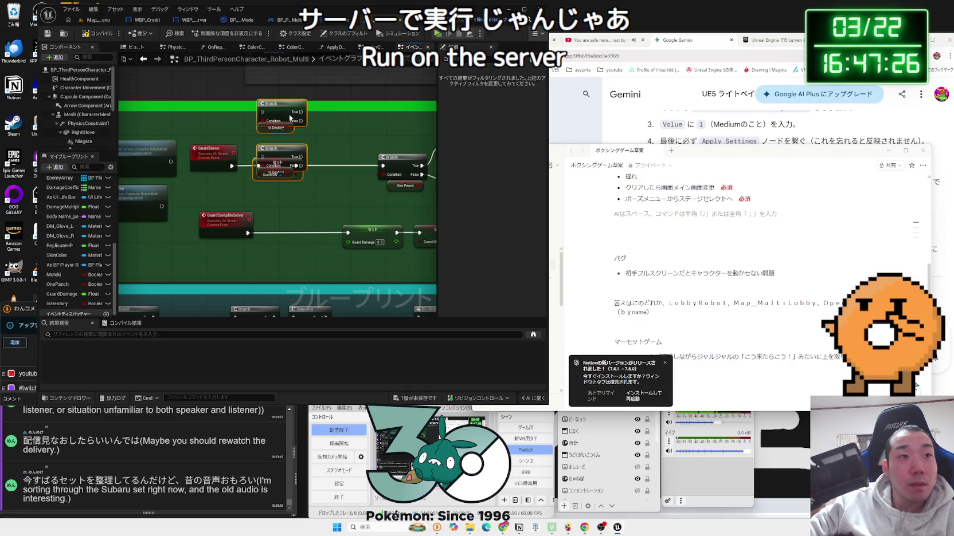
click(336, 139)
scroll(327, 146, up, 2)
mouse_move(272, 149)
mouse_down()
mouse_move(349, 167)
mouse_move(313, 216)
mouse_up()
click(277, 181)
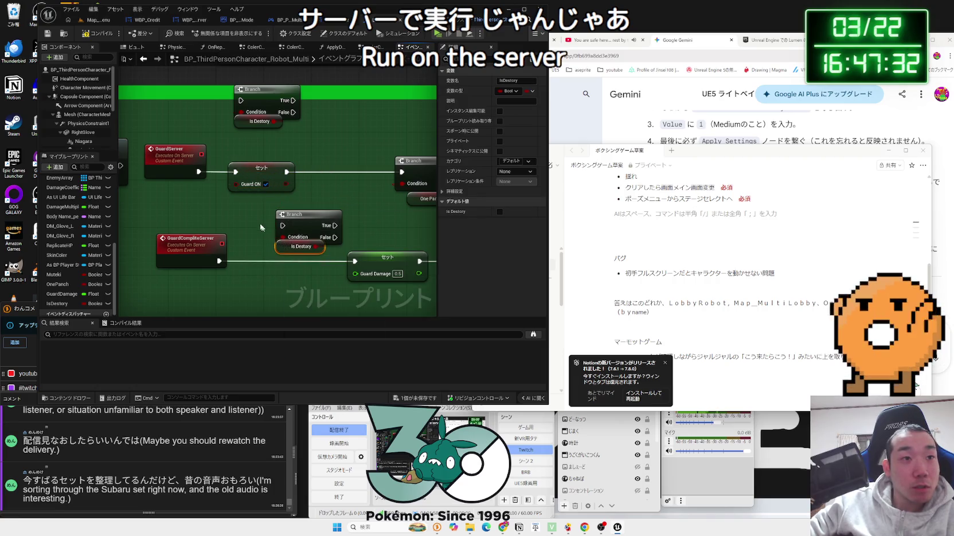
- Wire Branches after GuardCompleteServer and the Guard ON set, linking their False outputs onward
drag(307, 223, 265, 253)
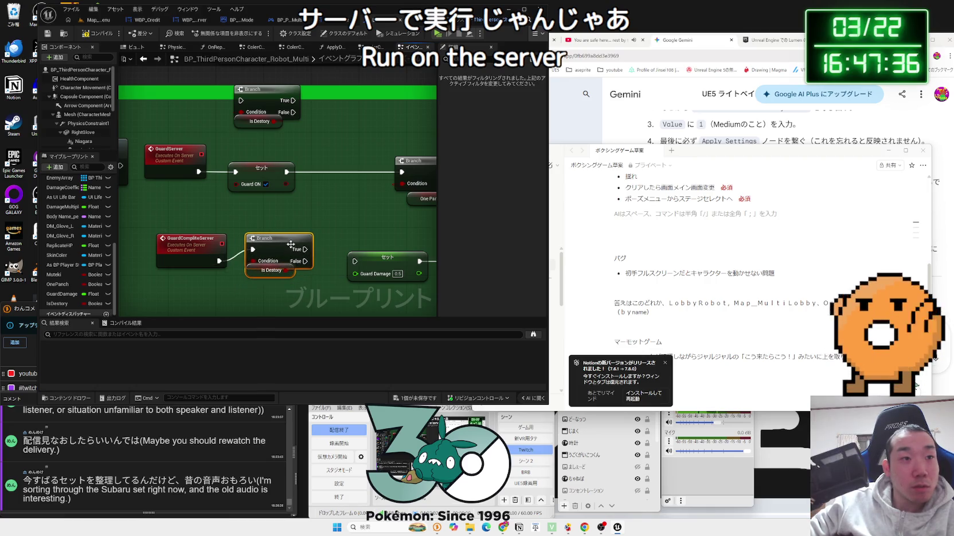
drag(352, 265, 354, 262)
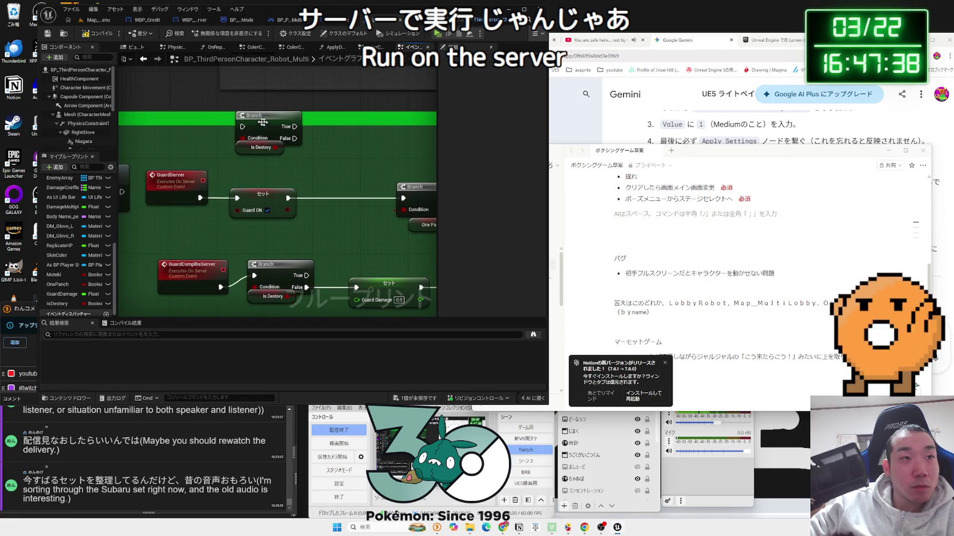
drag(261, 126, 333, 198)
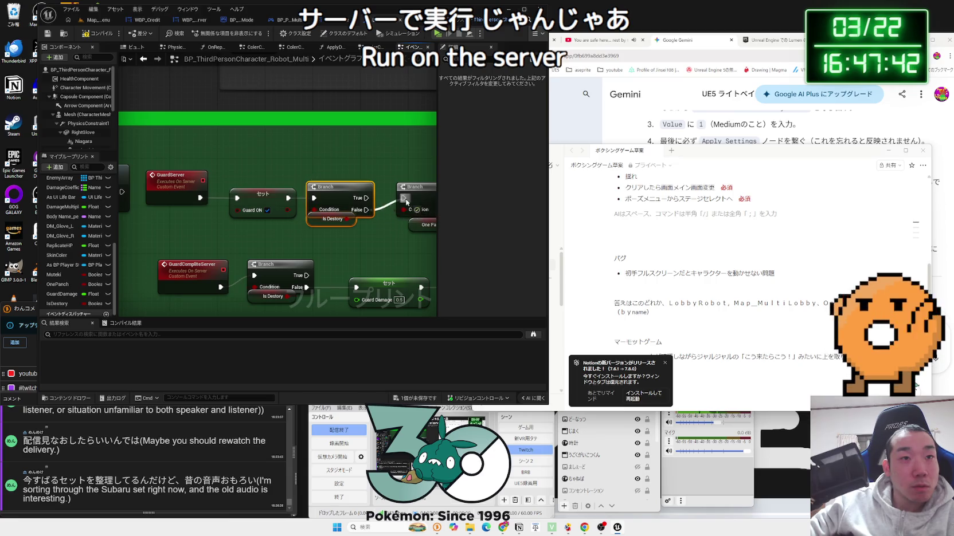
drag(406, 202, 404, 200)
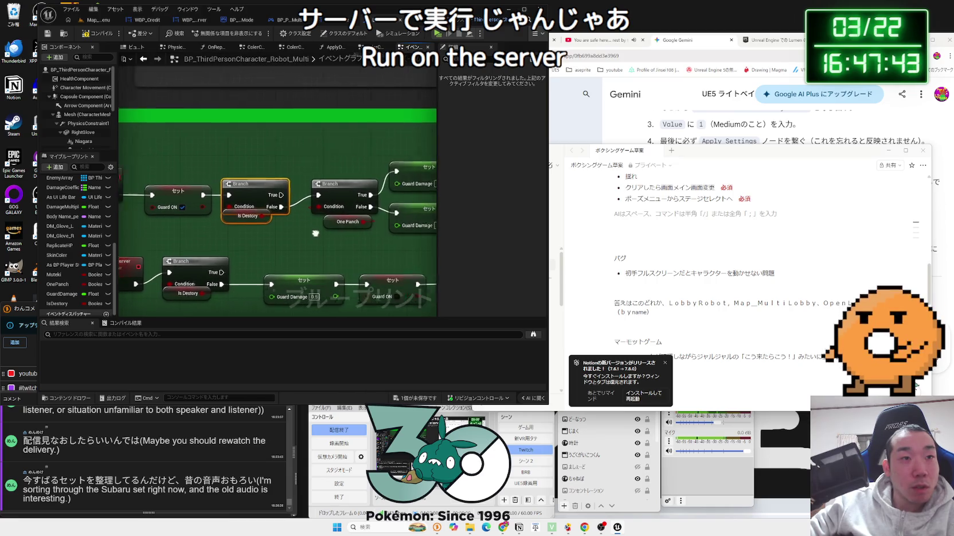
click(93, 22)
- Exit the first test game and restart the play-in-editor session
click(211, 33)
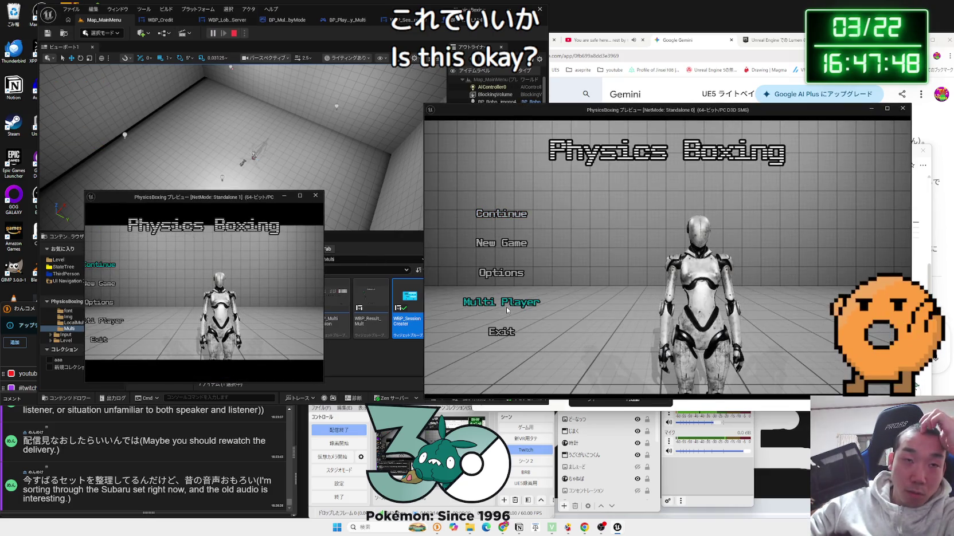
click(502, 331)
click(703, 280)
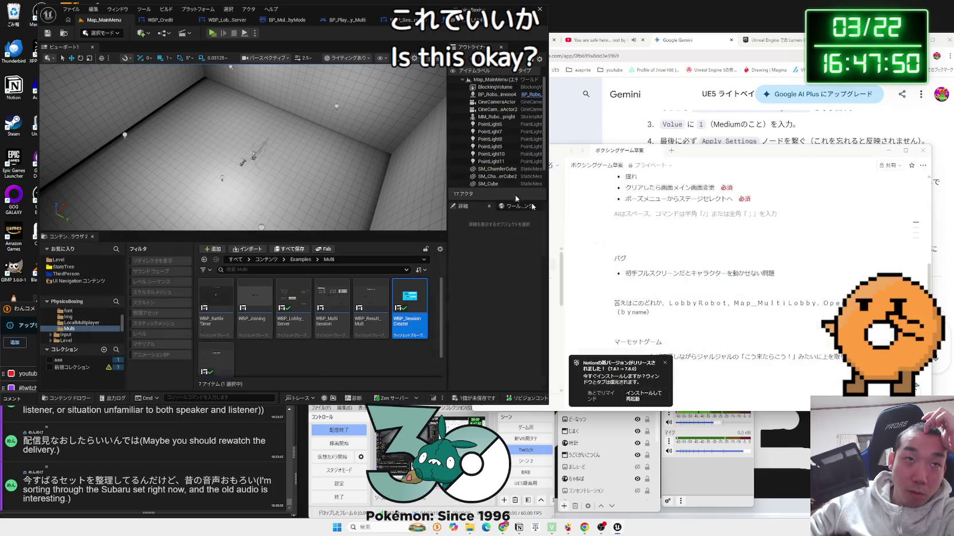
click(253, 33)
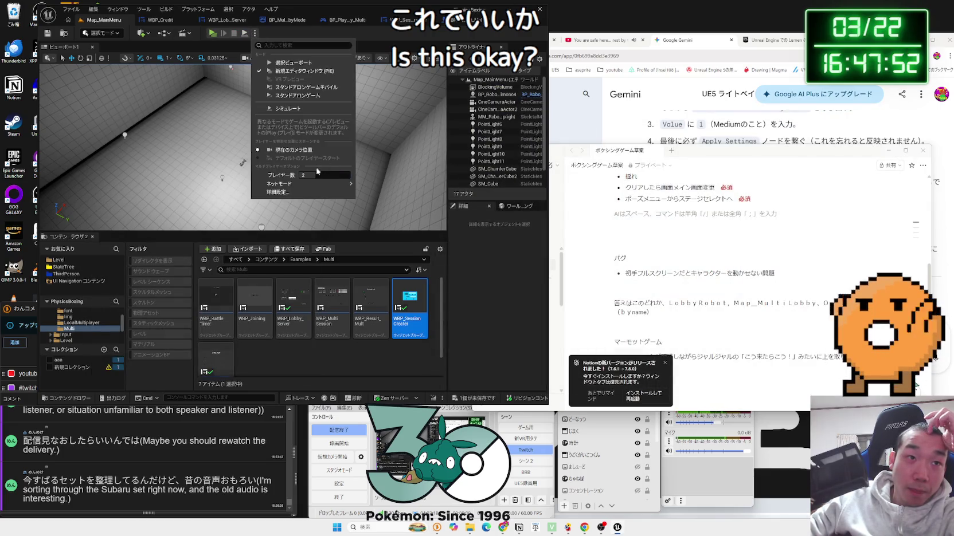
click(208, 36)
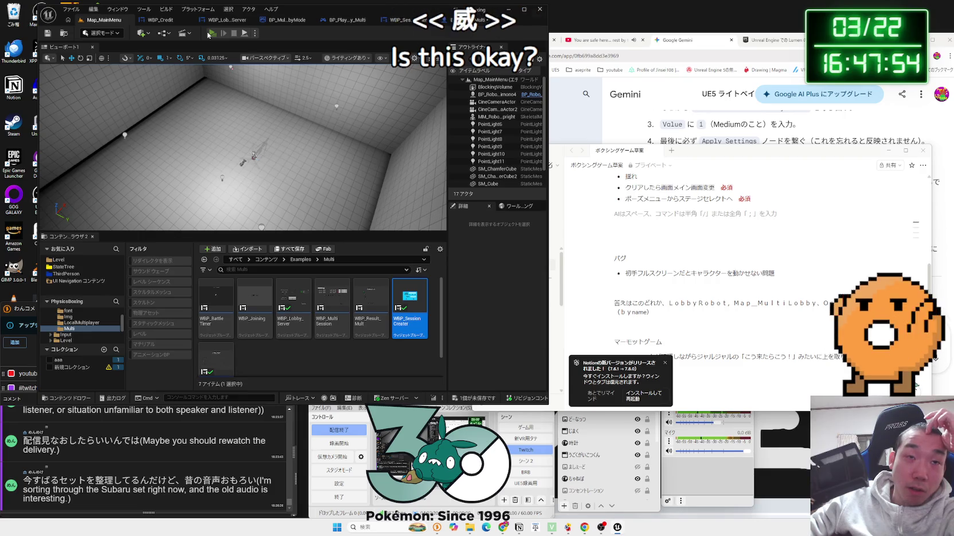
click(209, 35)
- Search for multiplayer sessions in all three previews, then open server creation on the host
click(504, 330)
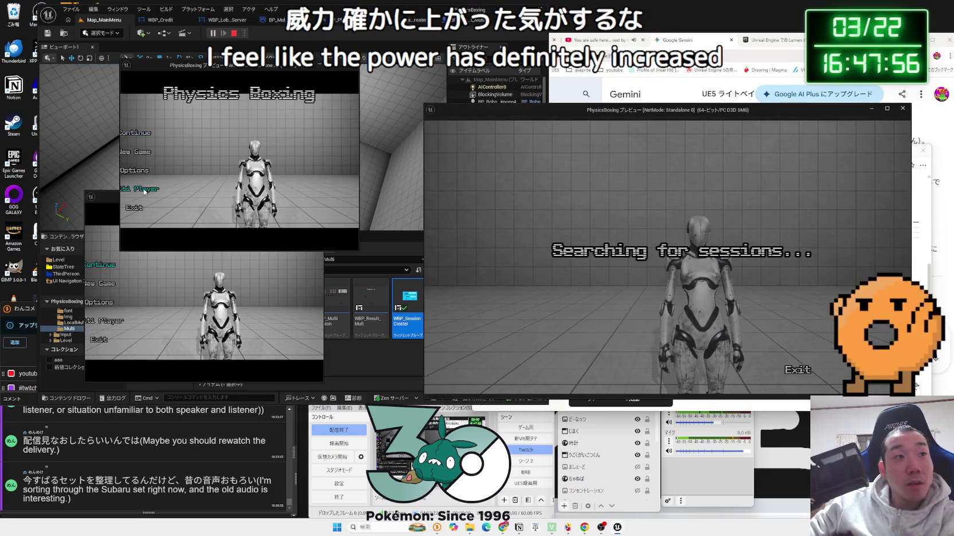
click(144, 190)
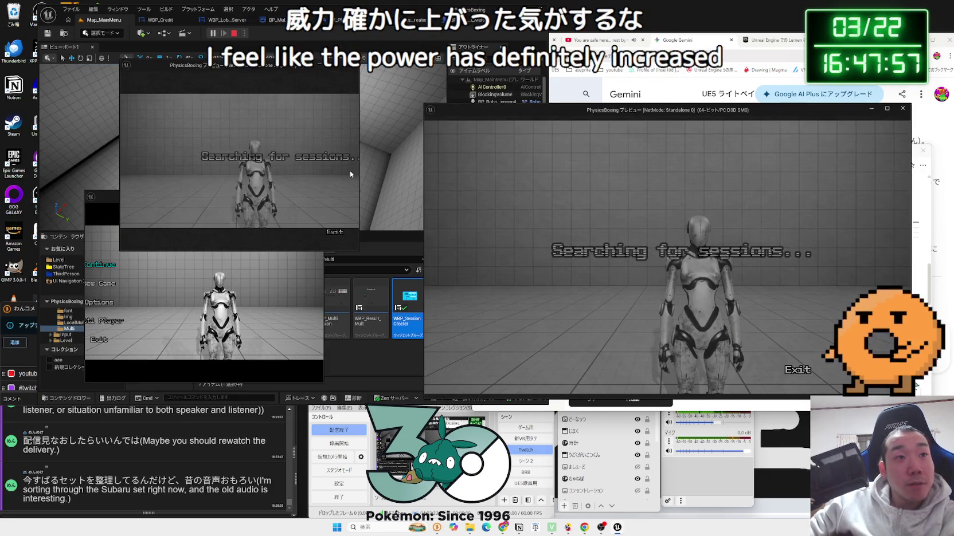
click(323, 274)
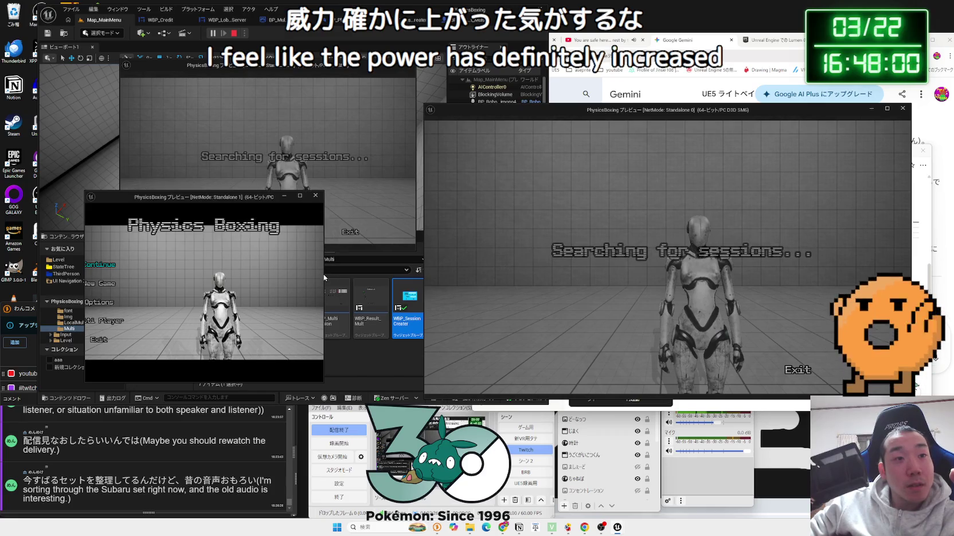
drag(323, 274, 415, 274)
drag(246, 196, 239, 272)
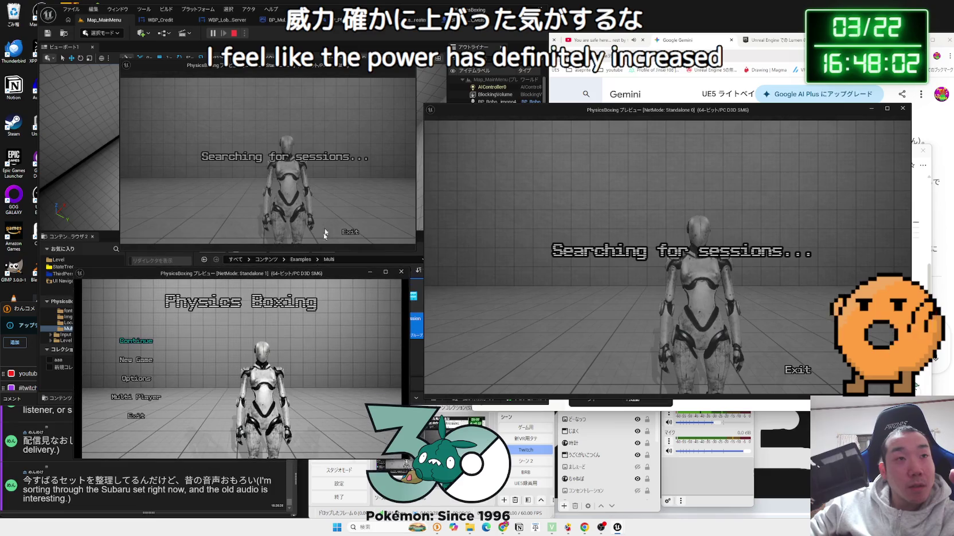
drag(323, 69, 281, 55)
click(135, 397)
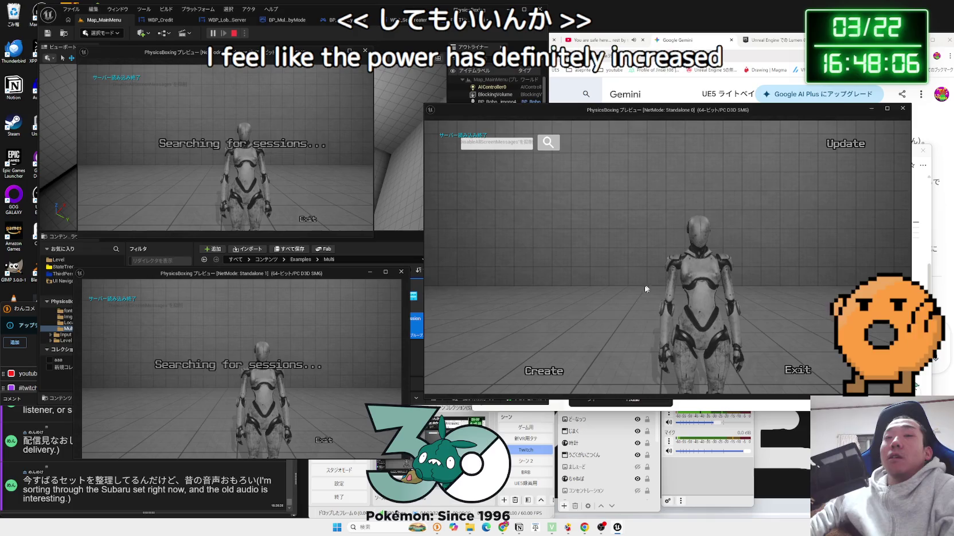
click(548, 376)
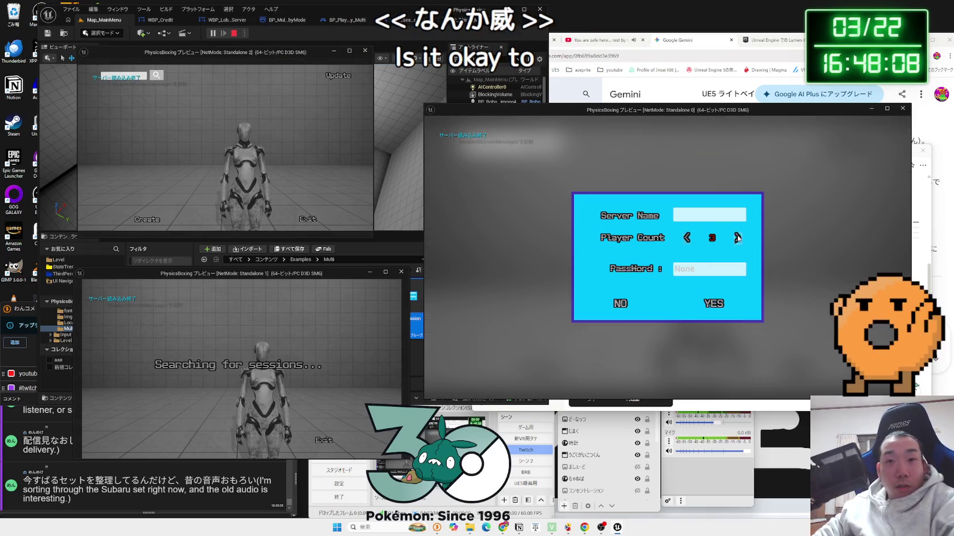
- Create the server, join from the second client, and set the stage selection back to 1
click(720, 306)
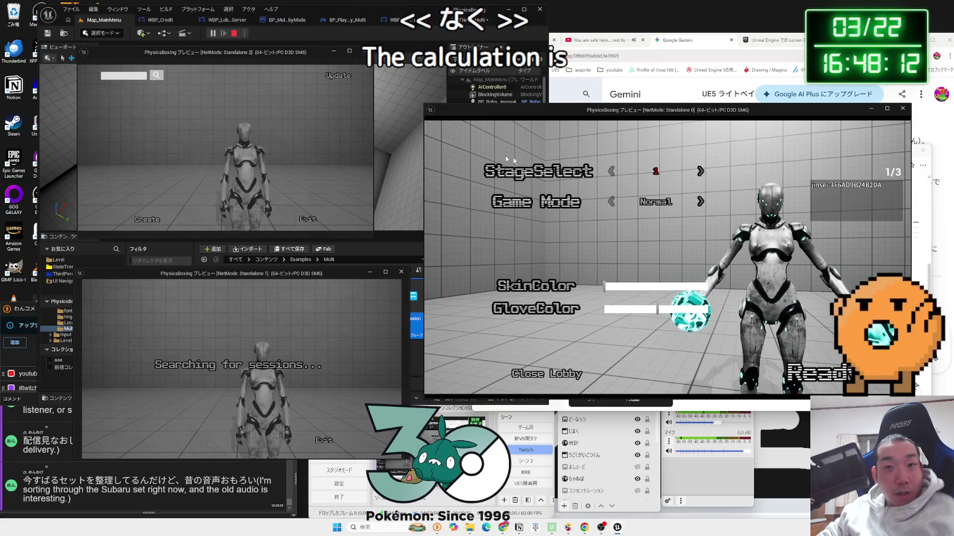
key(alt+Tab)
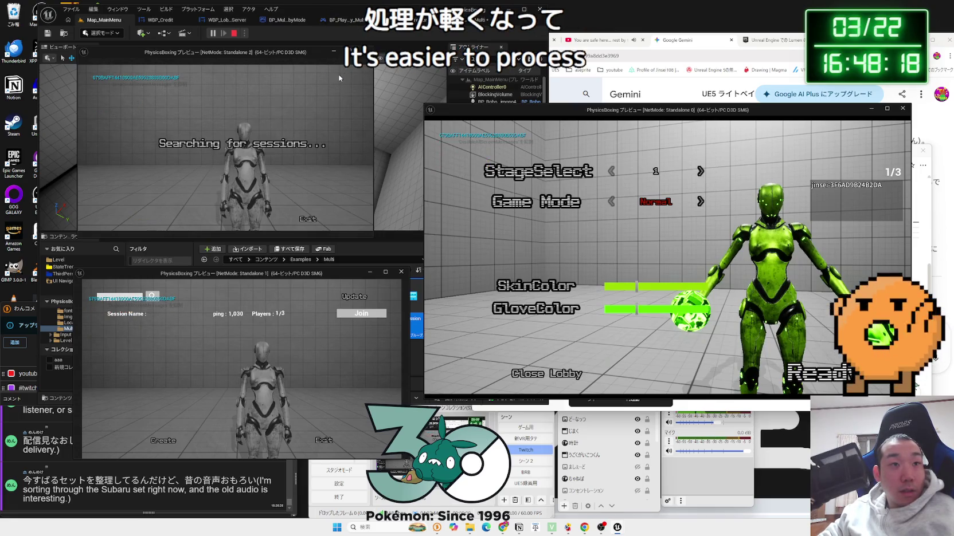
click(371, 315)
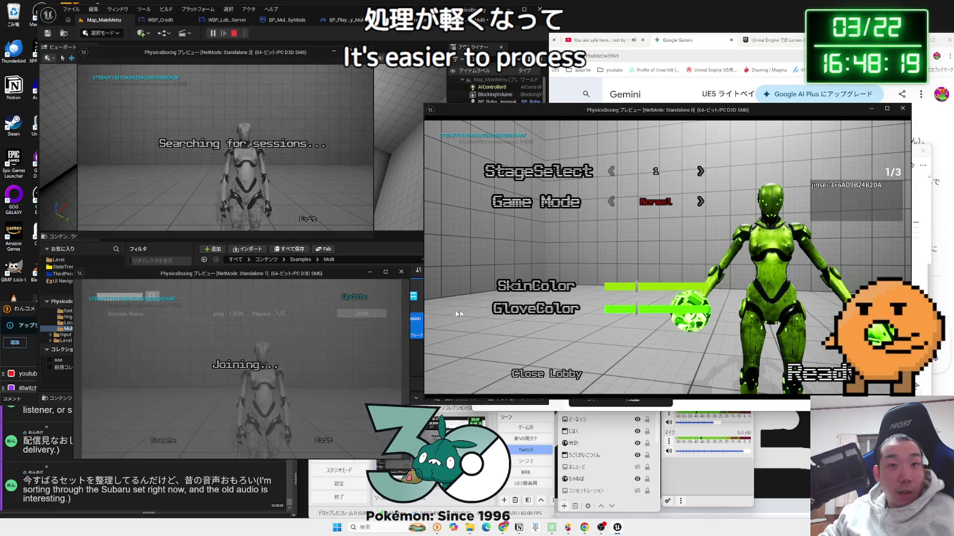
click(705, 200)
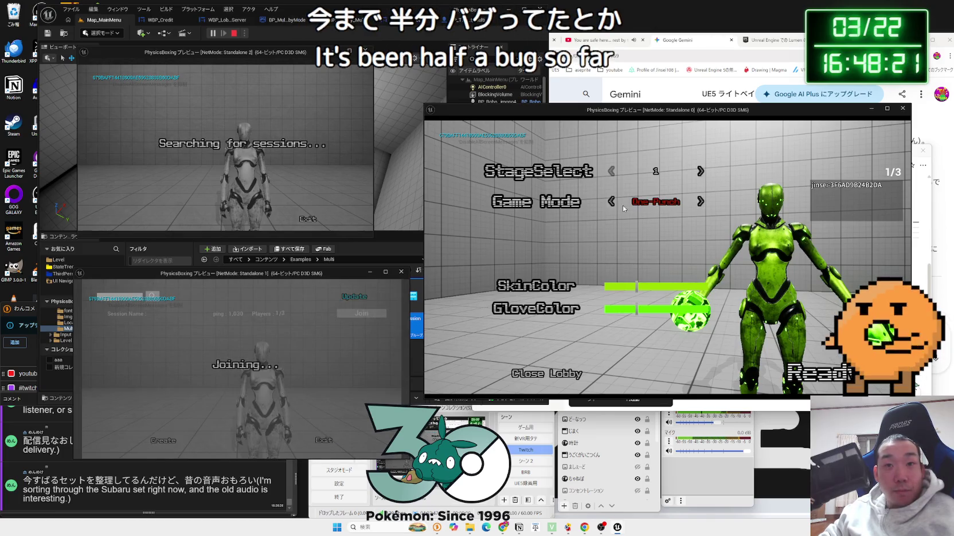
click(700, 171)
click(700, 172)
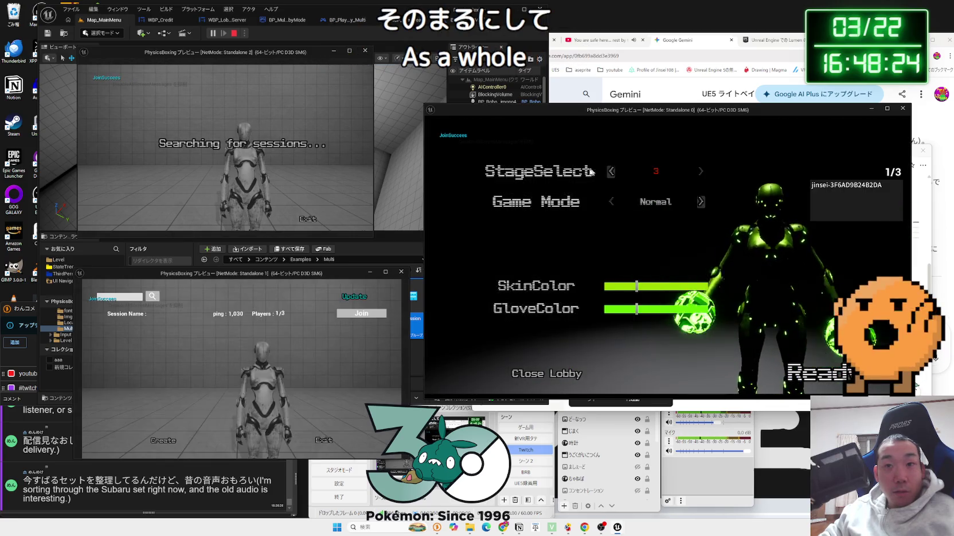
click(609, 171)
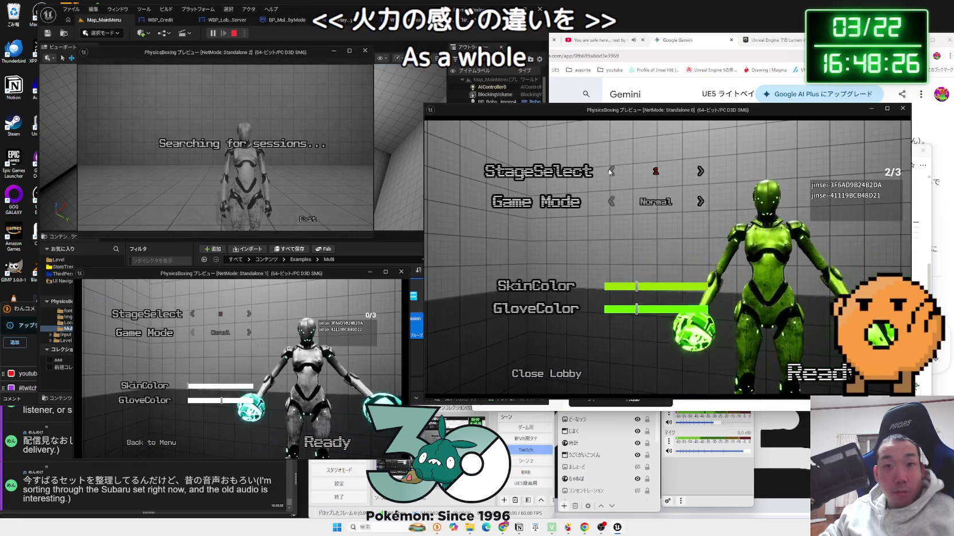
click(609, 171)
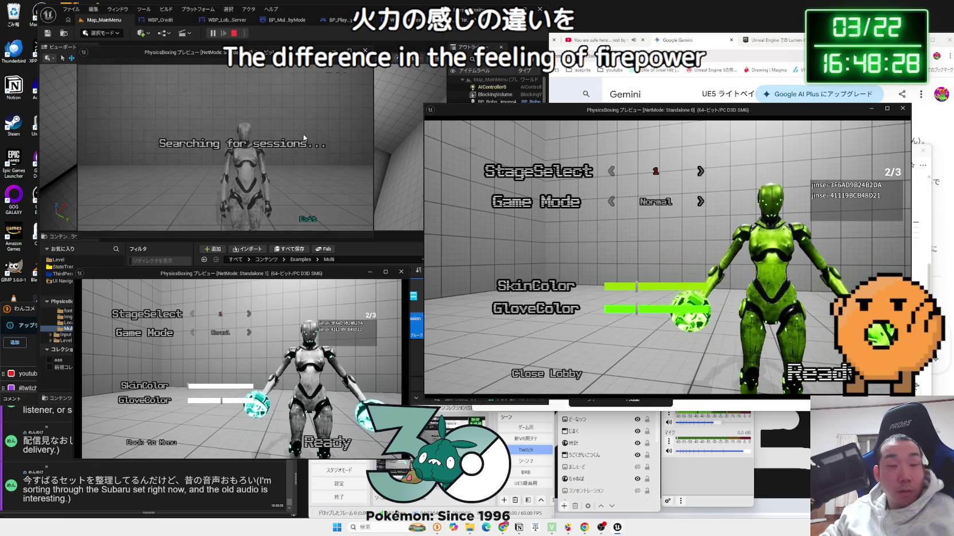
- Join the third client, give the second client red gloves, make the third robot purple, then ready up
click(342, 94)
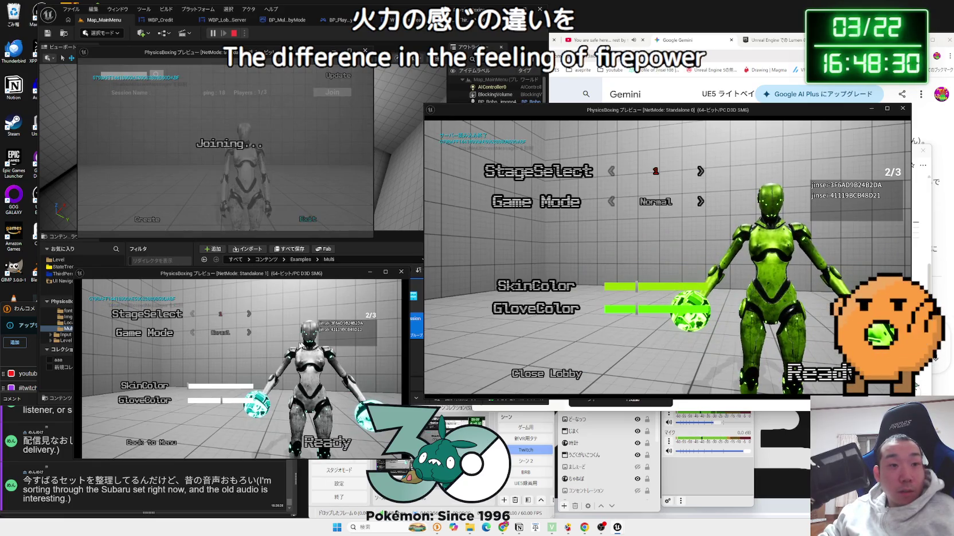
click(234, 387)
click(237, 400)
drag(236, 405, 252, 401)
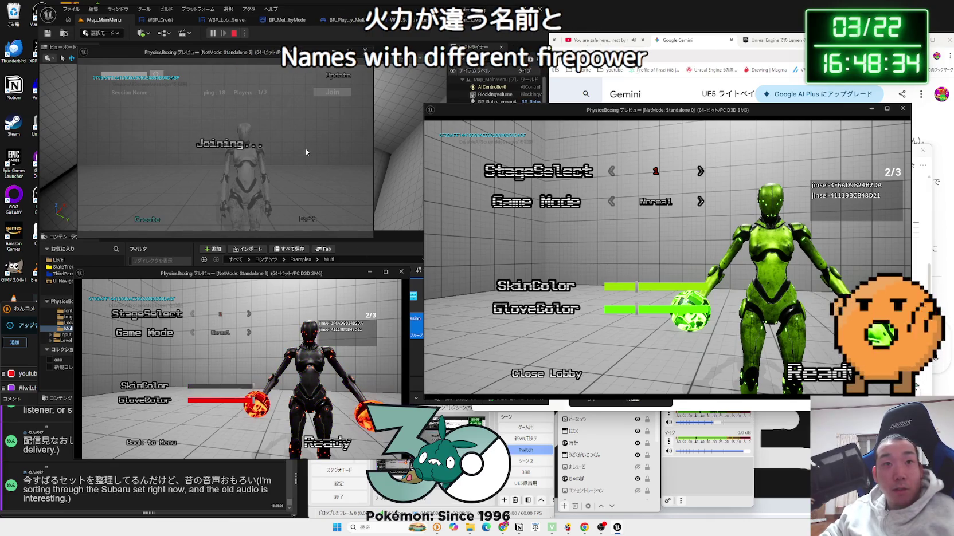
click(316, 93)
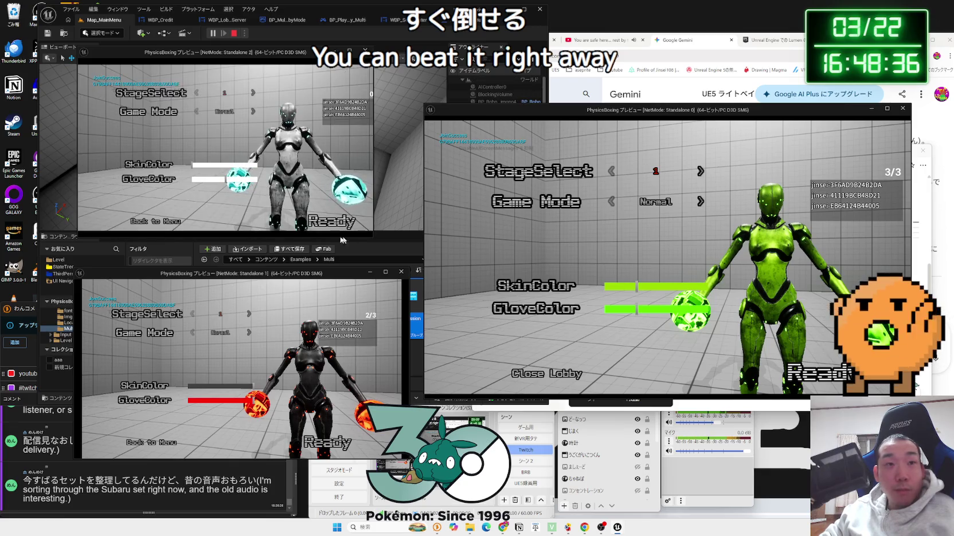
click(214, 165)
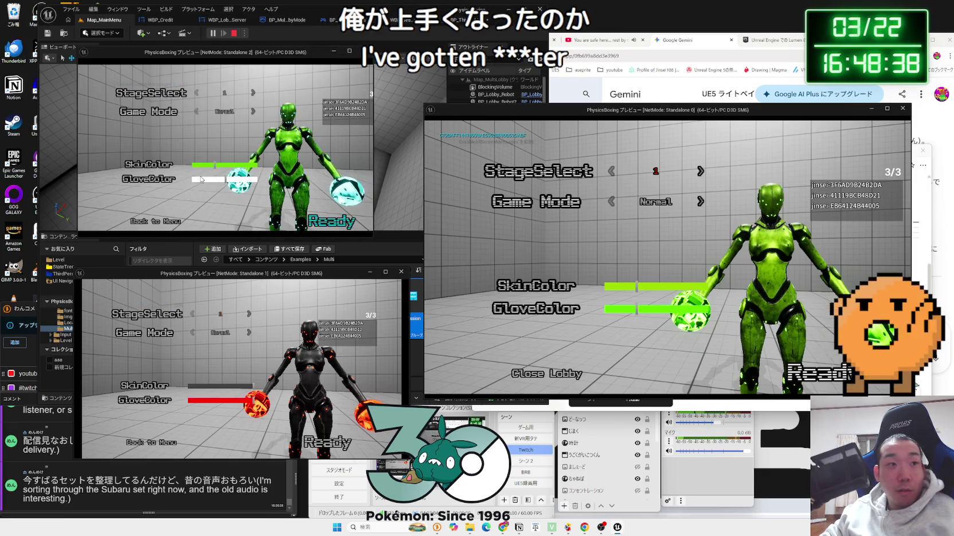
drag(210, 165, 240, 177)
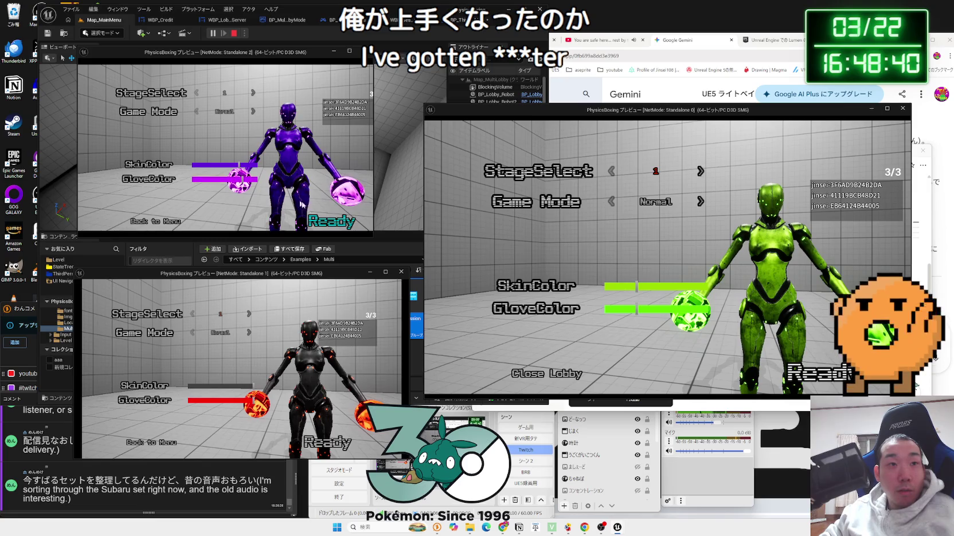
click(823, 379)
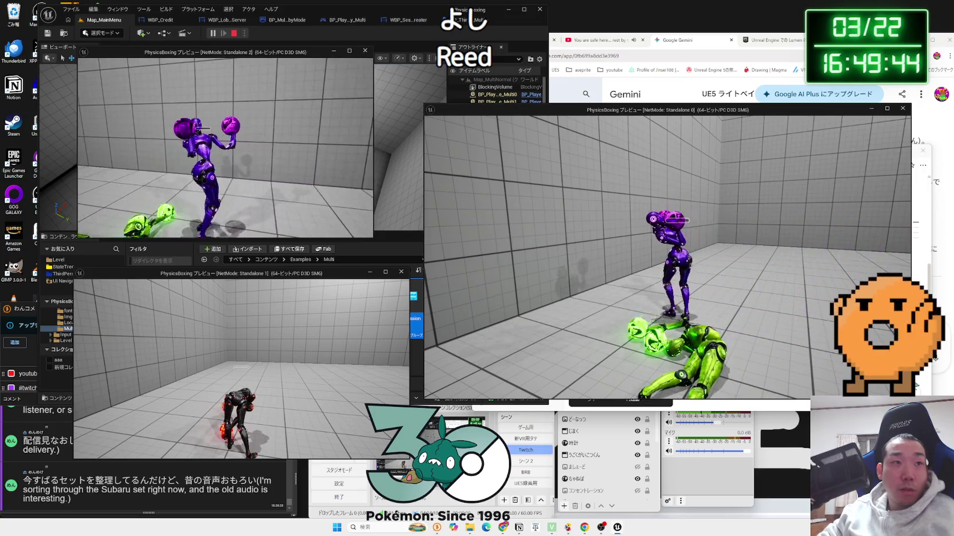
- Play the three-client match across the preview windows, then stop Play In Editor
key(alt+Tab)
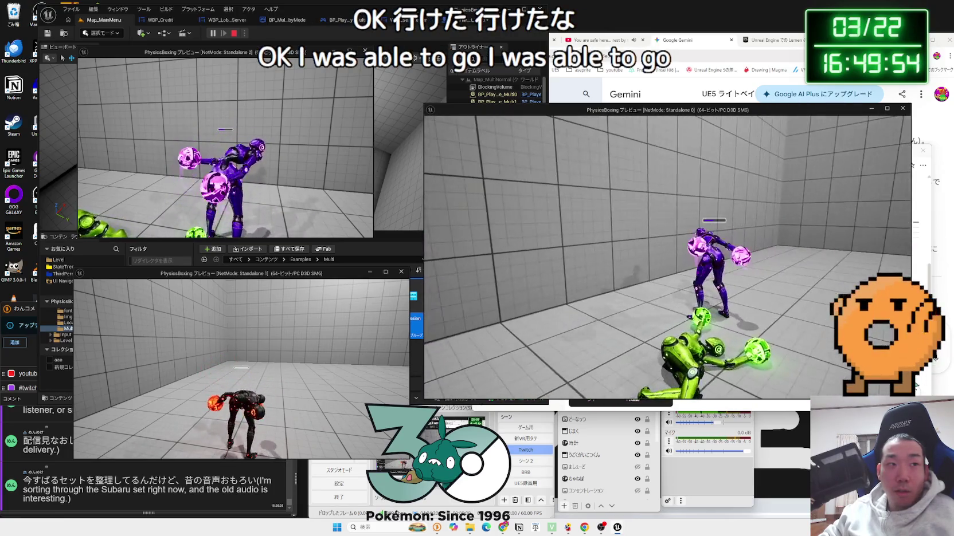
key(alt+Tab)
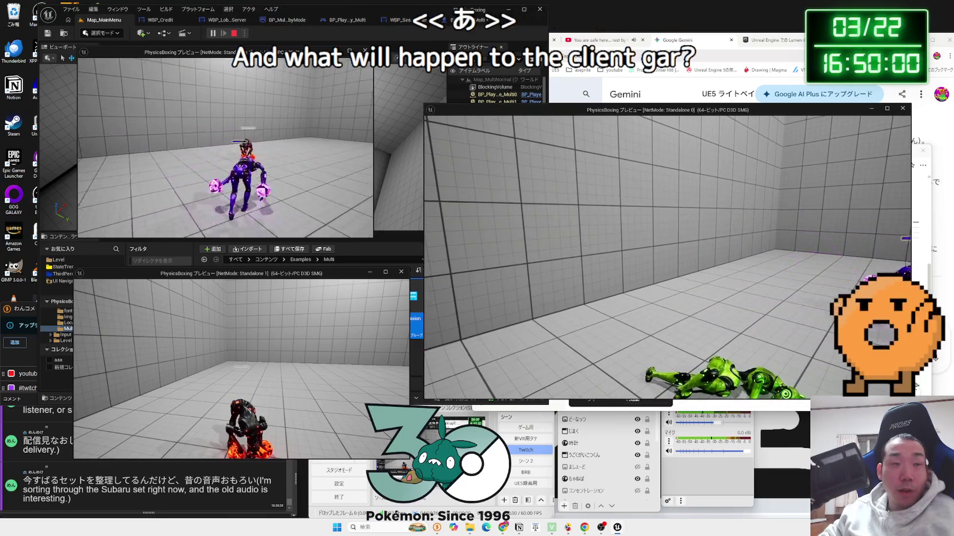
key(alt+Tab)
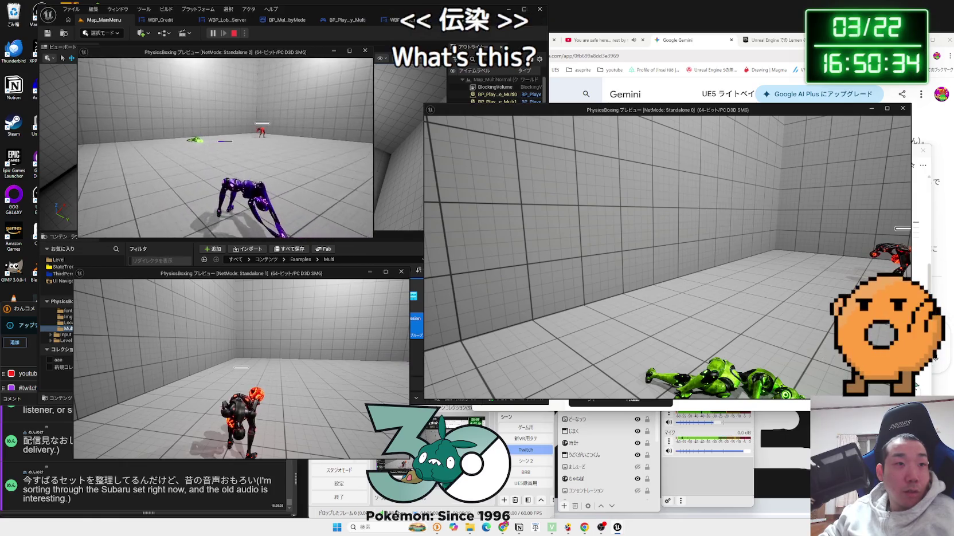
key(alt+Tab)
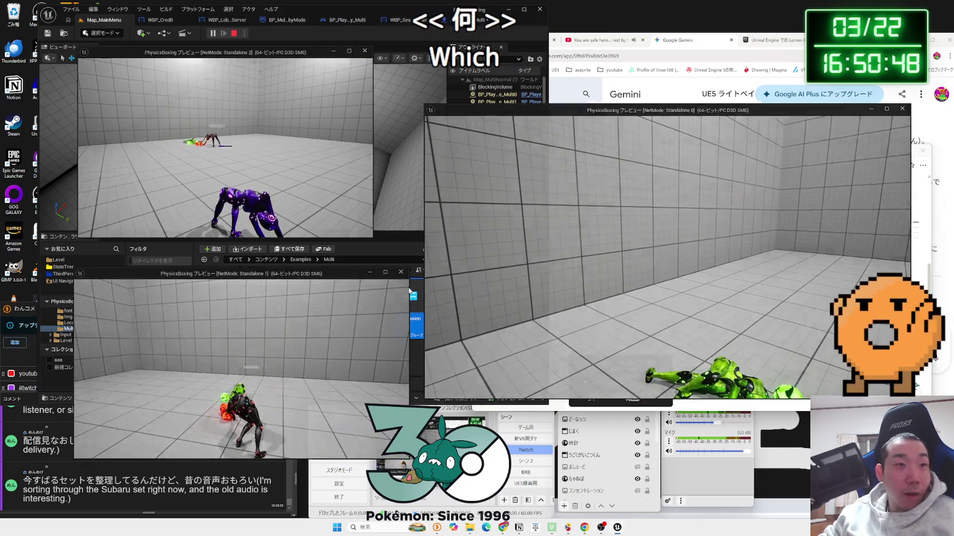
key(Escape)
click(104, 22)
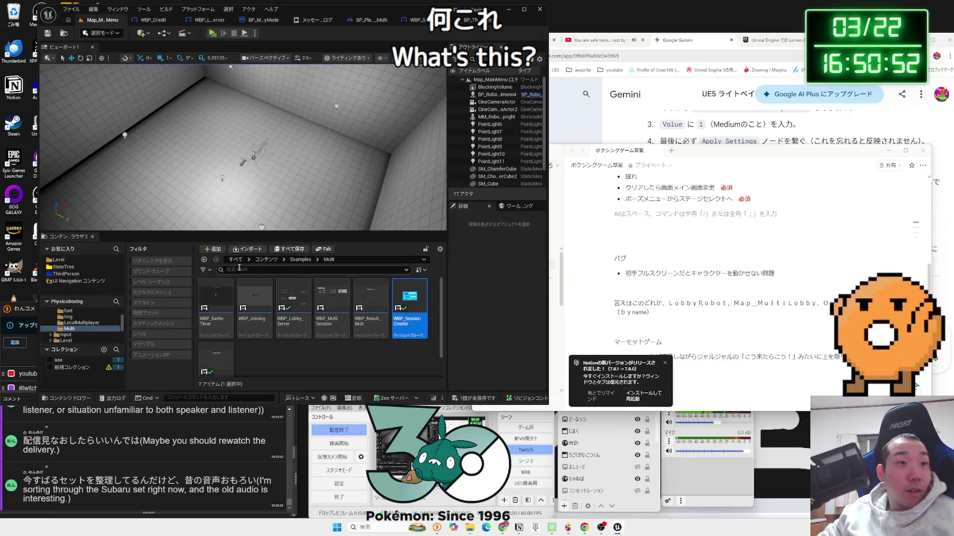
- Open Map_MultiNormal from the Level > Multi folder, saving pending changes
click(59, 259)
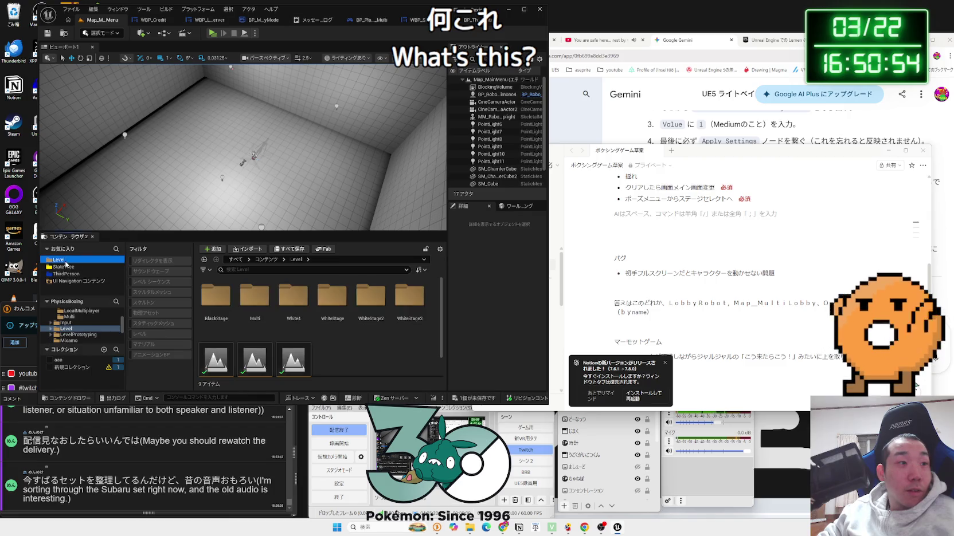
double_click(248, 305)
double_click(347, 320)
click(490, 348)
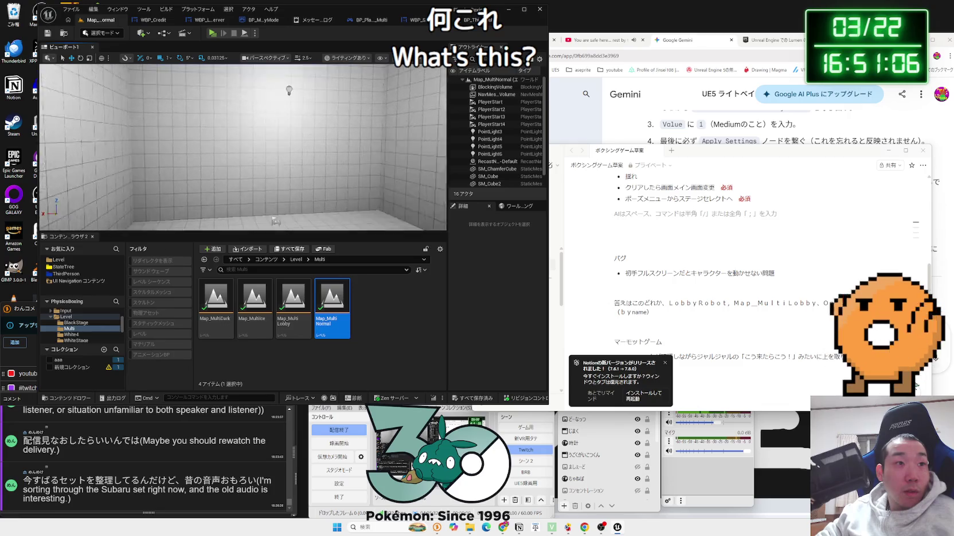
- Select the floor, the PlayerStart2 spawn point and a wall point light to inspect them
click(296, 167)
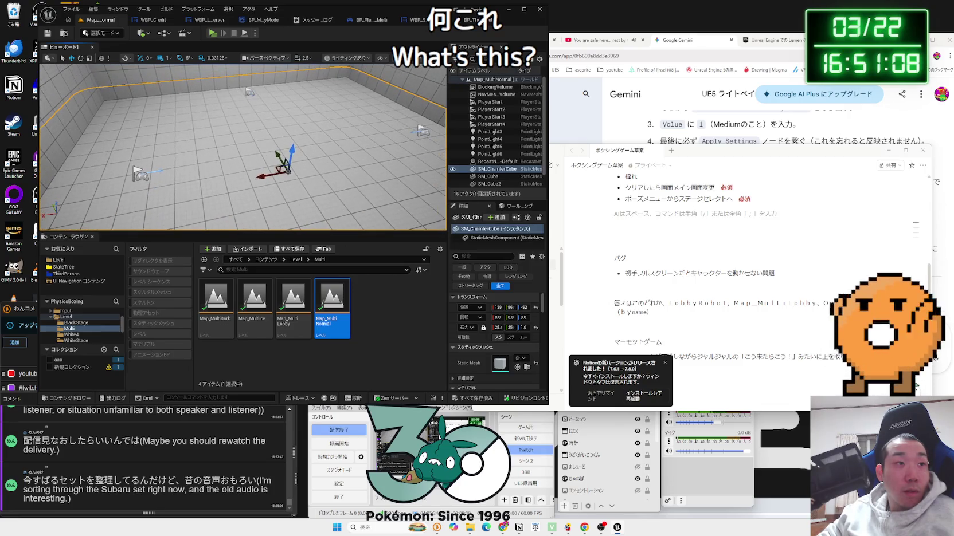
click(140, 175)
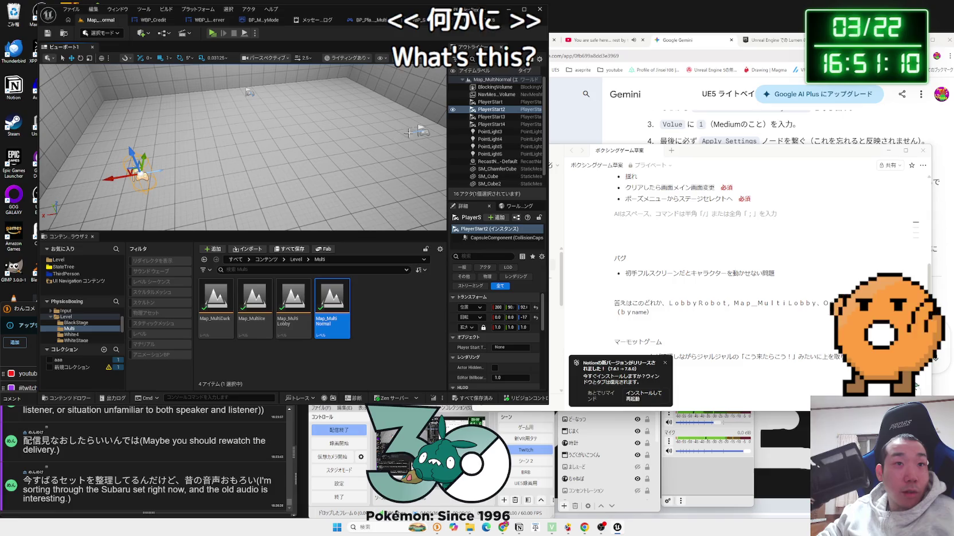
click(270, 140)
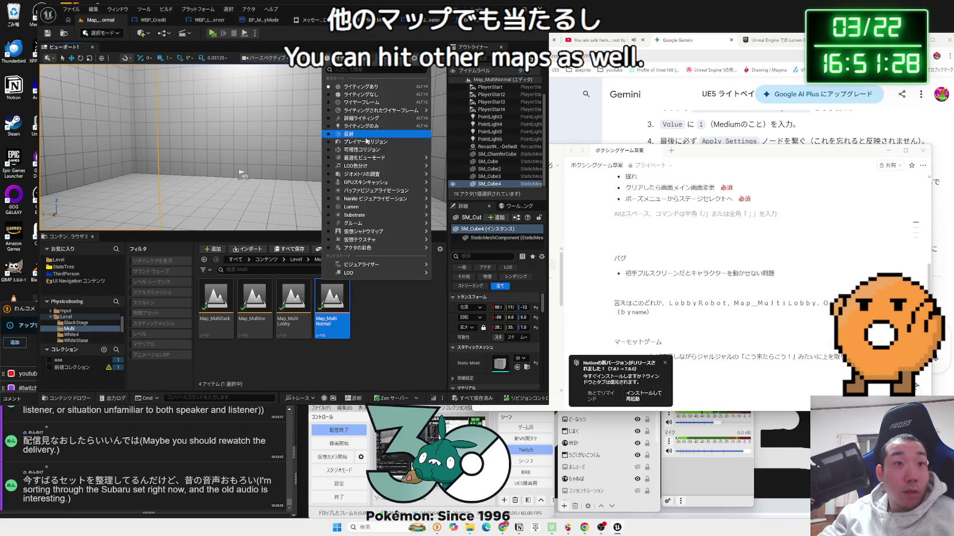
- Show Player Collision view, delete and restore the SM_ChamferCube floor, and save the map
click(366, 141)
mouse_move(241, 149)
mouse_down()
mouse_move(218, 132)
mouse_move(280, 144)
mouse_move(266, 161)
mouse_move(279, 214)
mouse_move(287, 142)
mouse_up()
key(Delete)
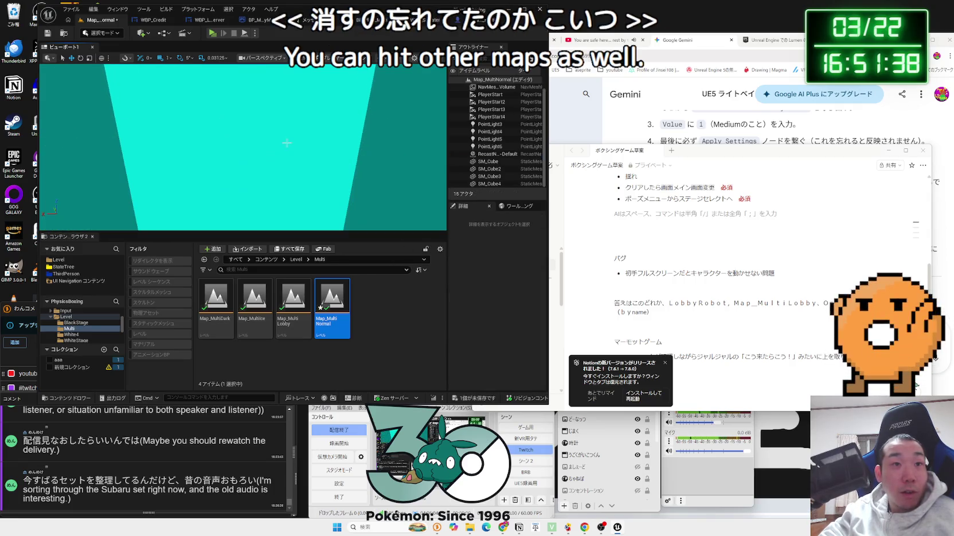
key(ctrl+z)
key(f)
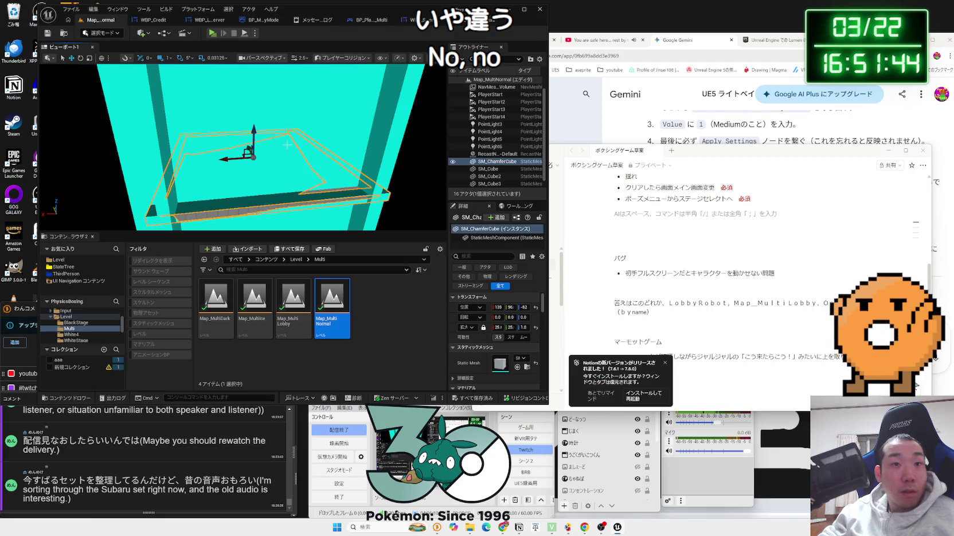
mouse_move(330, 233)
mouse_down()
mouse_move(239, 224)
mouse_move(277, 153)
mouse_move(260, 178)
mouse_move(260, 198)
mouse_move(279, 132)
mouse_move(288, 149)
mouse_move(299, 114)
mouse_up()
key(ctrl+s)
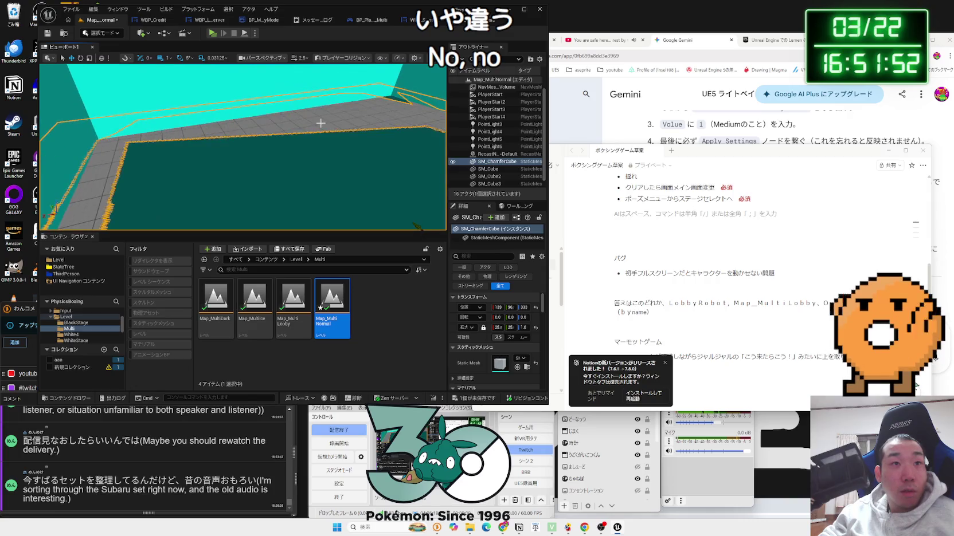
- Inspect SM_Cube4, SM_ChamferCube, RecastNavMesh-Default, SM_Cube, a point light and PlayerStart3
click(321, 122)
double_click(488, 154)
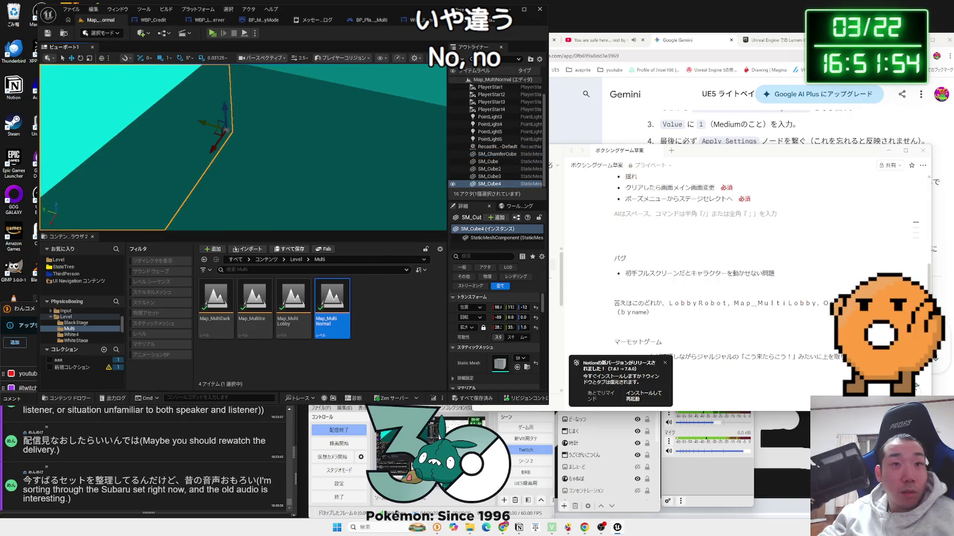
click(493, 147)
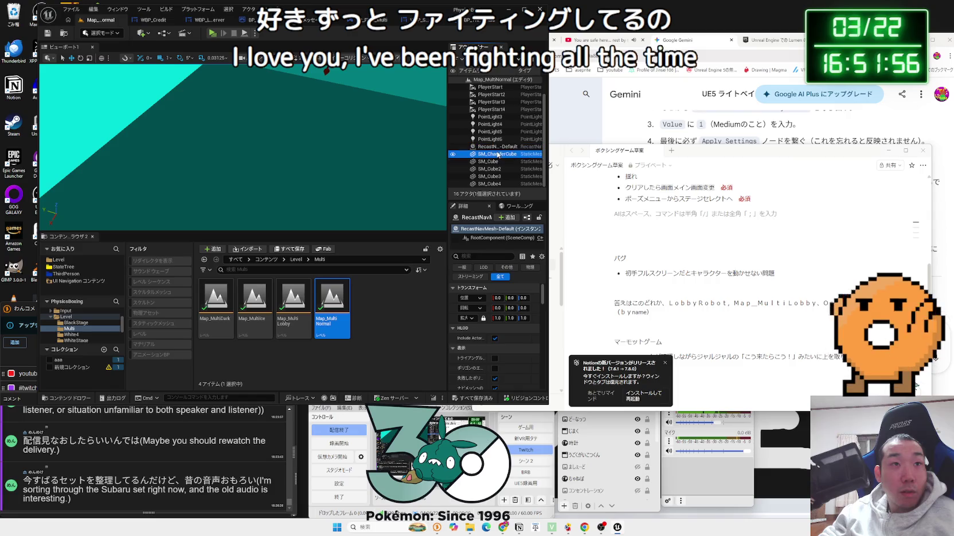
click(498, 161)
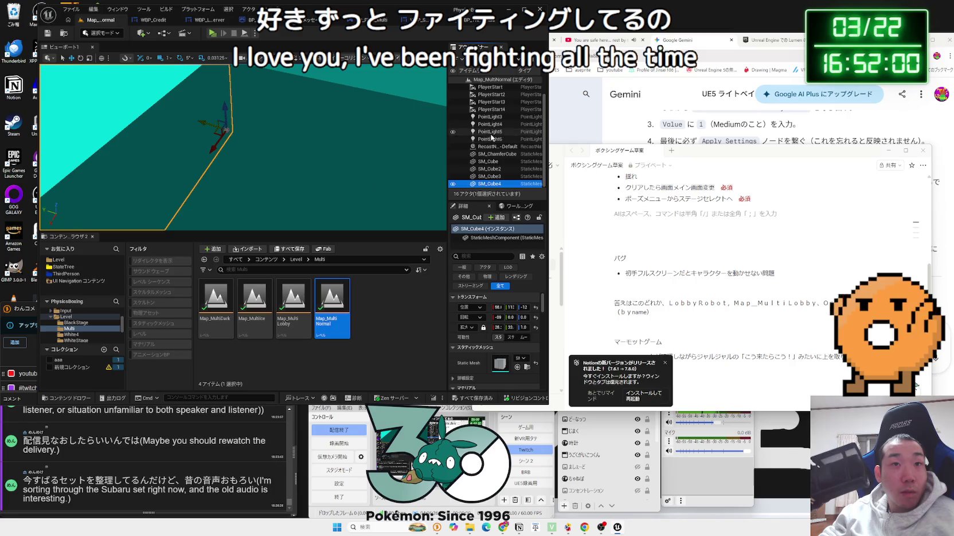
click(492, 125)
click(492, 103)
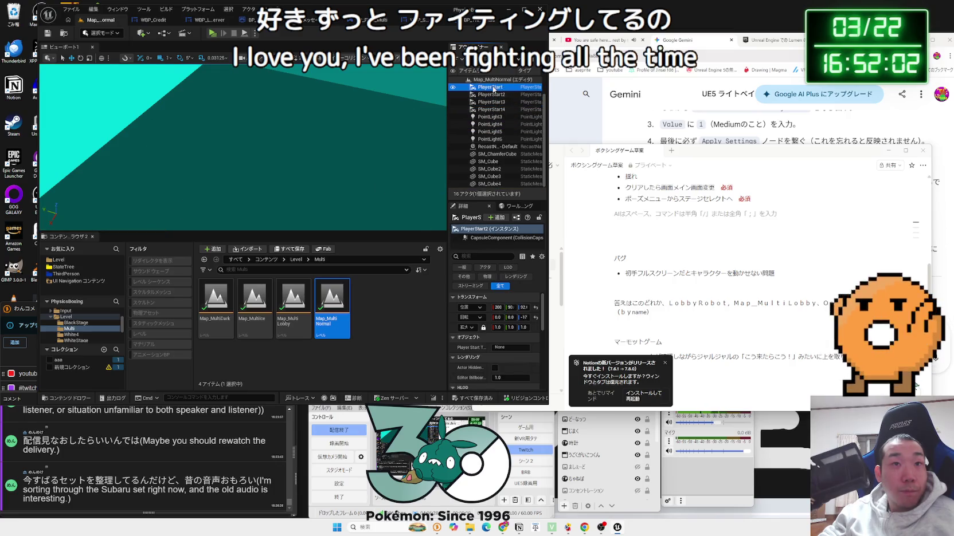
ctrl+click(493, 88)
key(w)
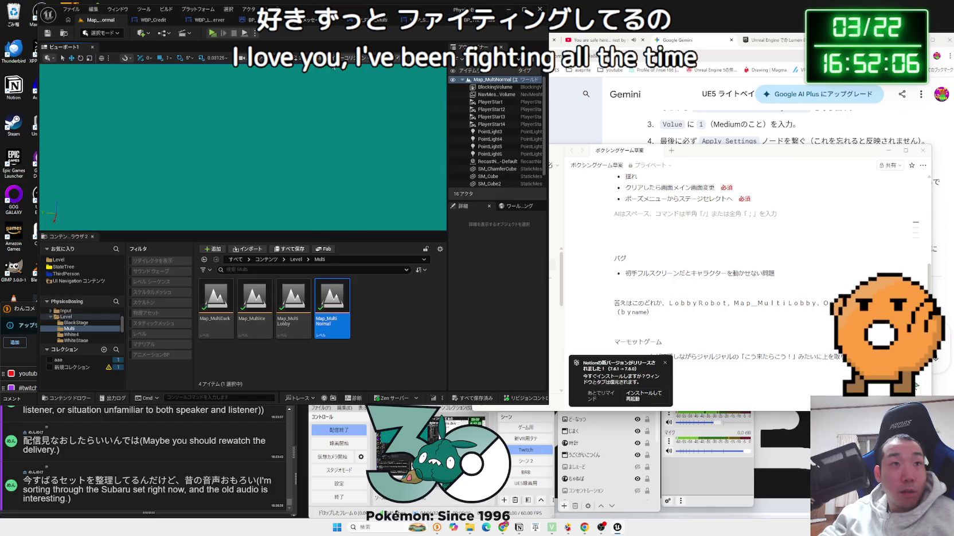
right_click(331, 67)
key(s)
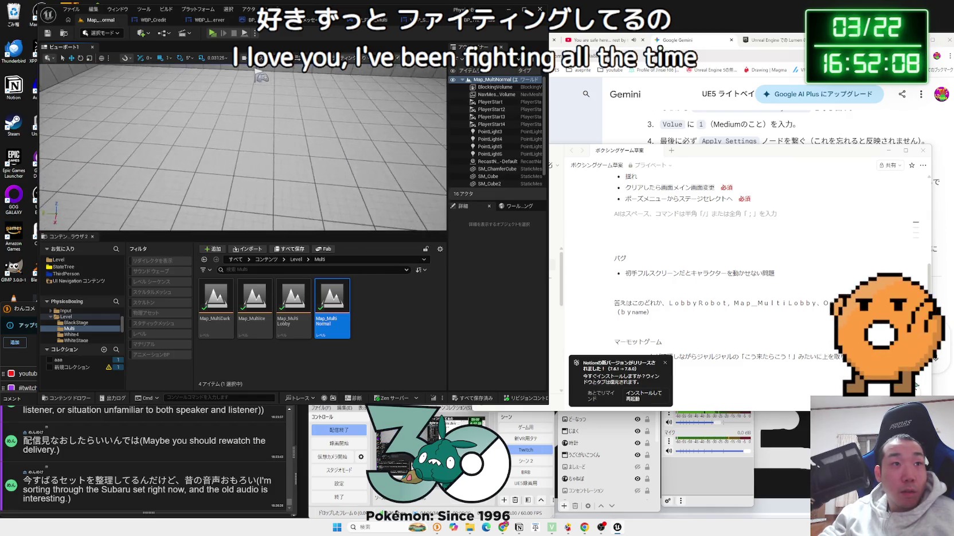
click(257, 145)
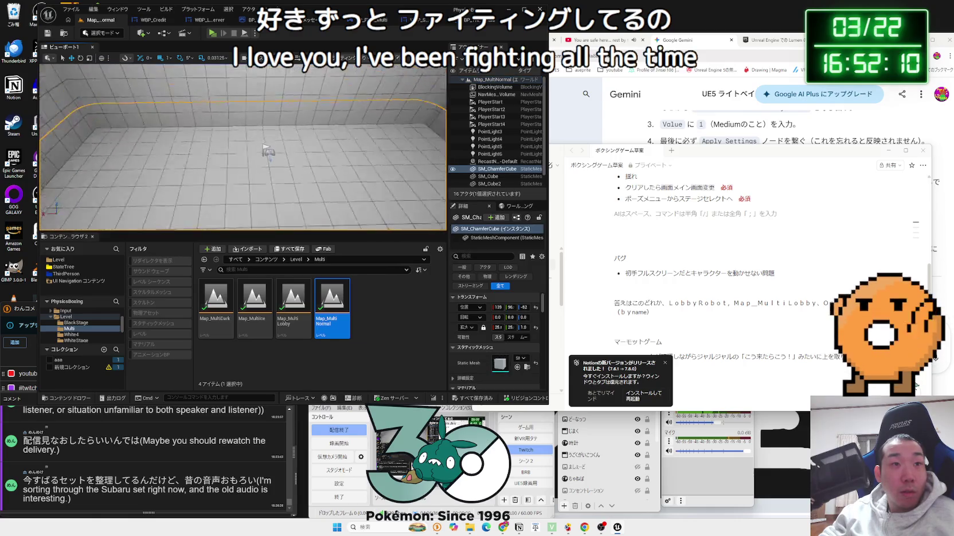
key(s)
key(s)
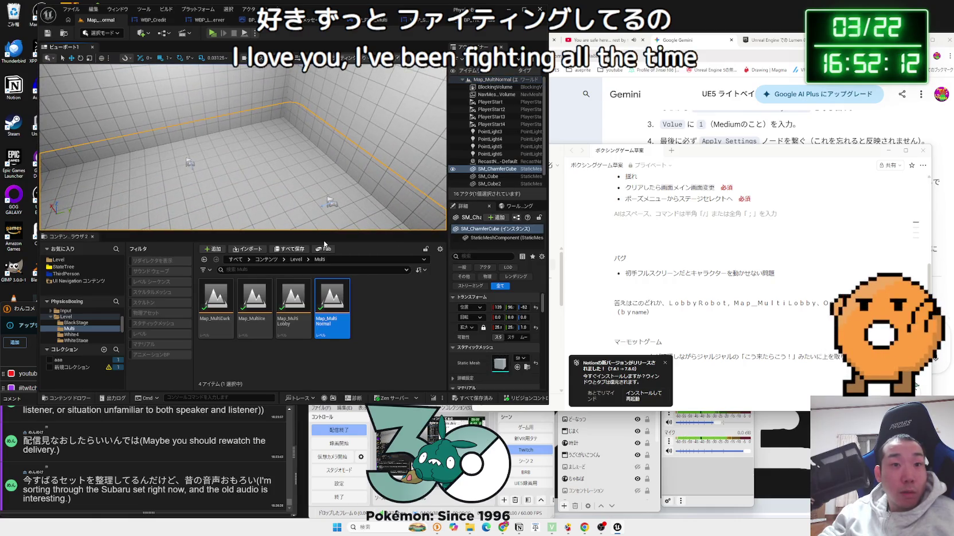
click(481, 230)
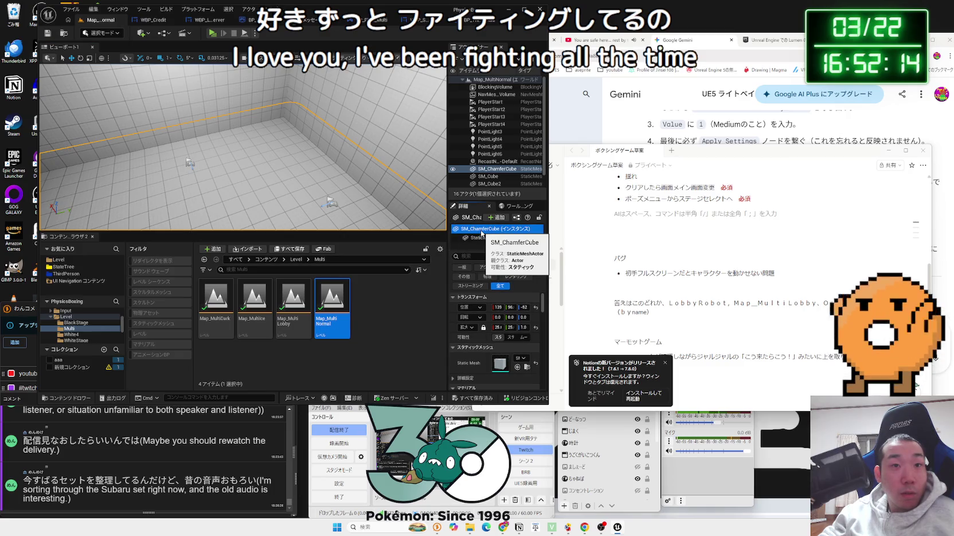
scroll(485, 339, down, 5)
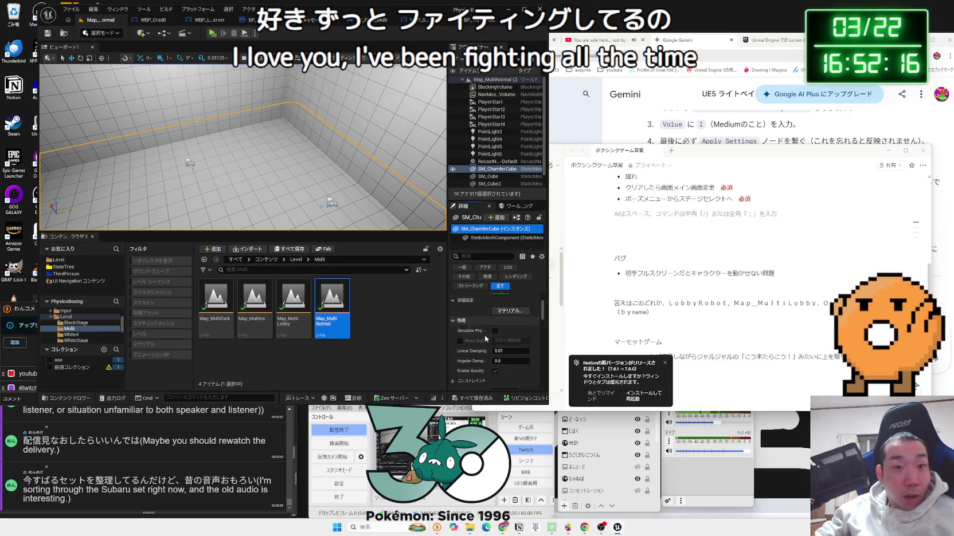
scroll(486, 339, down, 4)
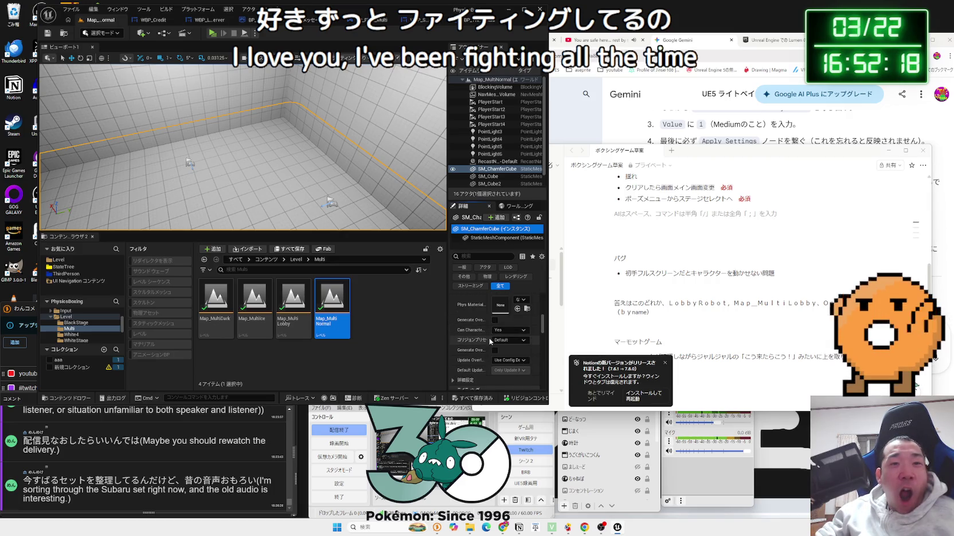
drag(286, 194, 299, 179)
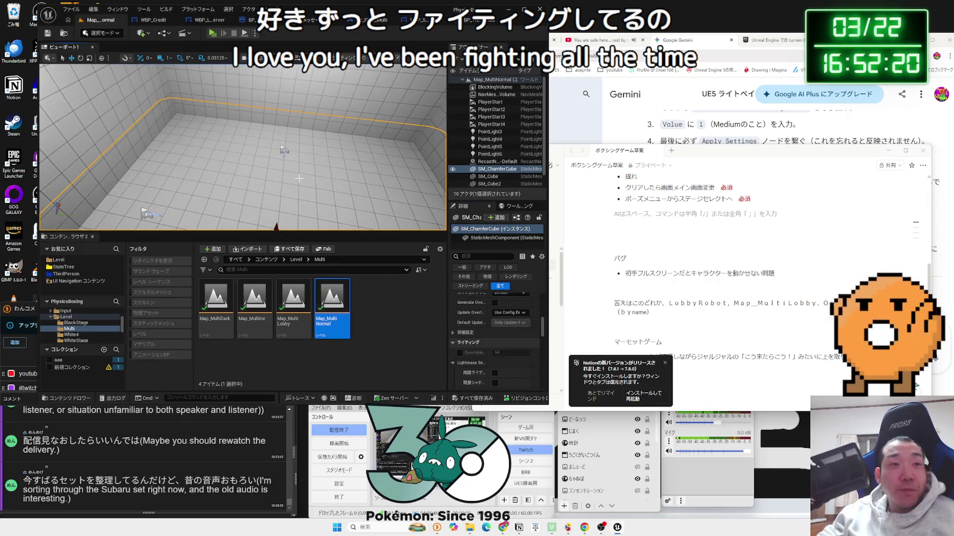
click(285, 151)
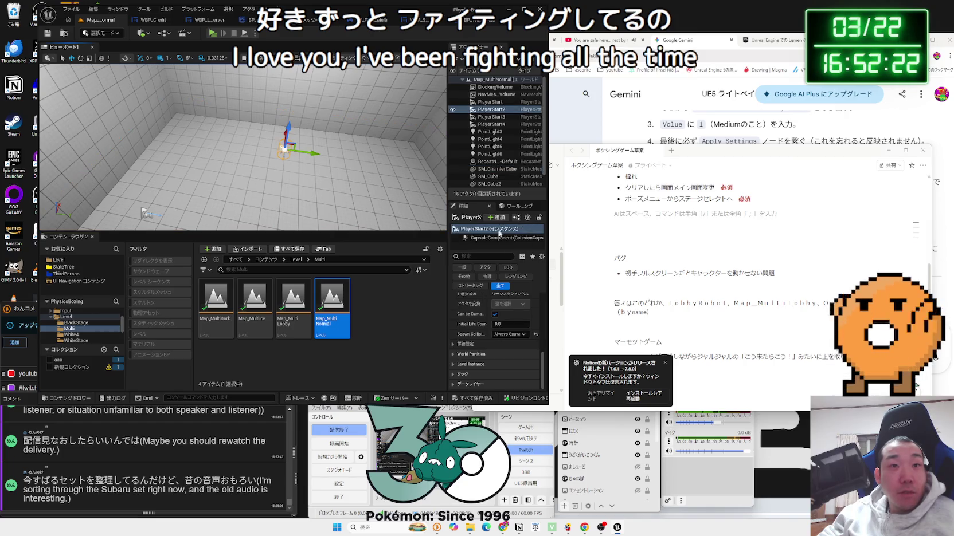
text(colli)
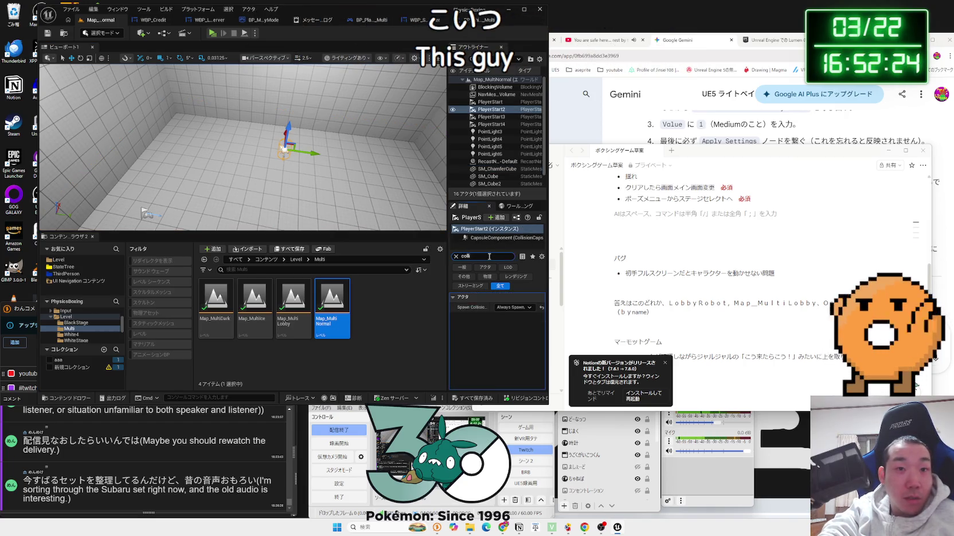
click(332, 184)
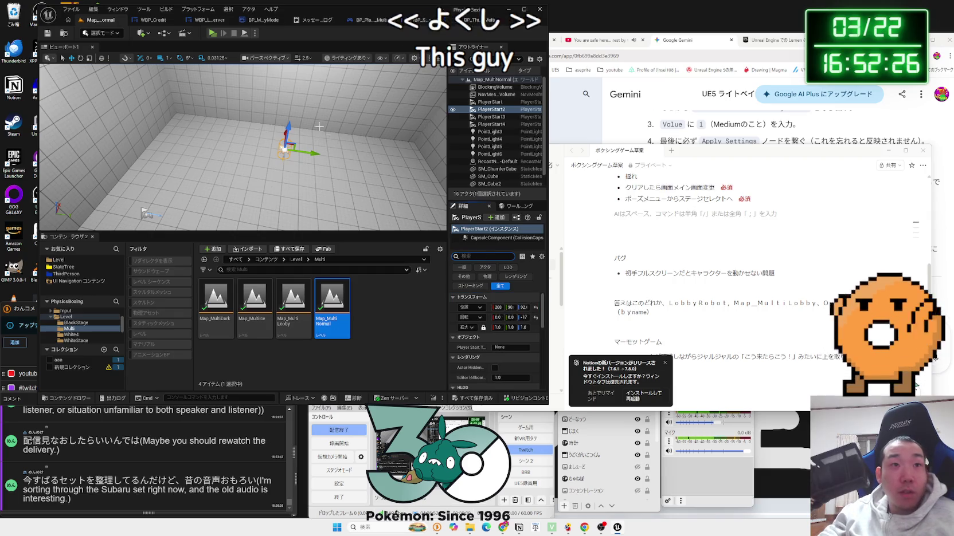
key(f)
double_click(293, 299)
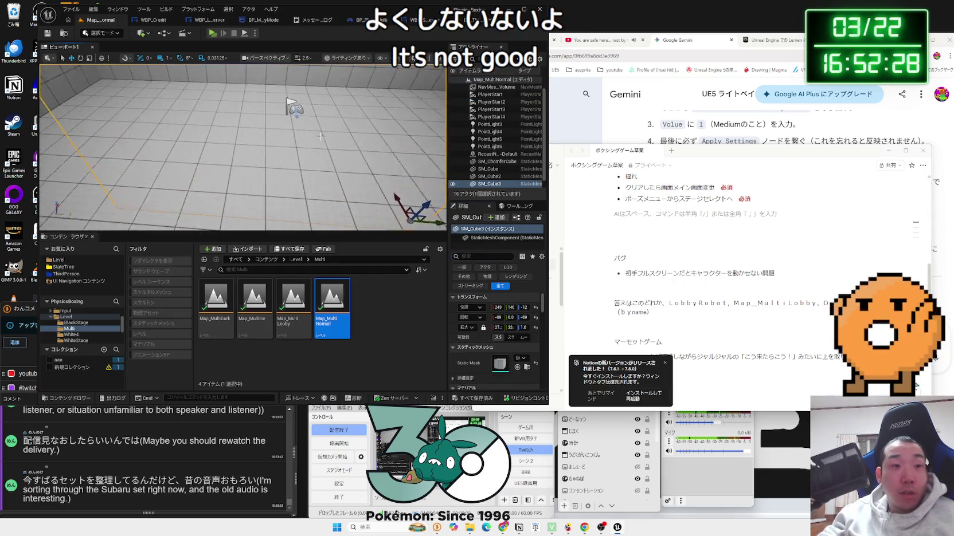
double_click(255, 297)
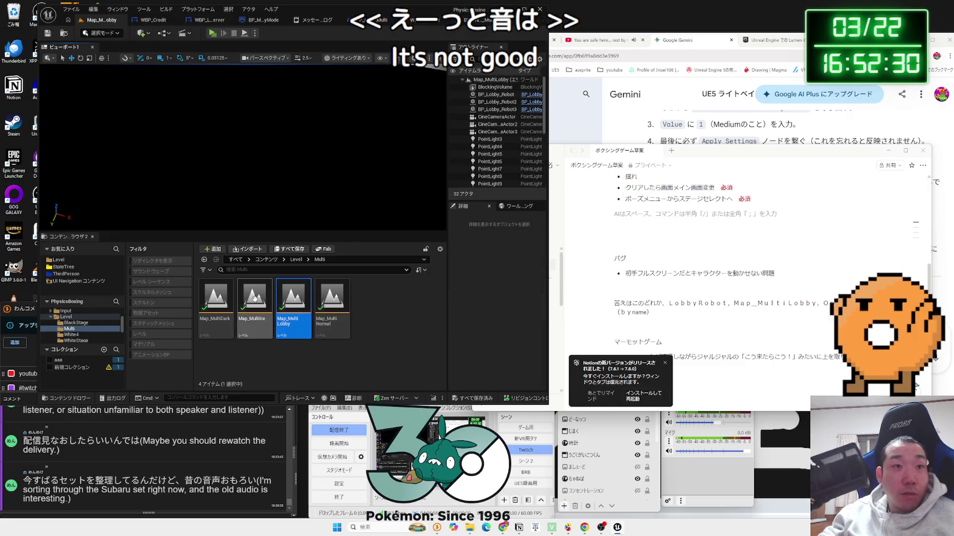
double_click(215, 297)
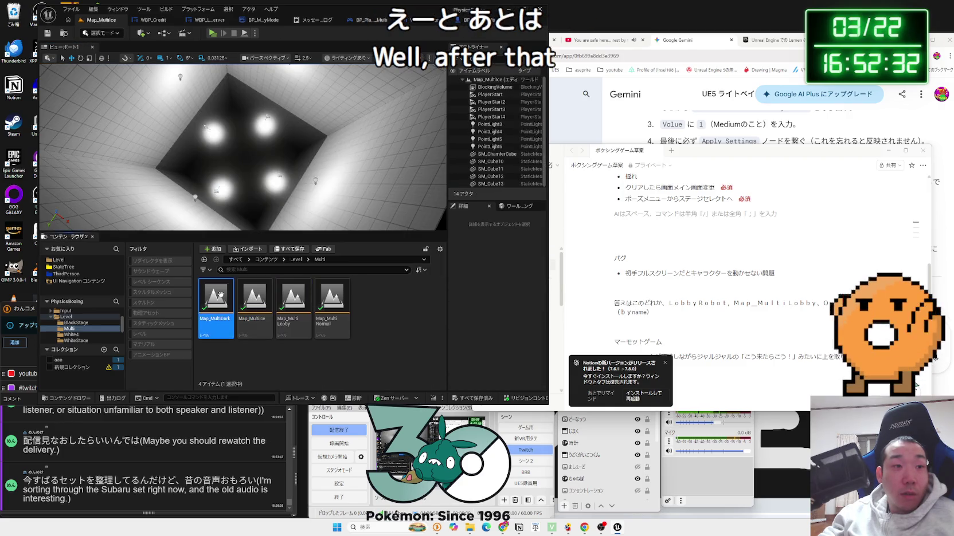
click(325, 299)
double_click(325, 299)
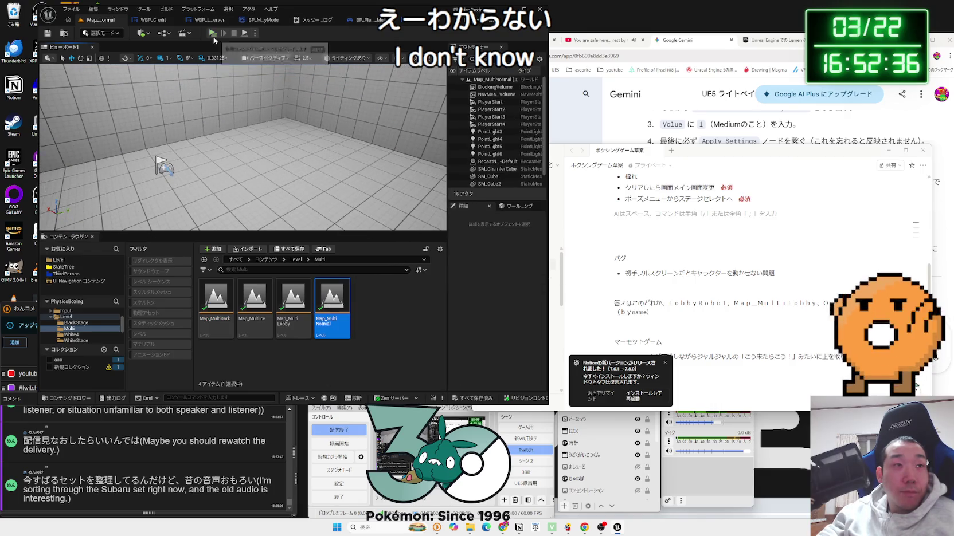
- Check the Net Mode play options and launch a 3-player server-and-clients test session
click(255, 33)
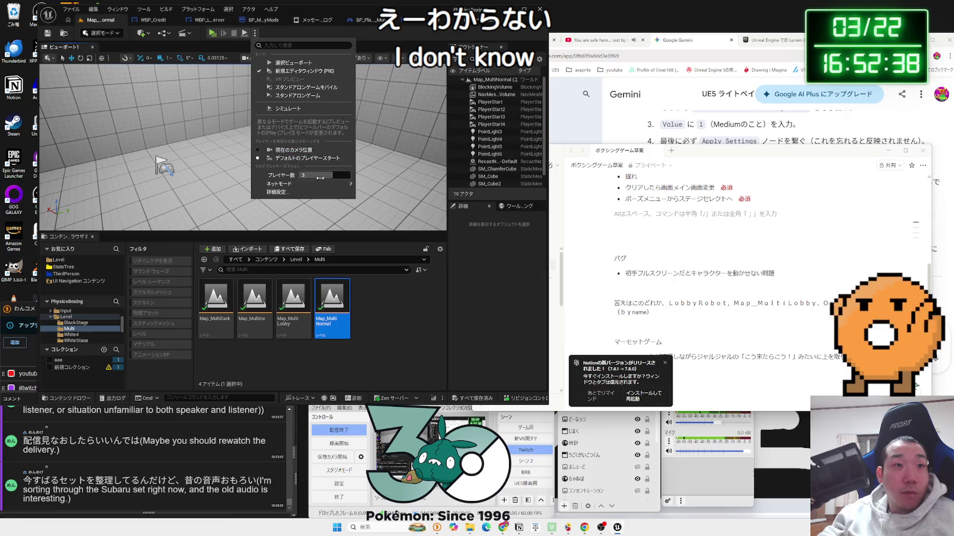
click(378, 196)
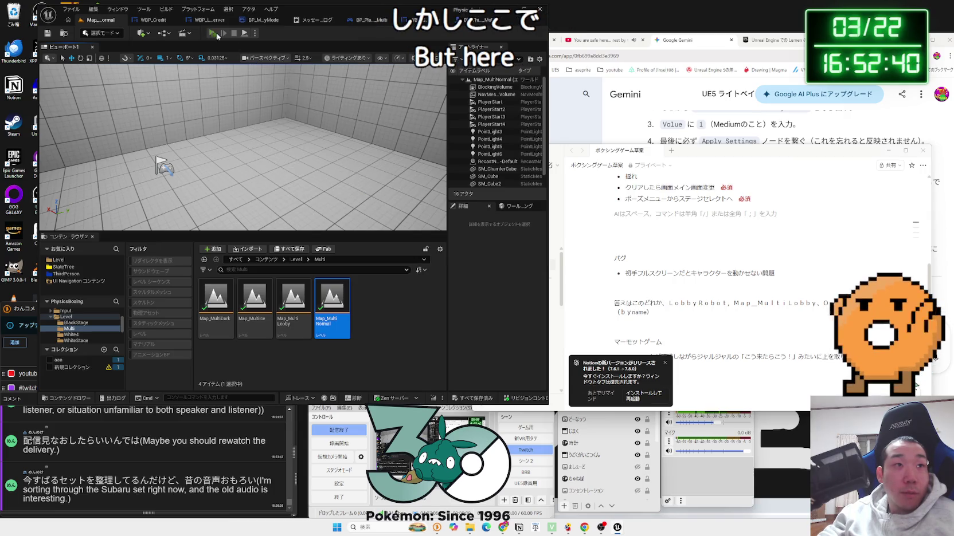
click(212, 33)
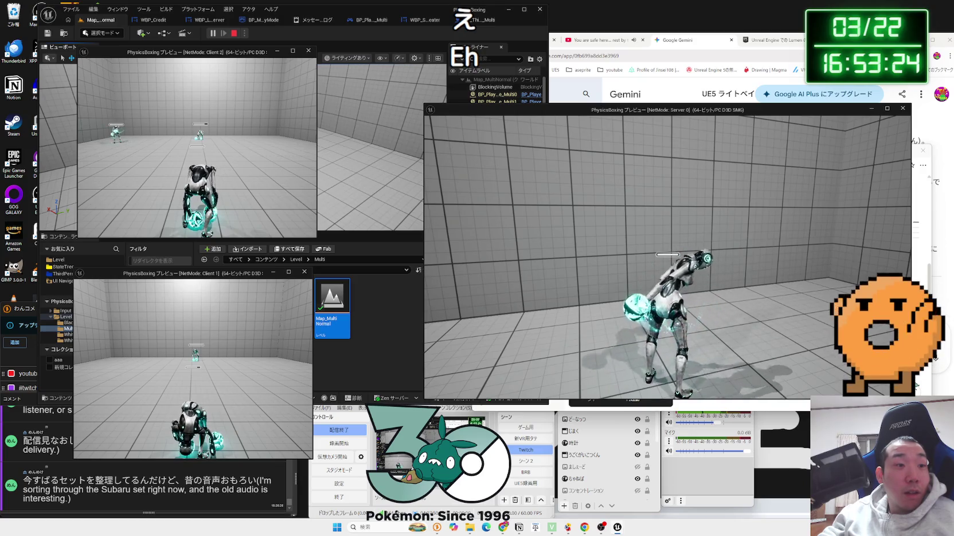
key(alt+Tab)
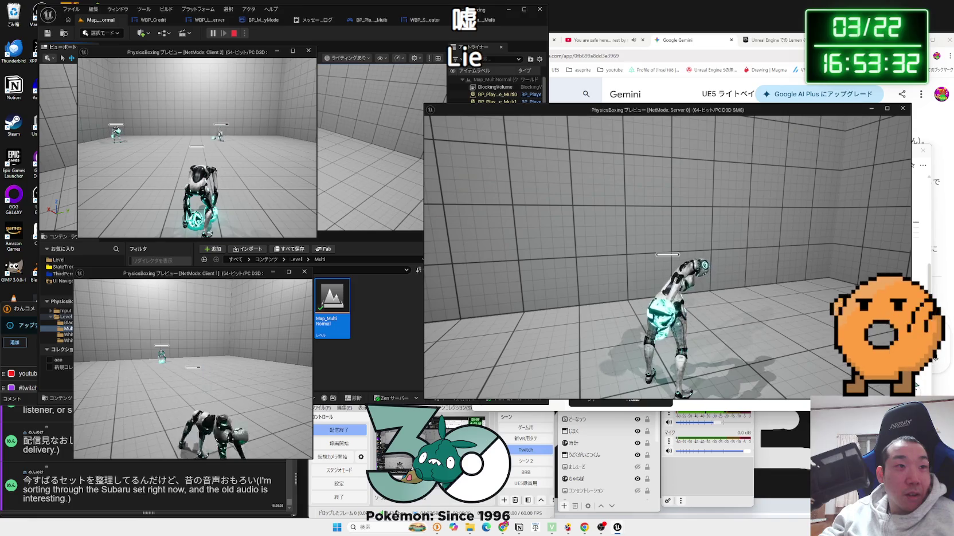
- Lower the server preview's graphics quality from Epic to High and apply it
key(alt+Tab)
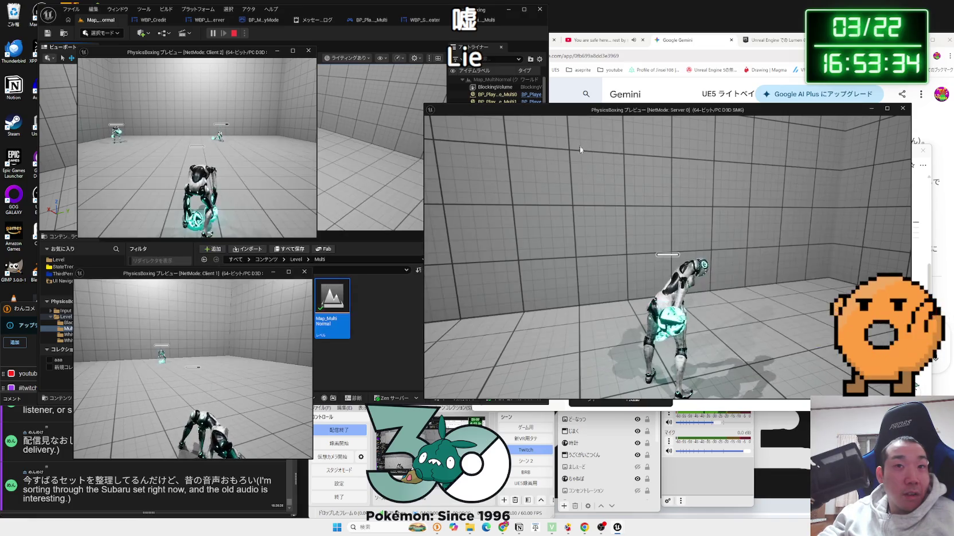
key(Escape)
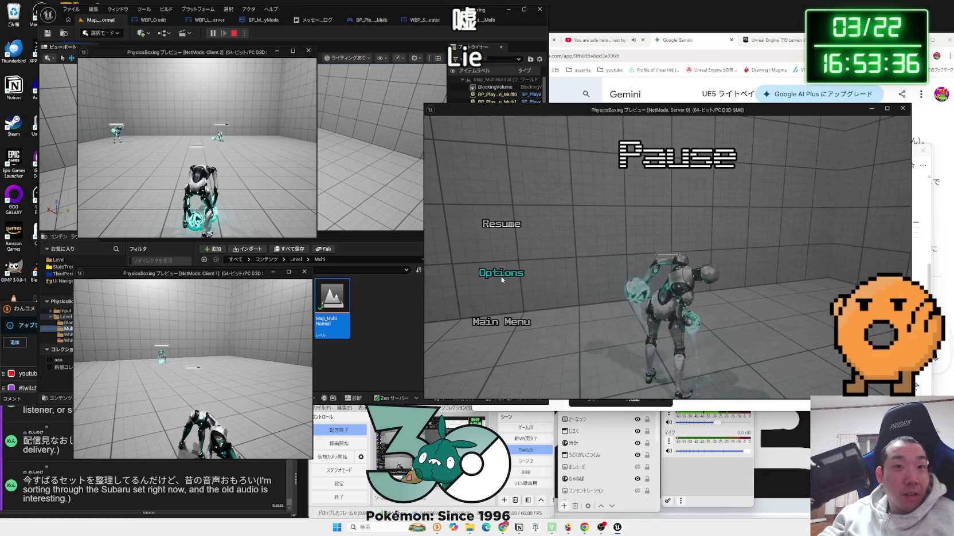
click(514, 274)
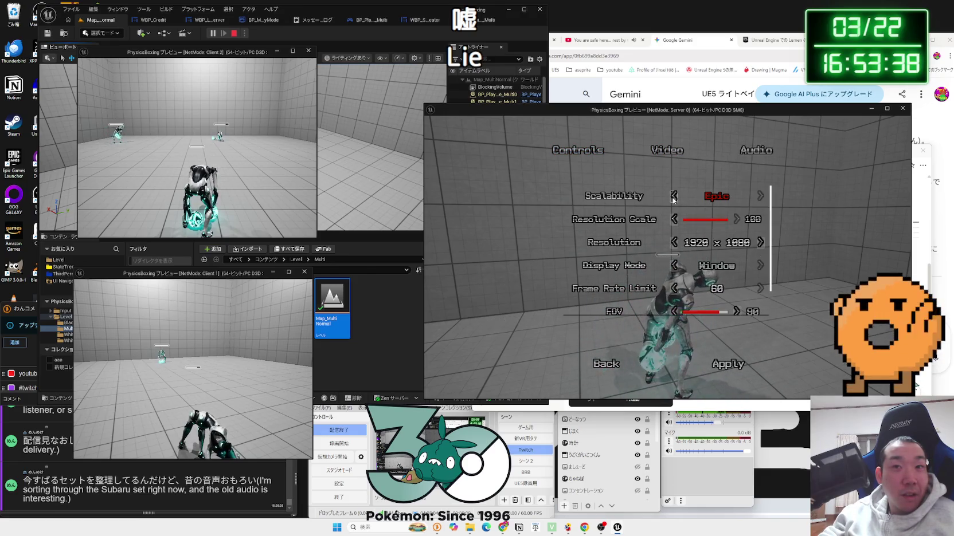
click(760, 196)
click(733, 377)
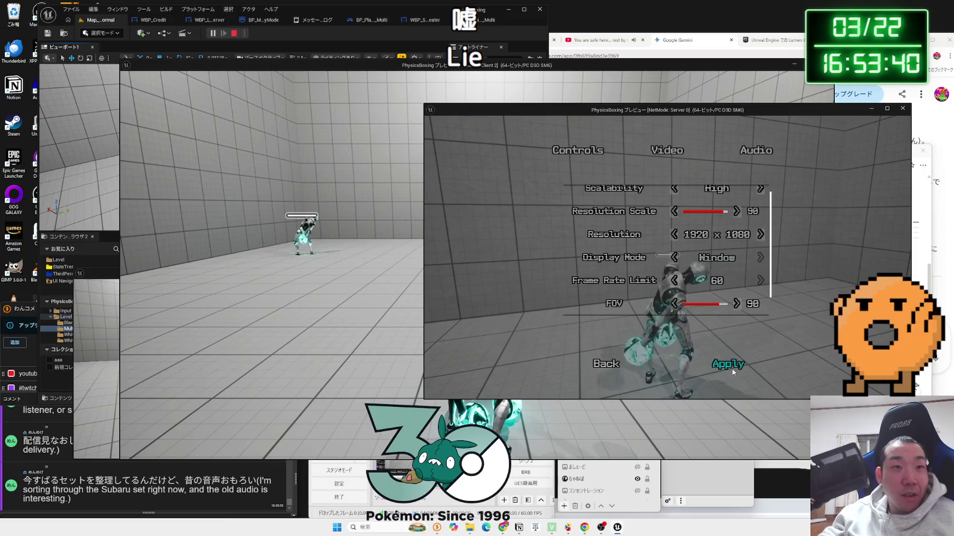
click(606, 358)
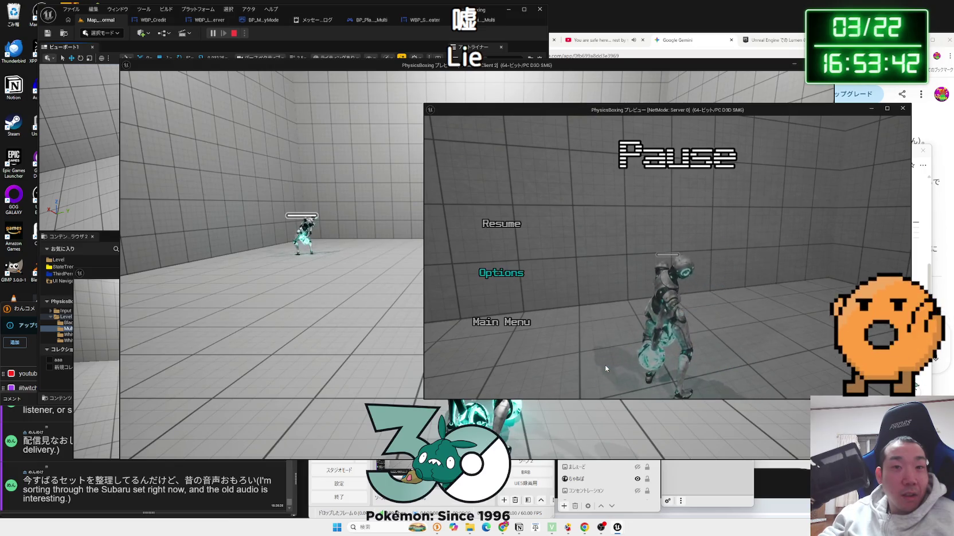
- Return the server to the main menu and confirm exiting the game
click(487, 321)
click(702, 276)
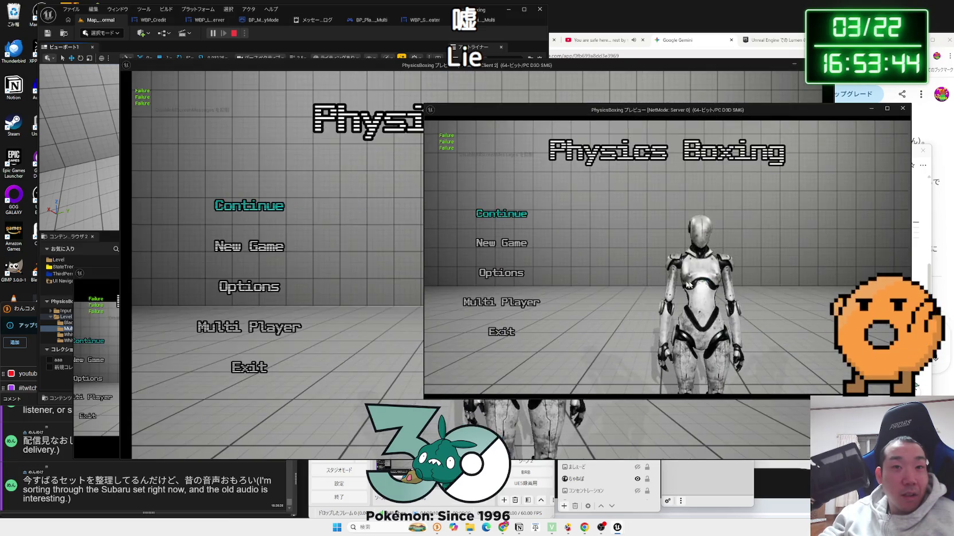
click(504, 335)
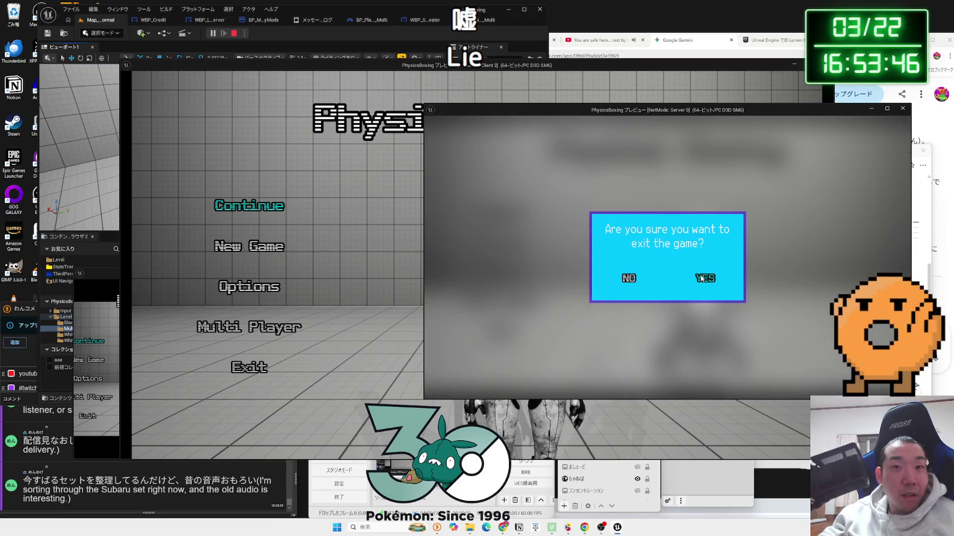
click(701, 279)
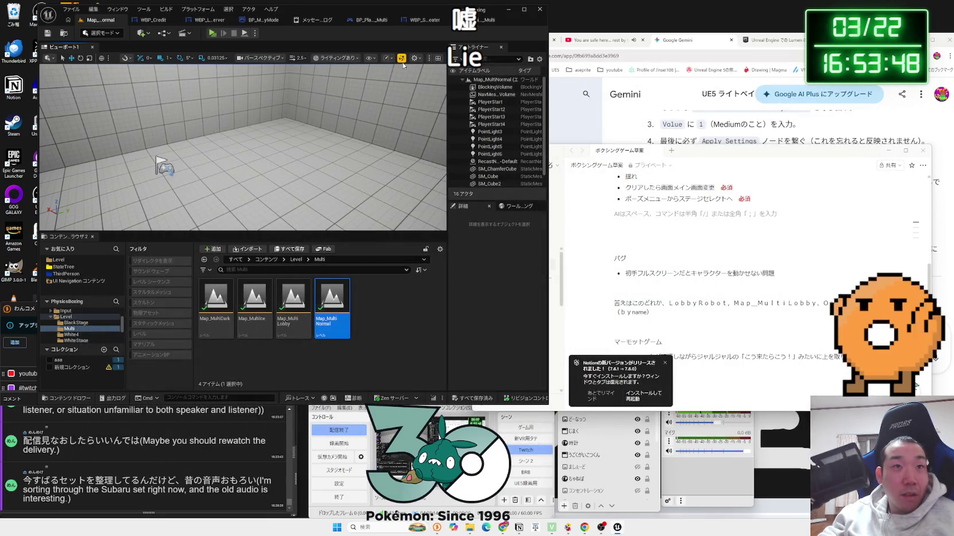
- Select Standalone Game as the play mode and minimize the notes window
click(256, 34)
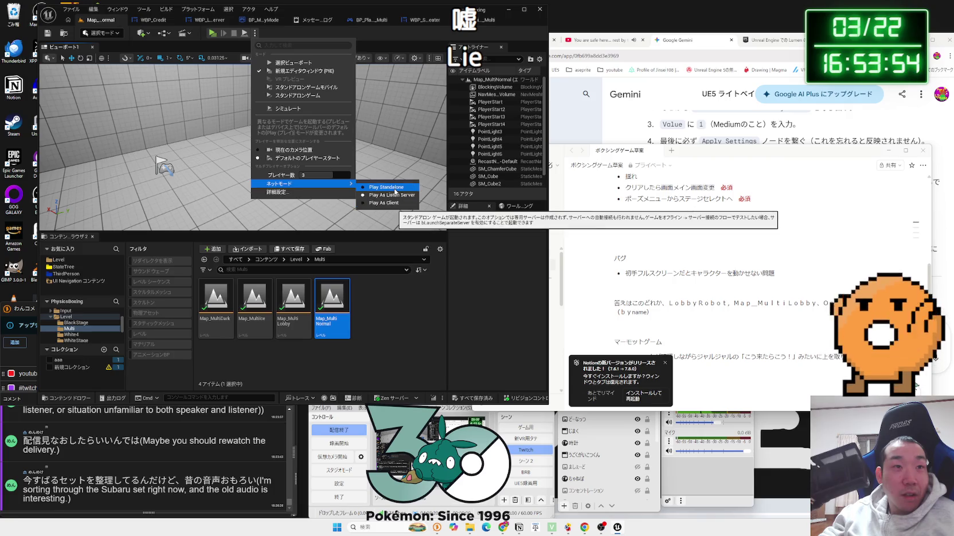
click(304, 97)
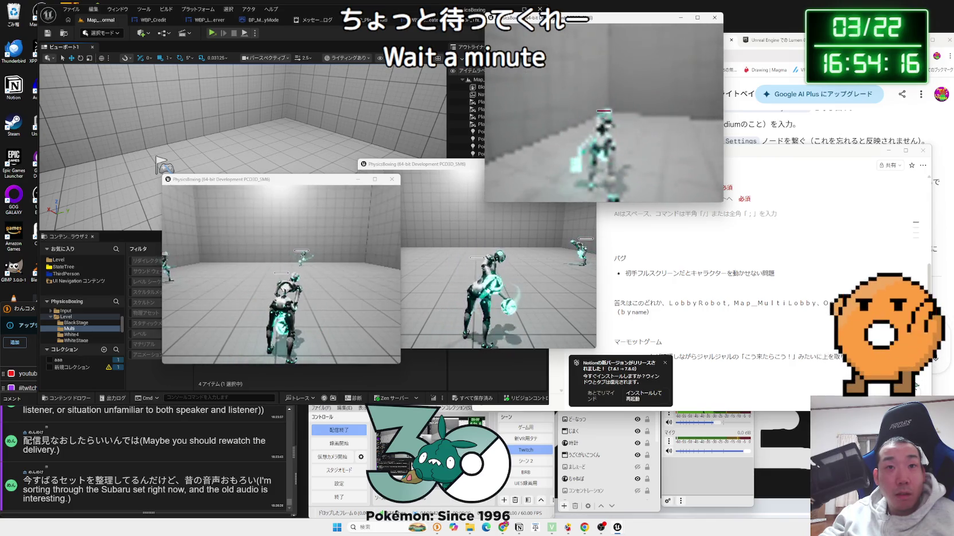
key(alt+Tab)
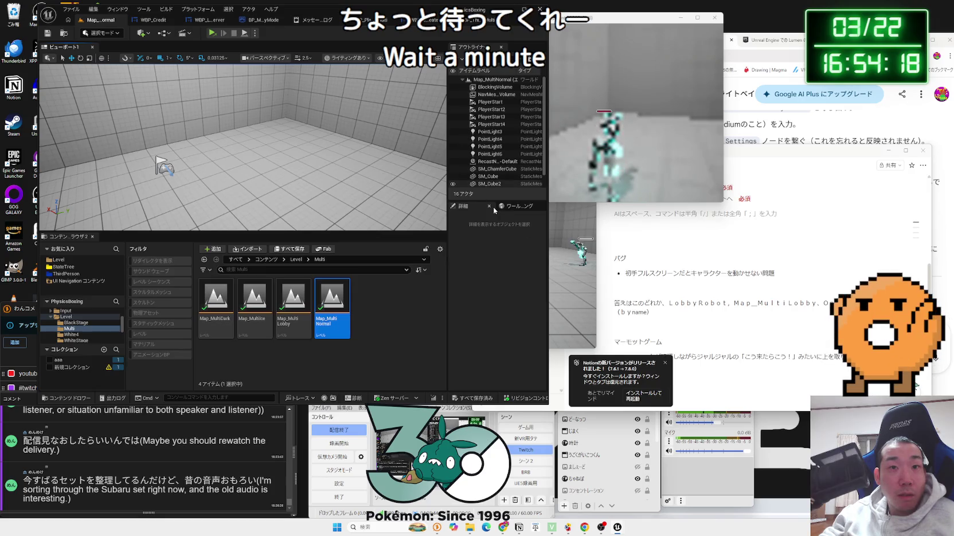
key(alt+Tab)
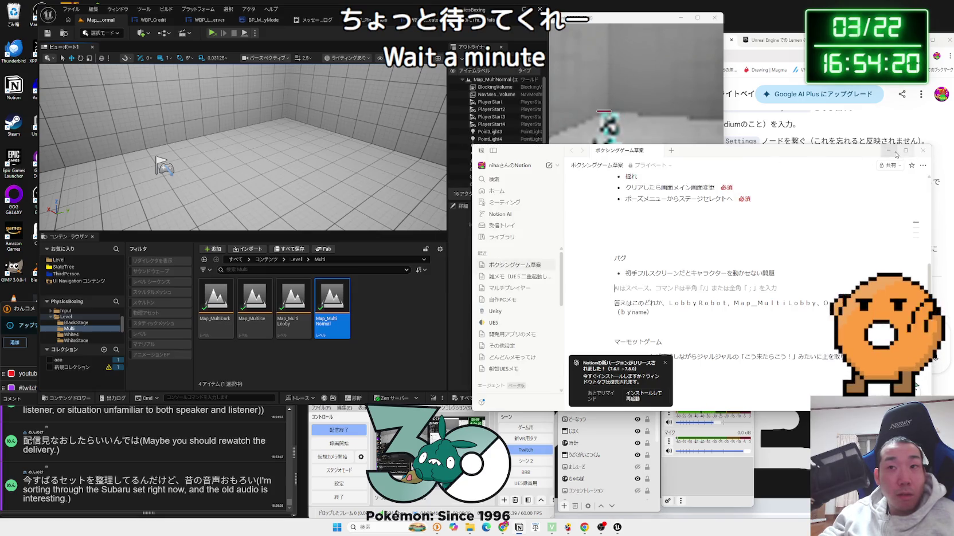
click(890, 151)
- Close the leftover PhysicsBoxing game windows and go up to the Level folder
click(716, 16)
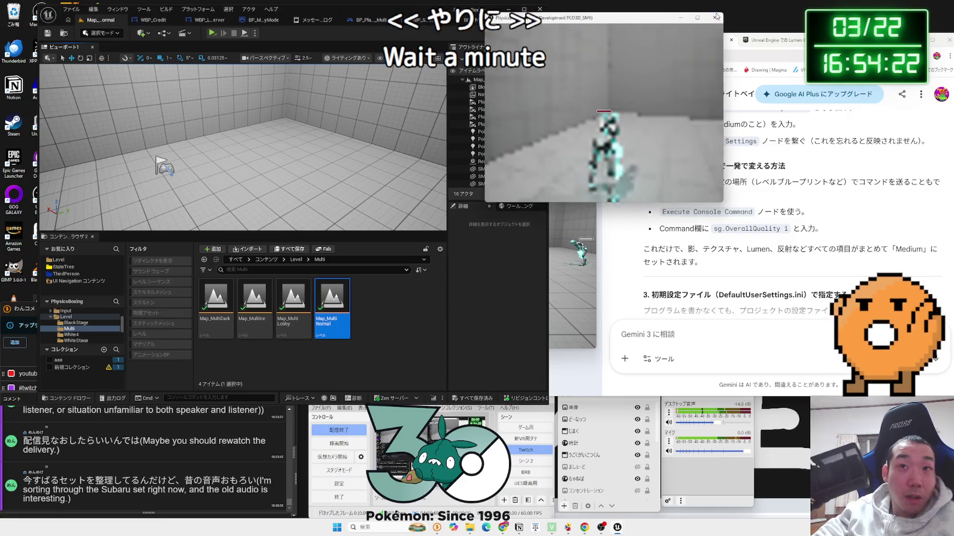
click(589, 167)
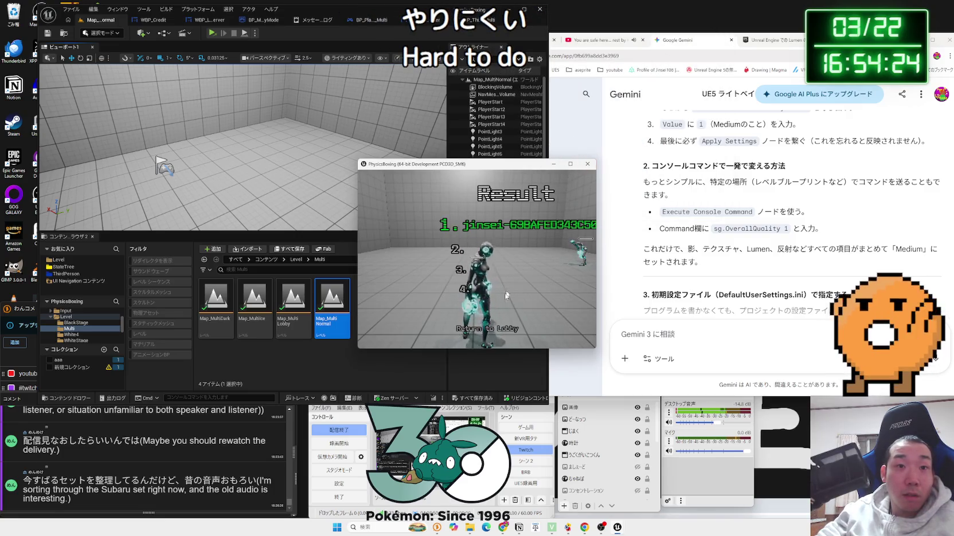
click(588, 165)
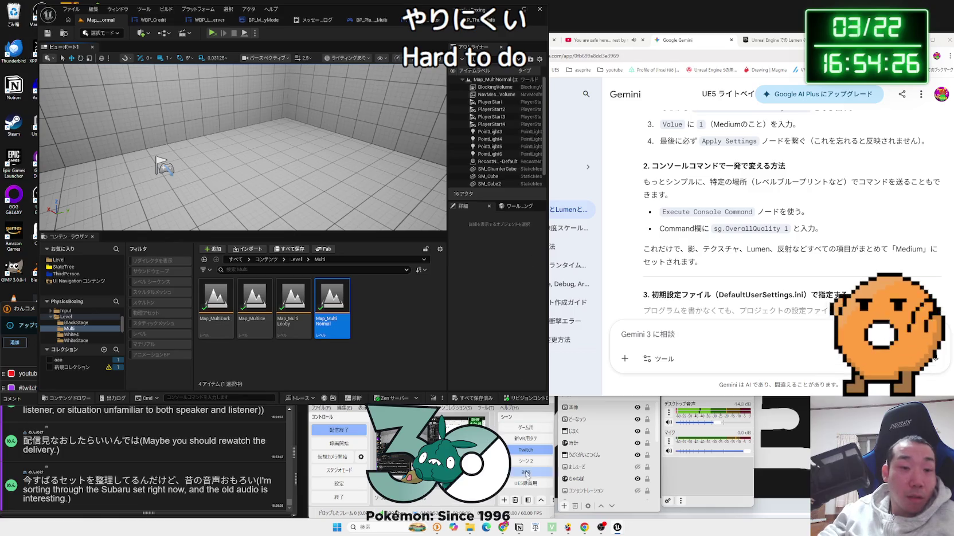
mouse_move(622, 531)
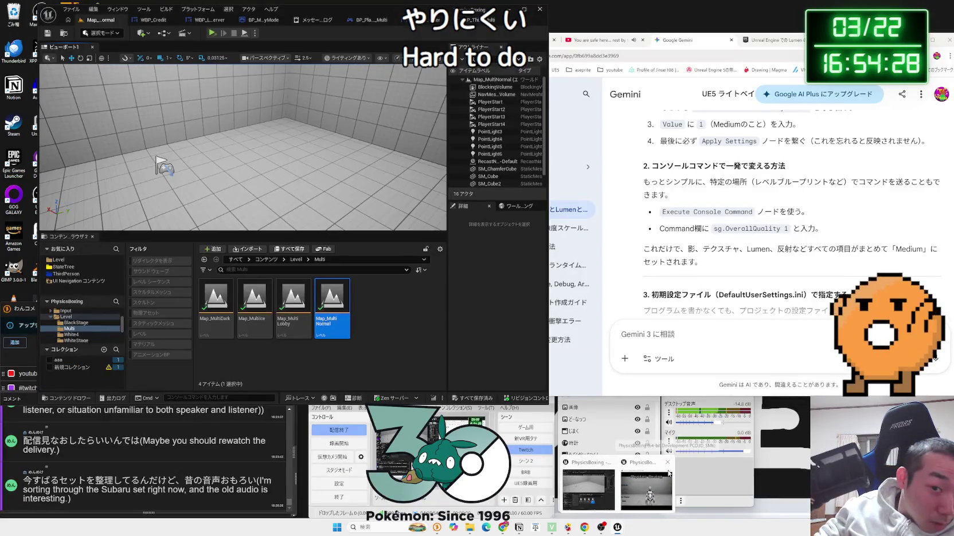
click(668, 462)
key(alt+Left)
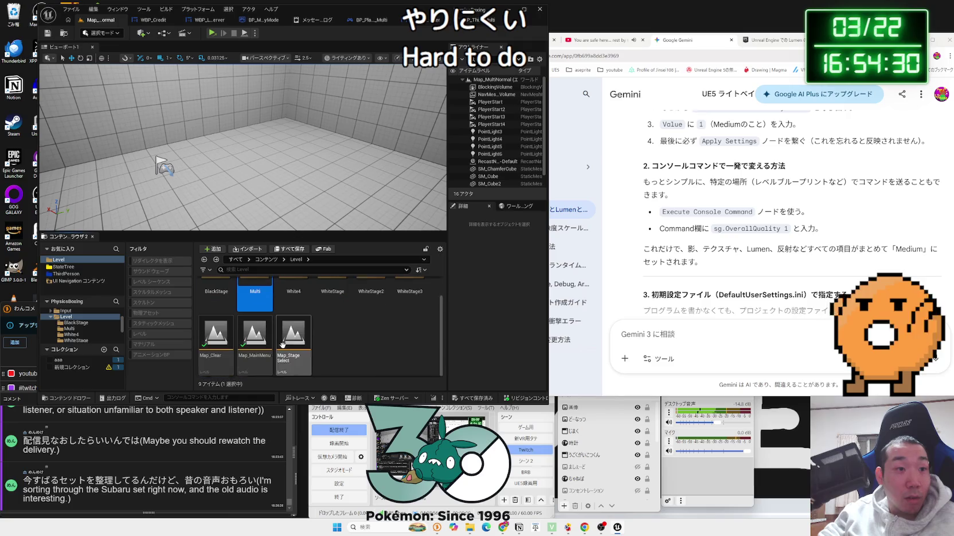
- Open Map_MainMenu and launch it as a Standalone Game with 3 players
double_click(261, 338)
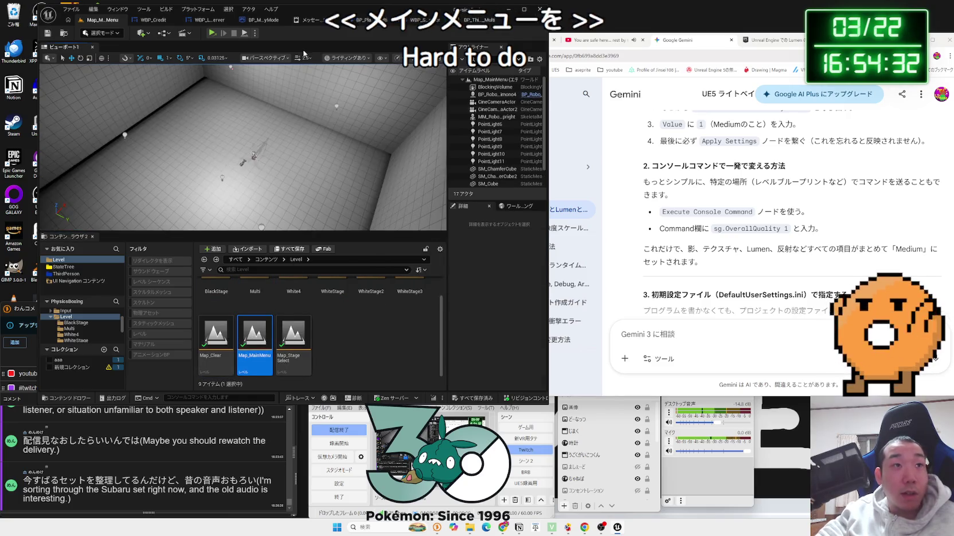
click(255, 33)
click(368, 187)
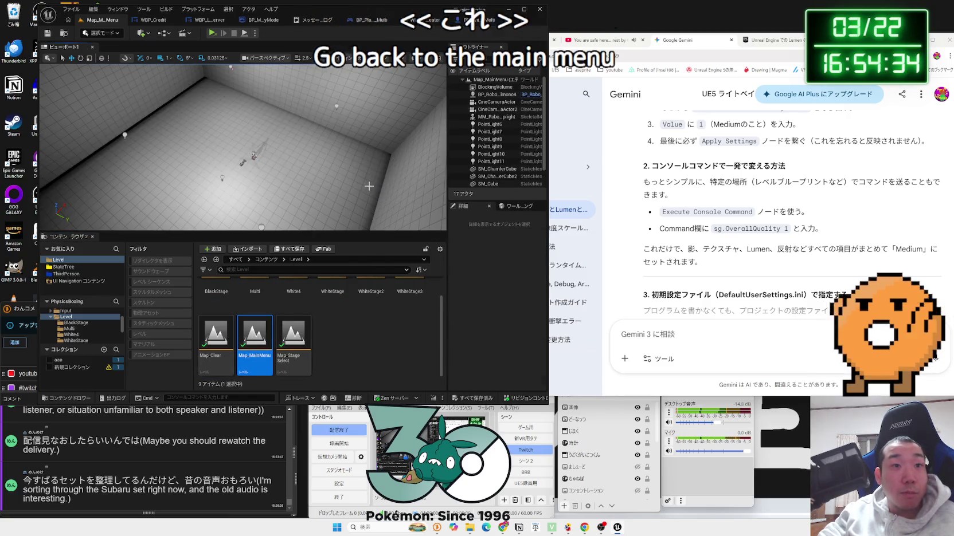
click(255, 33)
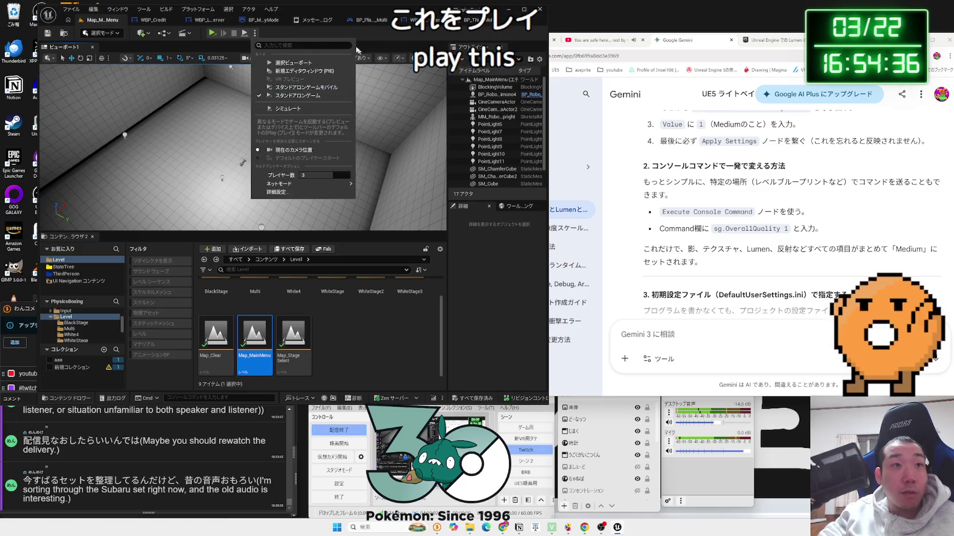
click(226, 39)
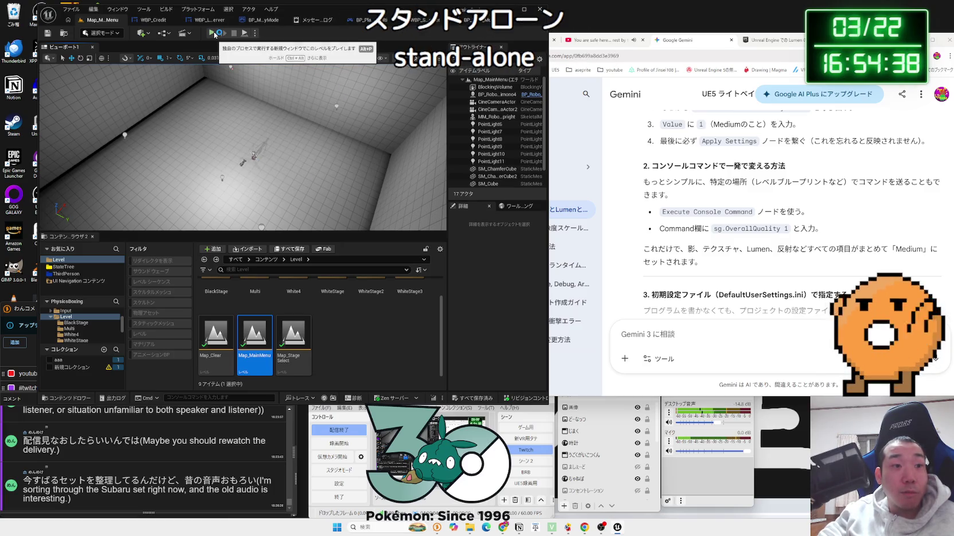
click(218, 36)
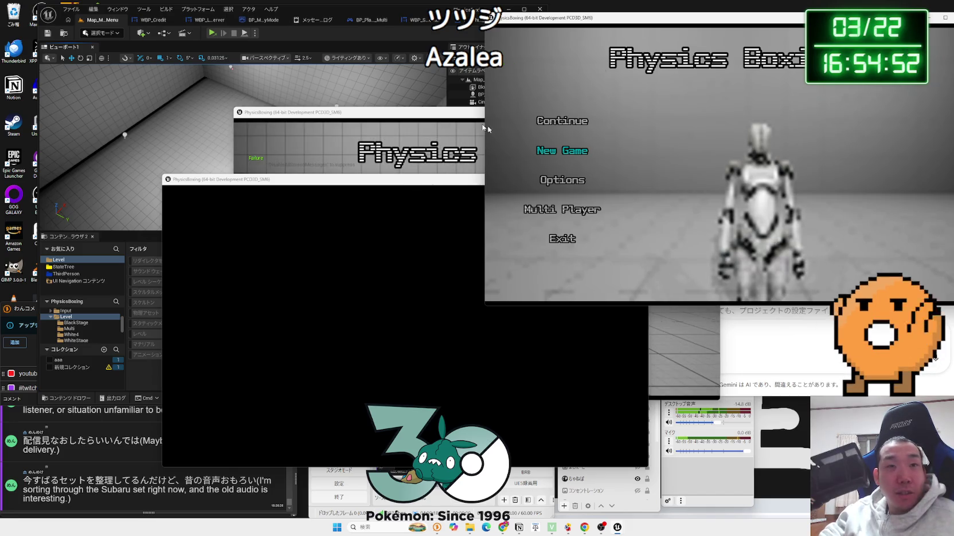
- Start Multi Player session search in all three windows and create a 3-player server from one
click(562, 181)
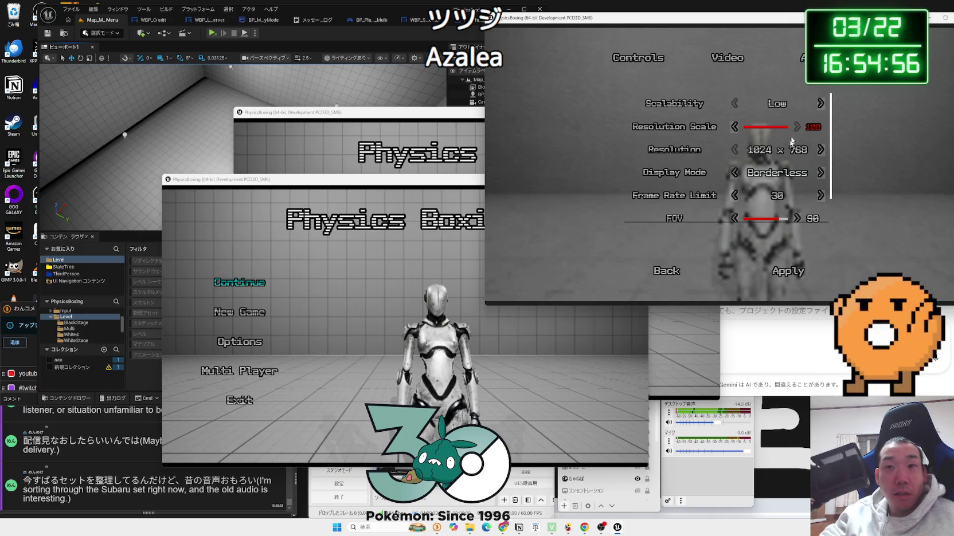
click(672, 271)
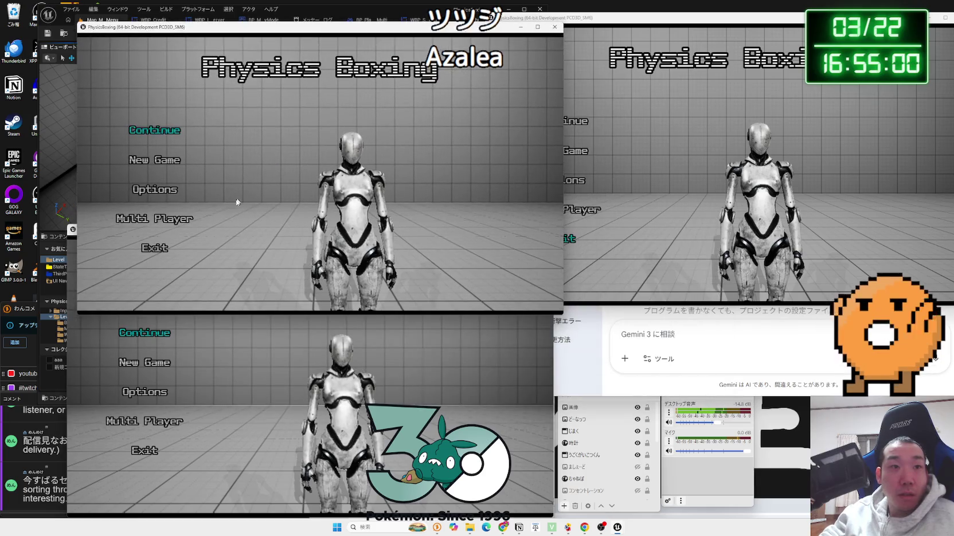
click(158, 220)
click(150, 421)
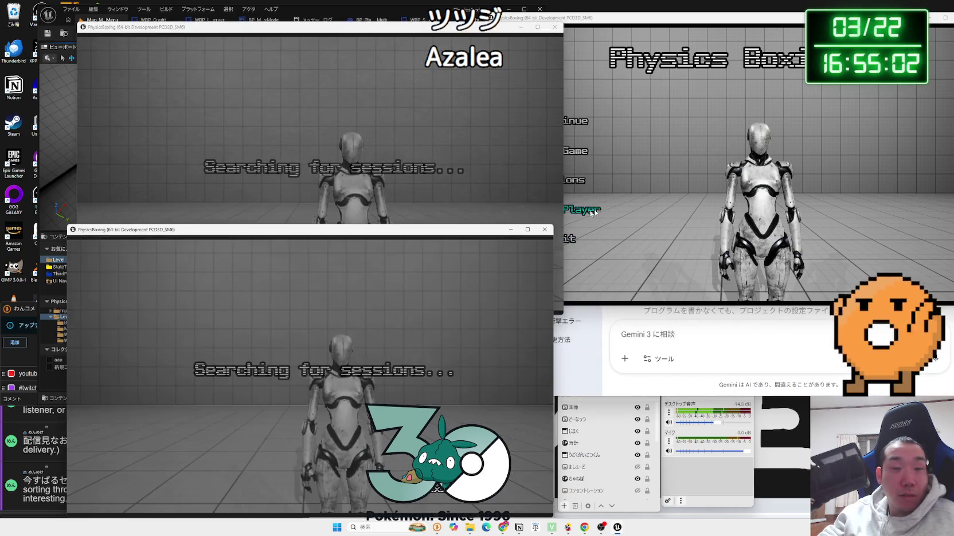
click(579, 215)
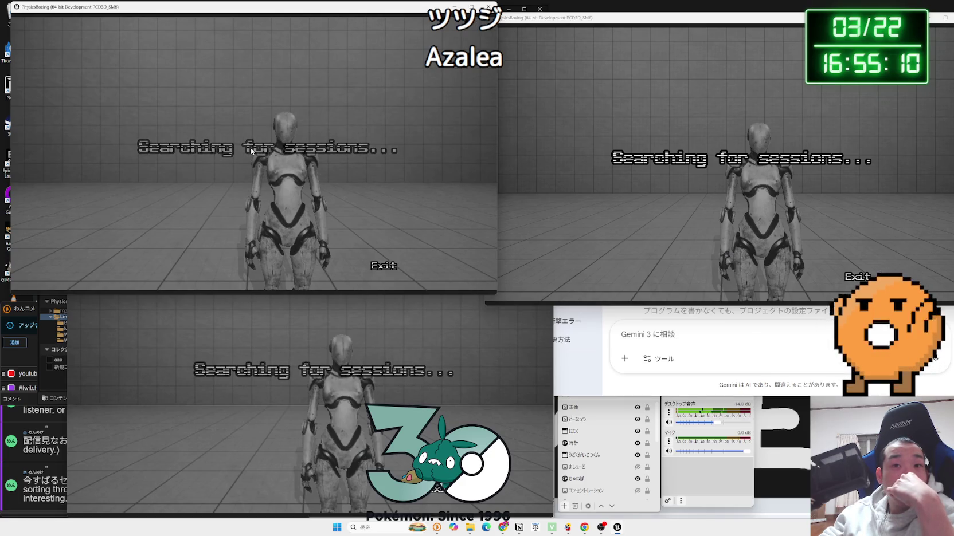
click(131, 266)
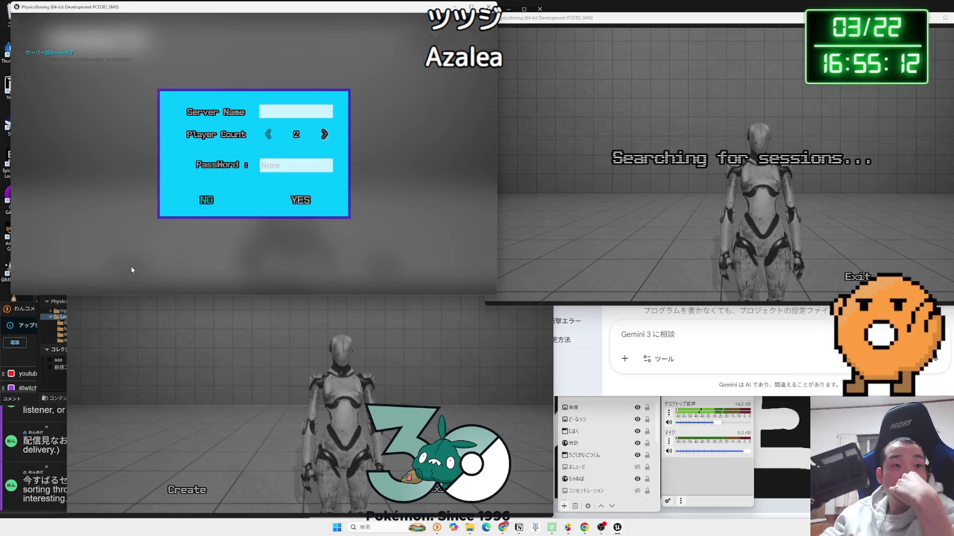
click(303, 204)
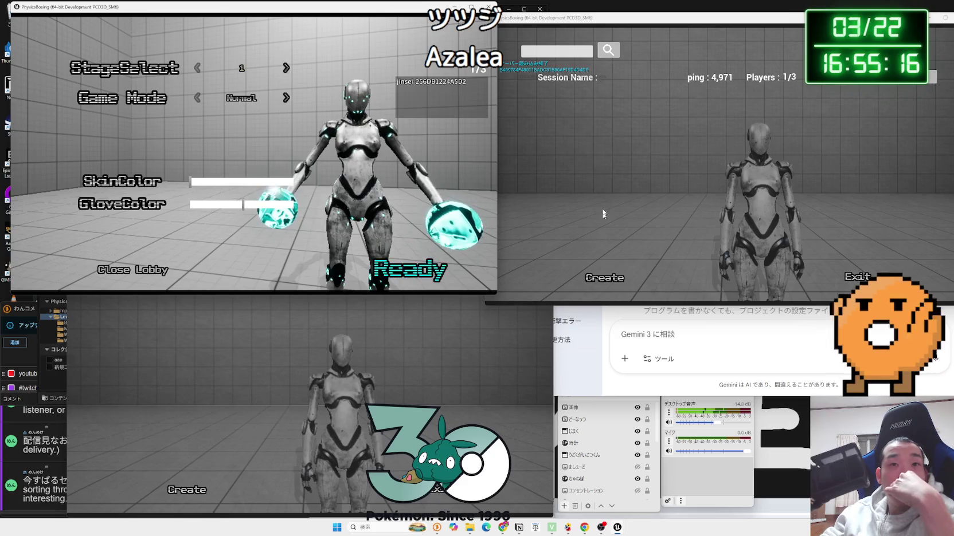
- Join from the right window, make the host robot blue and the second robot black with red gloves
click(665, 78)
click(509, 277)
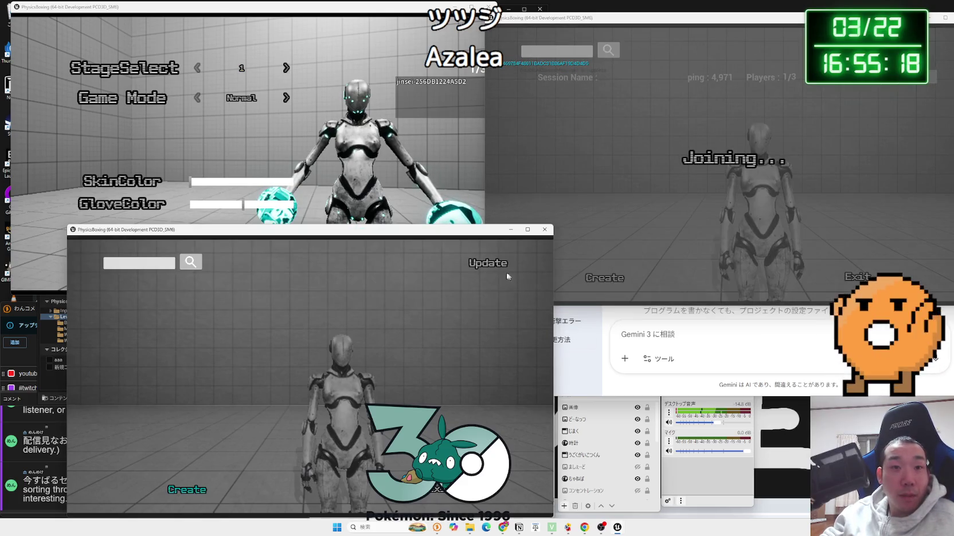
click(509, 277)
click(273, 183)
click(273, 182)
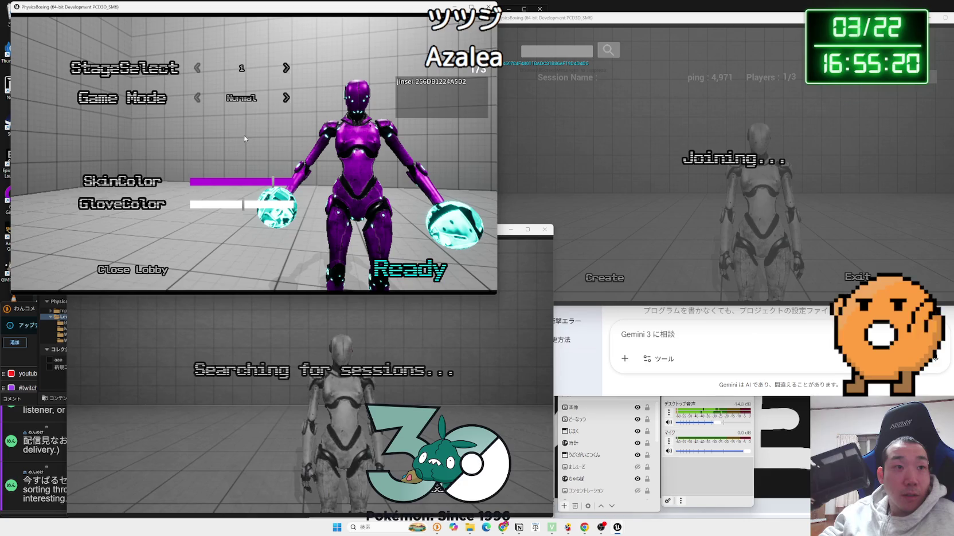
click(269, 205)
click(263, 183)
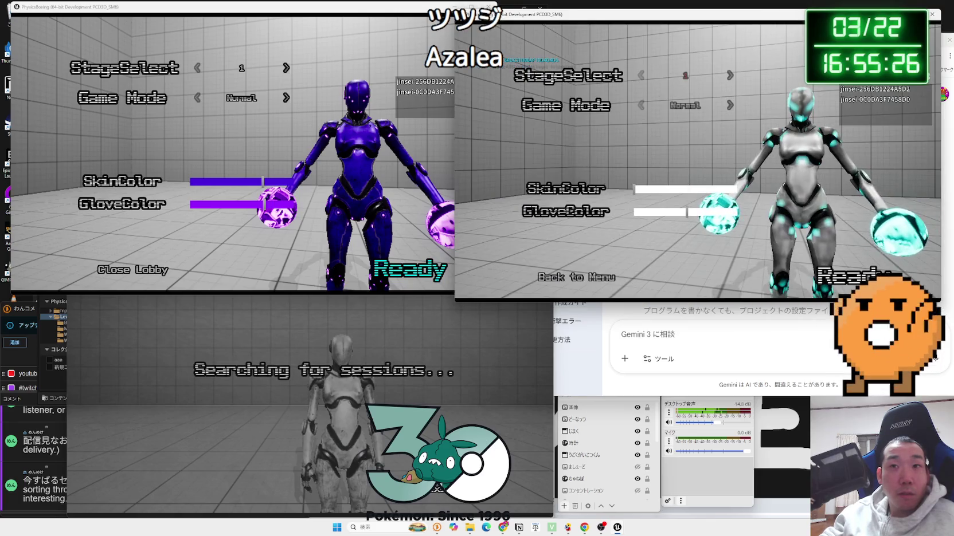
click(722, 190)
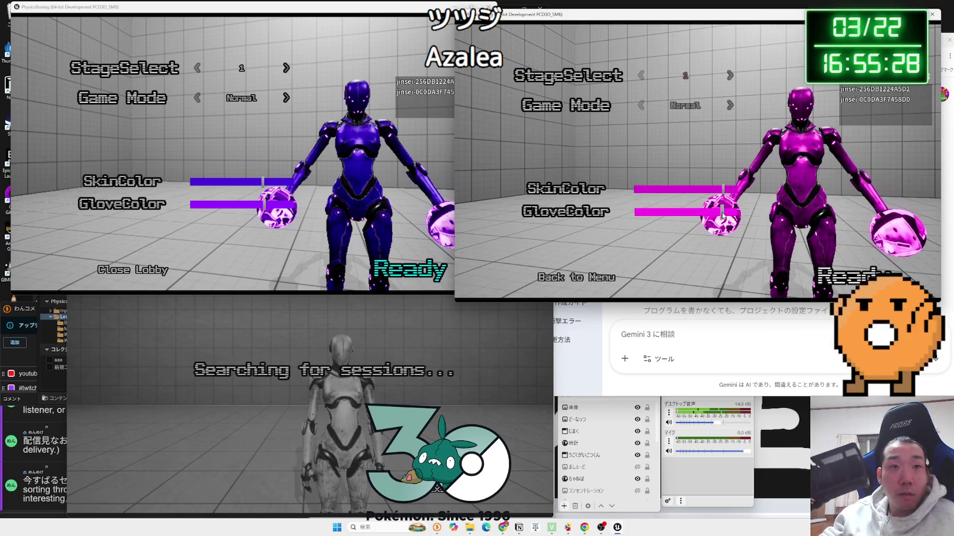
drag(722, 192, 753, 199)
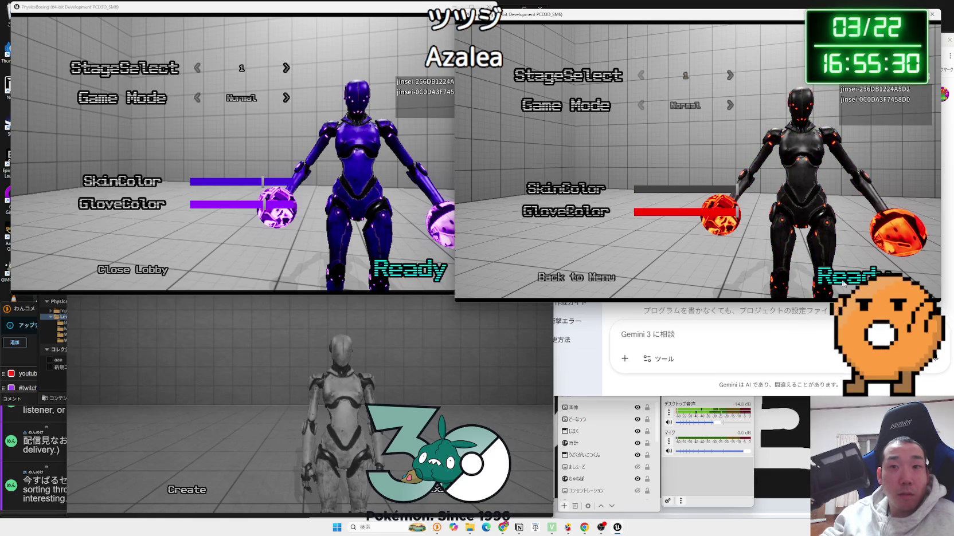
- Join from the bottom window, give the third robot a green body and gloves, and start the match
key(alt+Tab)
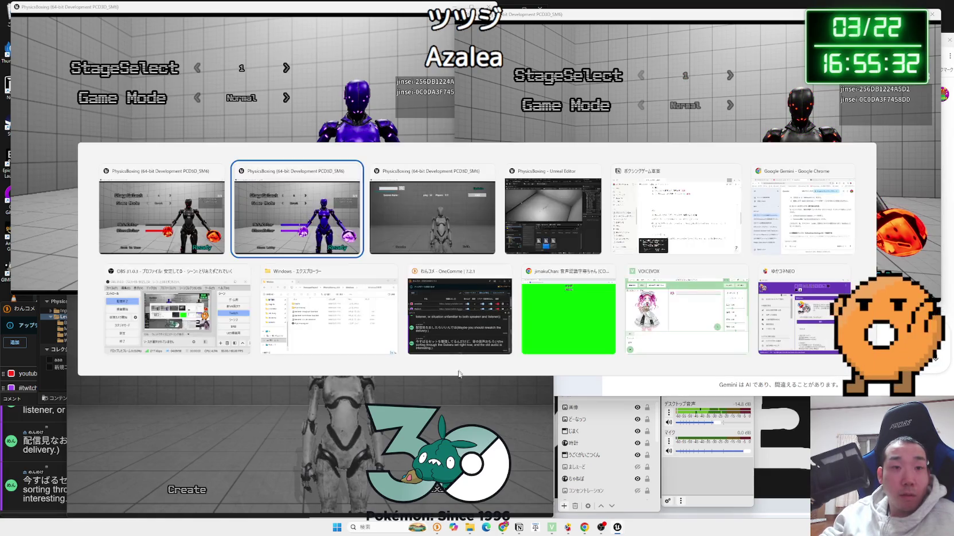
key(alt+Tab)
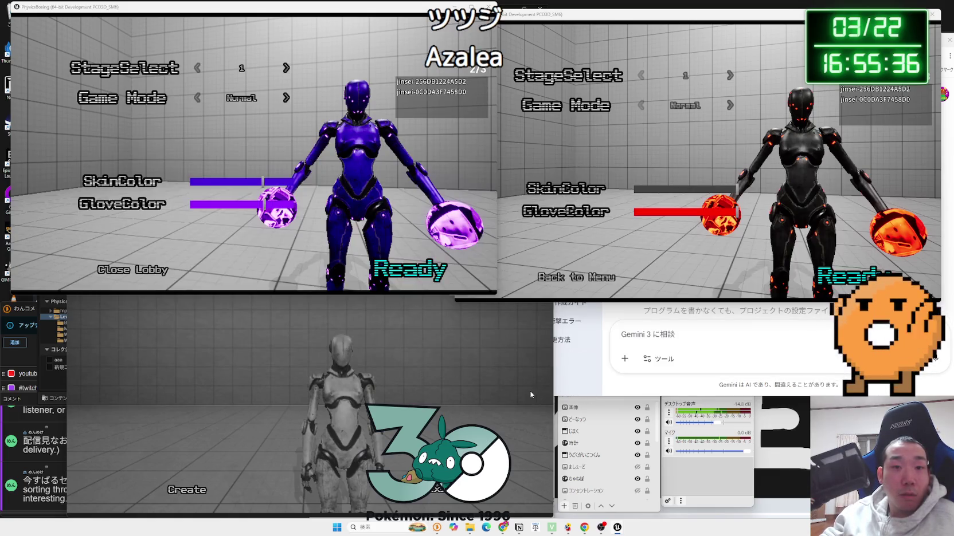
click(531, 395)
click(489, 294)
drag(440, 237, 482, 239)
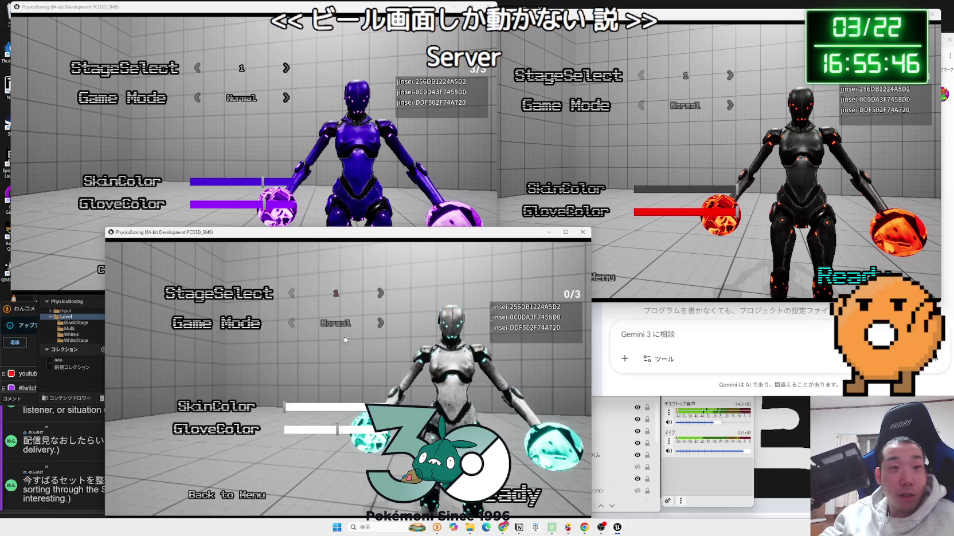
click(345, 407)
click(356, 430)
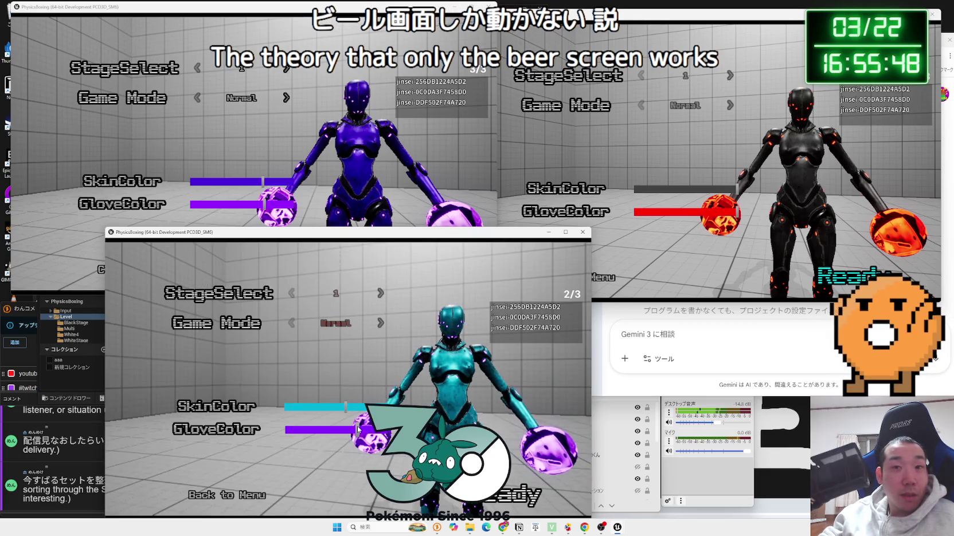
click(344, 407)
click(344, 430)
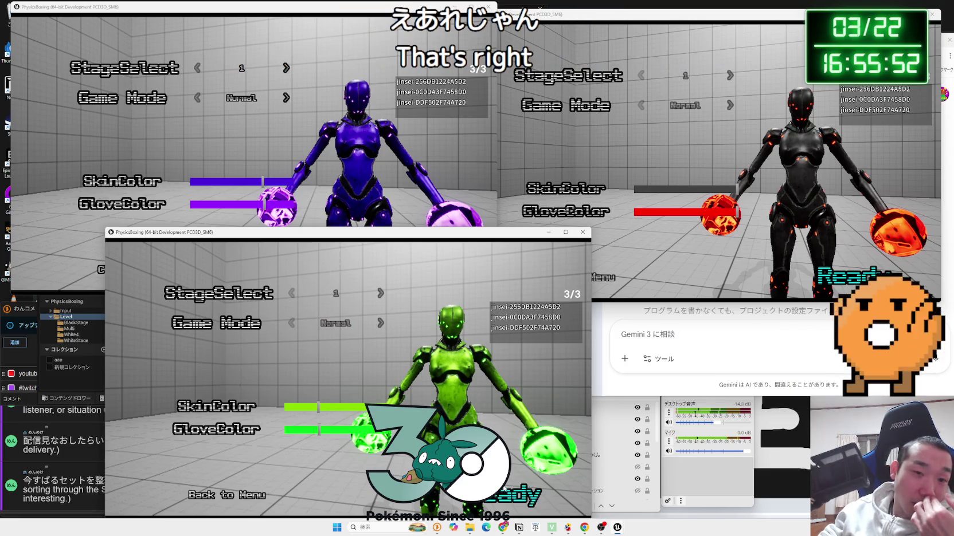
key(alt+Tab)
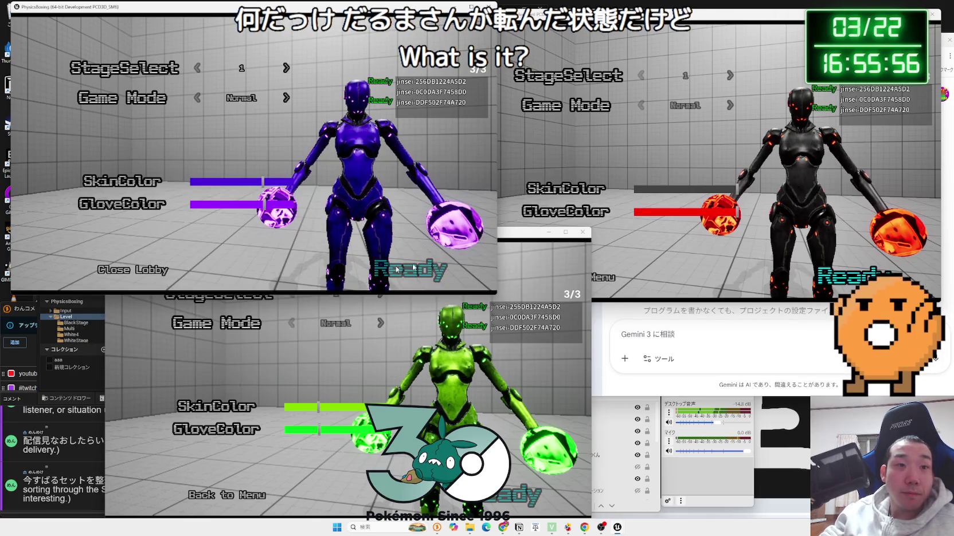
click(828, 275)
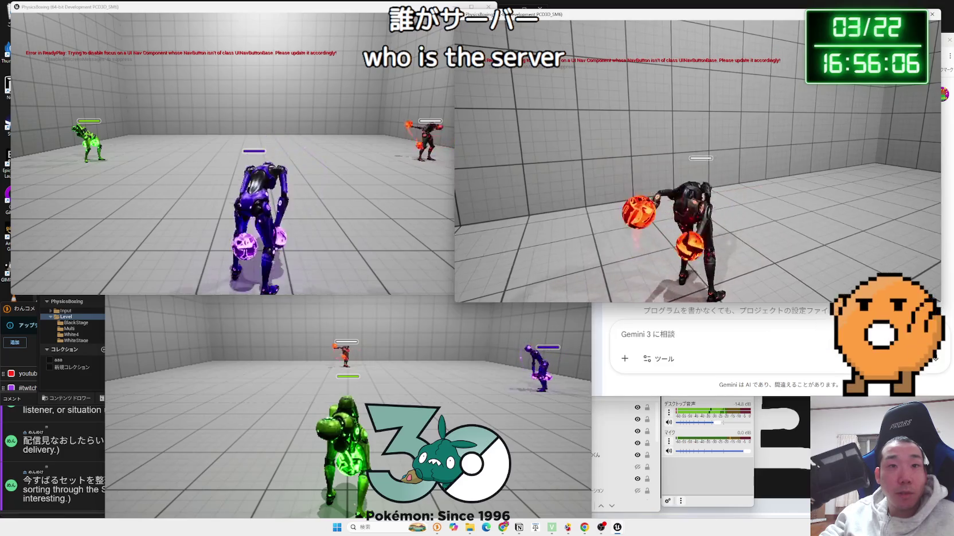
- Switch between the three game windows and take control of each window's fighter
key(alt+Tab)
click(246, 138)
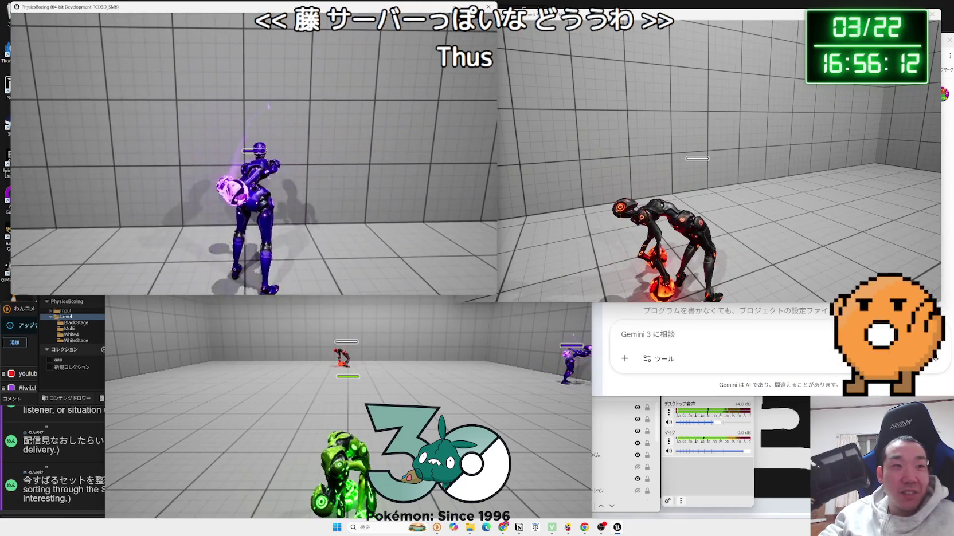
key(alt+Tab)
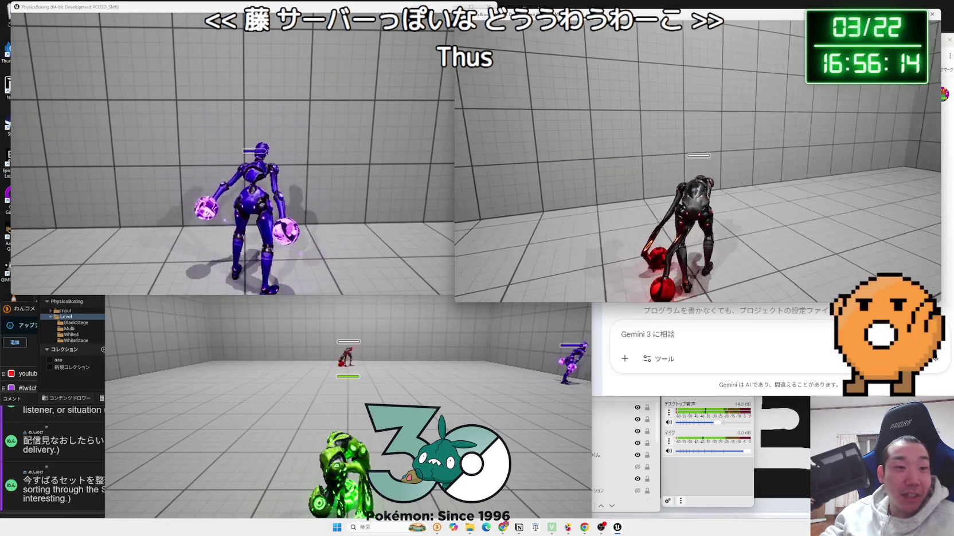
key(alt+Tab)
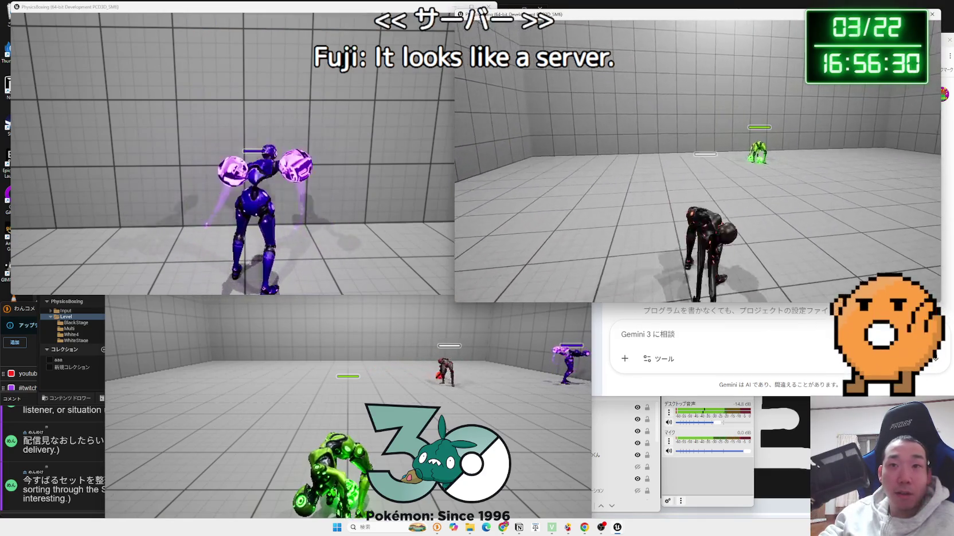
- Return the right client to the main menu and quit it
key(Escape)
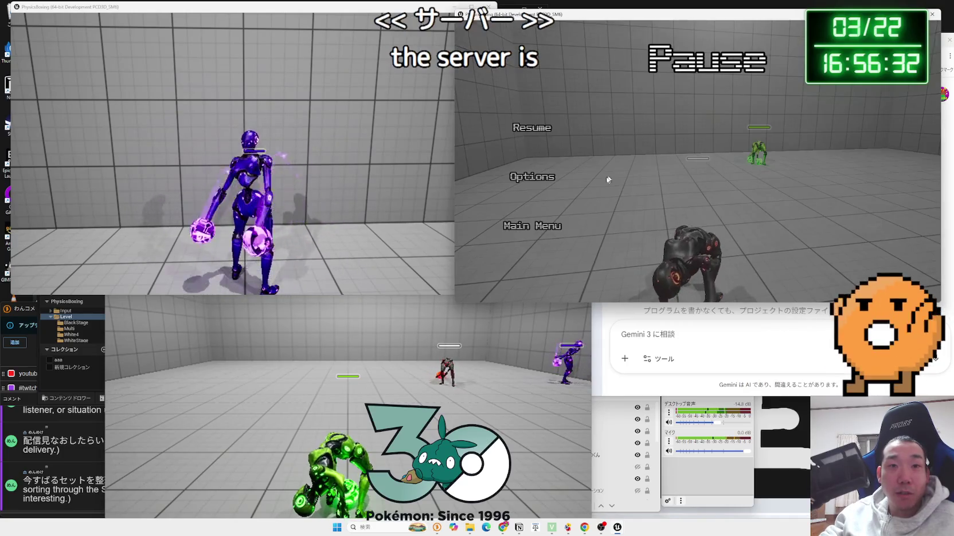
click(533, 225)
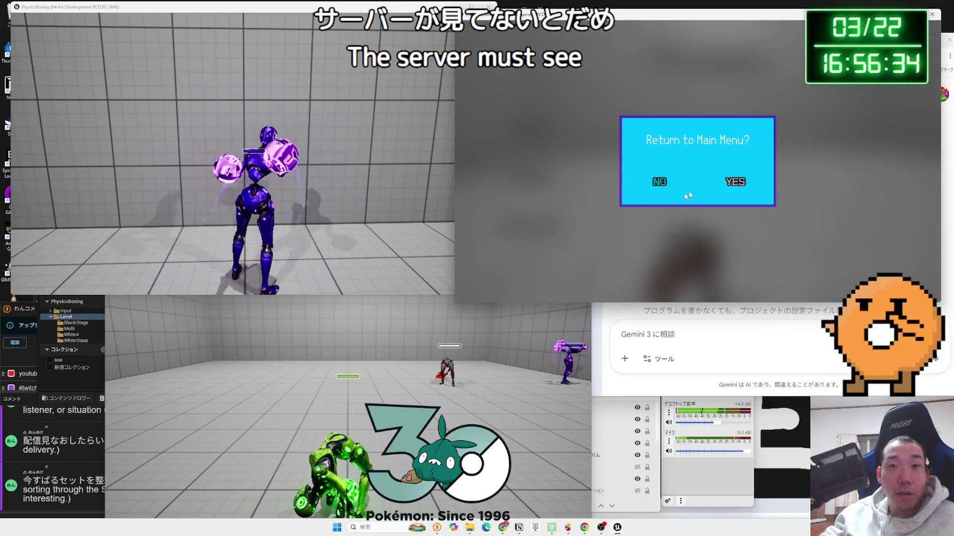
click(736, 182)
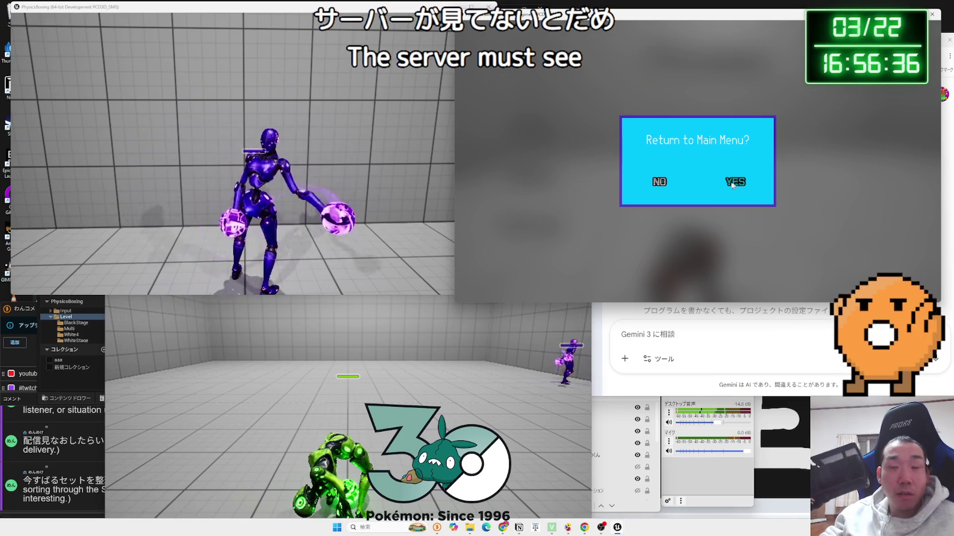
click(531, 236)
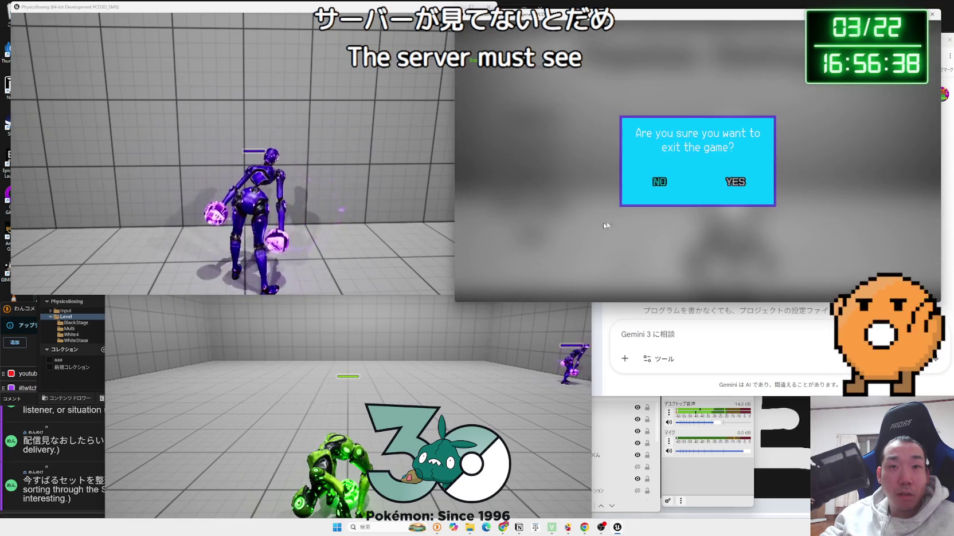
click(734, 179)
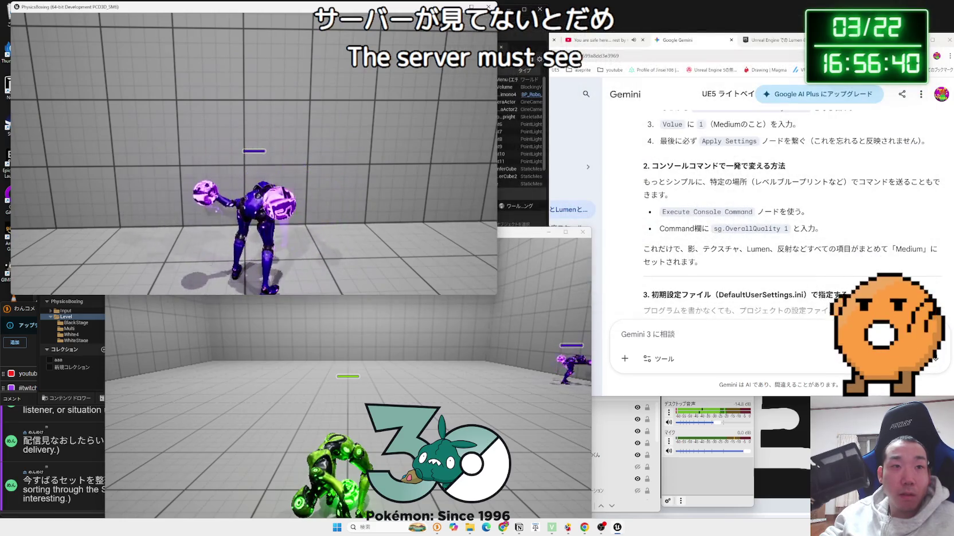
- Send the other client back to the main menu, then confirm exiting the host client
key(alt+Tab)
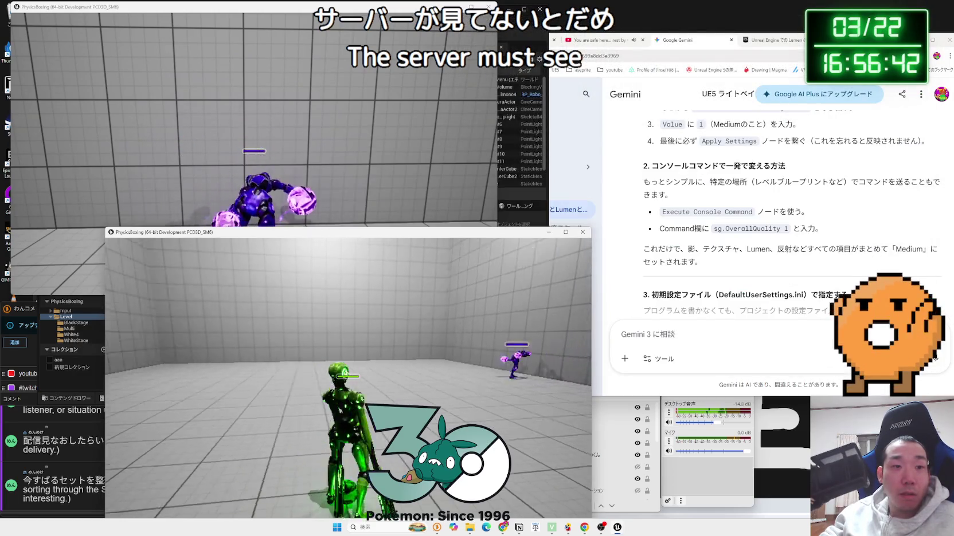
key(Escape)
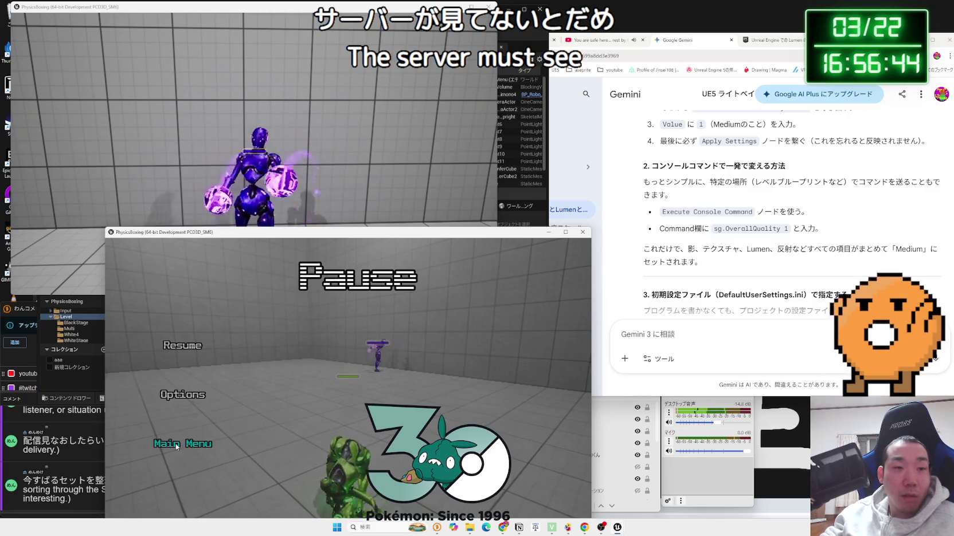
click(175, 444)
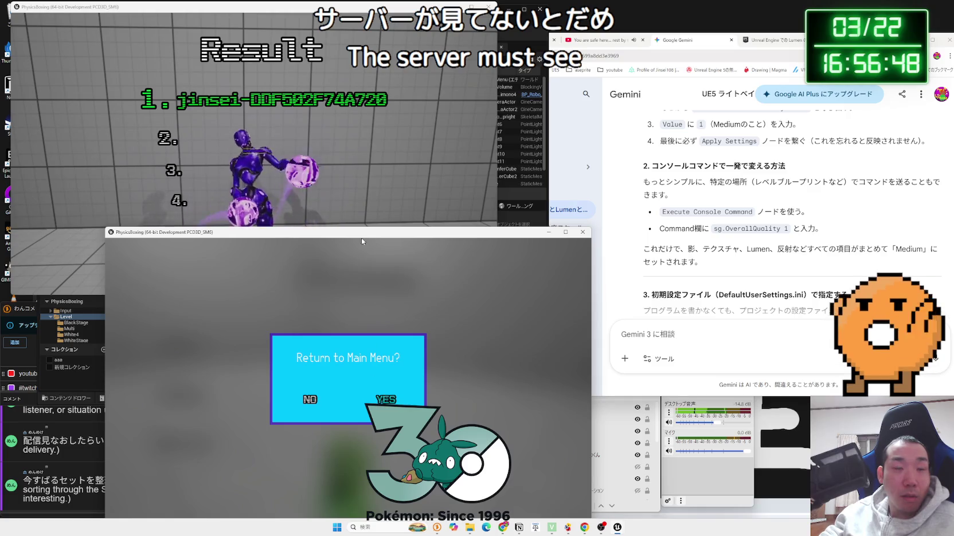
click(385, 397)
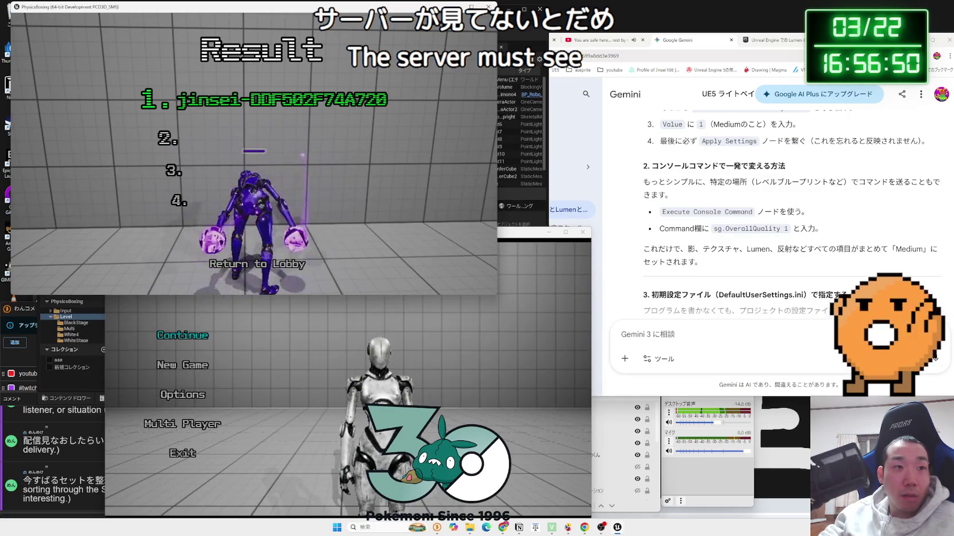
click(255, 265)
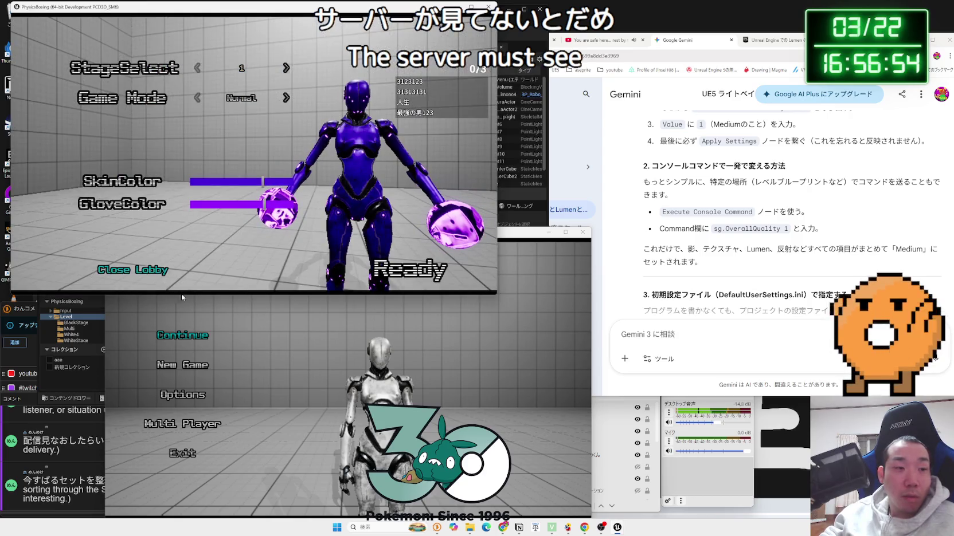
key(Escape)
key(Escape)
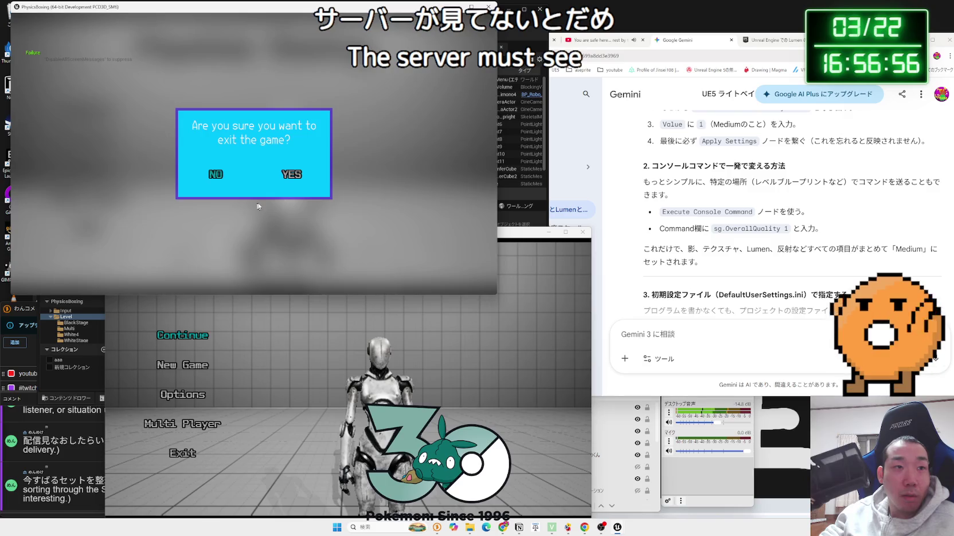
click(284, 182)
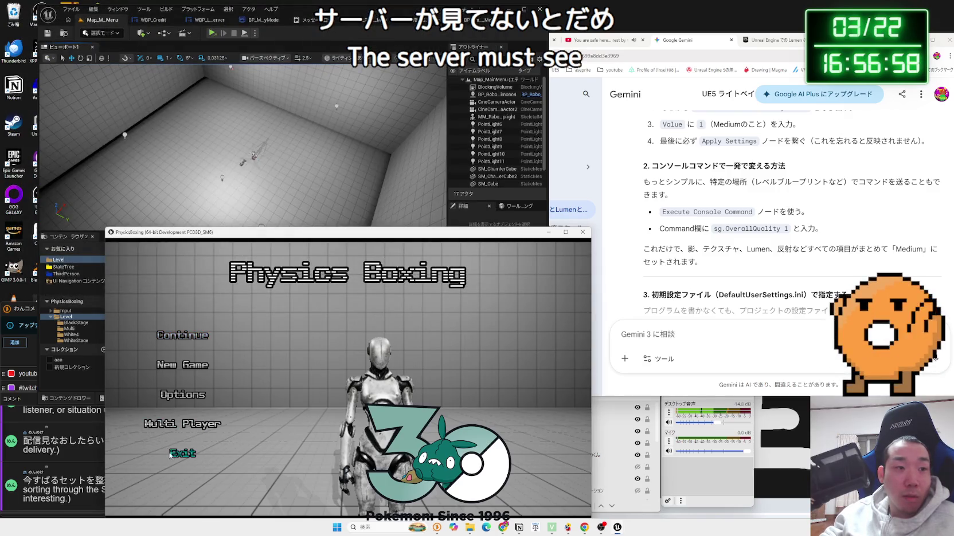
- Exit the last game client and return to the Gemini chat with an empty prompt
click(181, 458)
click(385, 399)
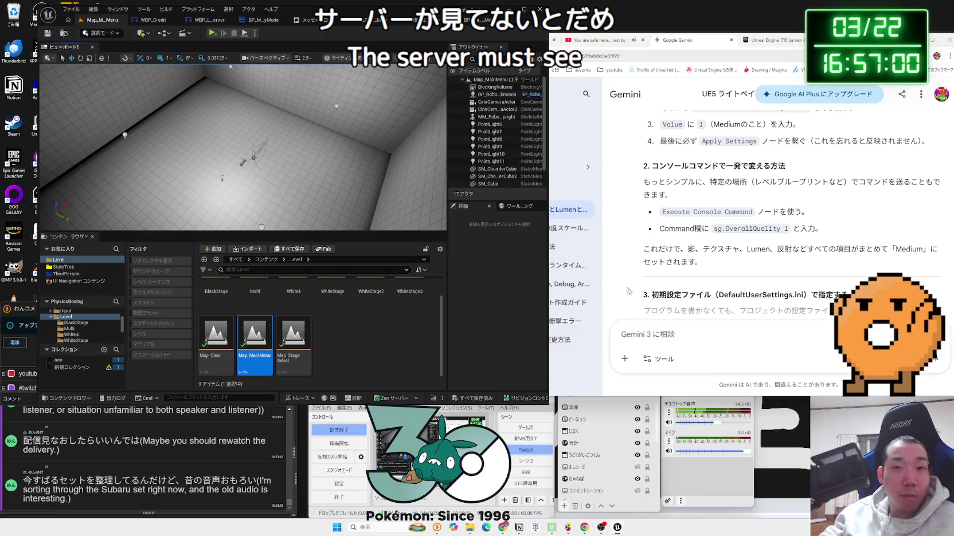
click(619, 285)
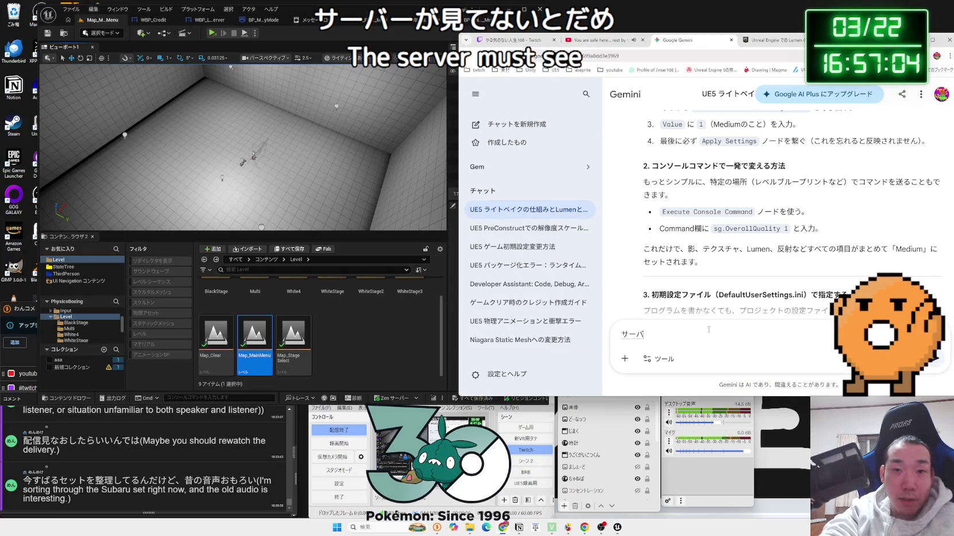
key(Escape)
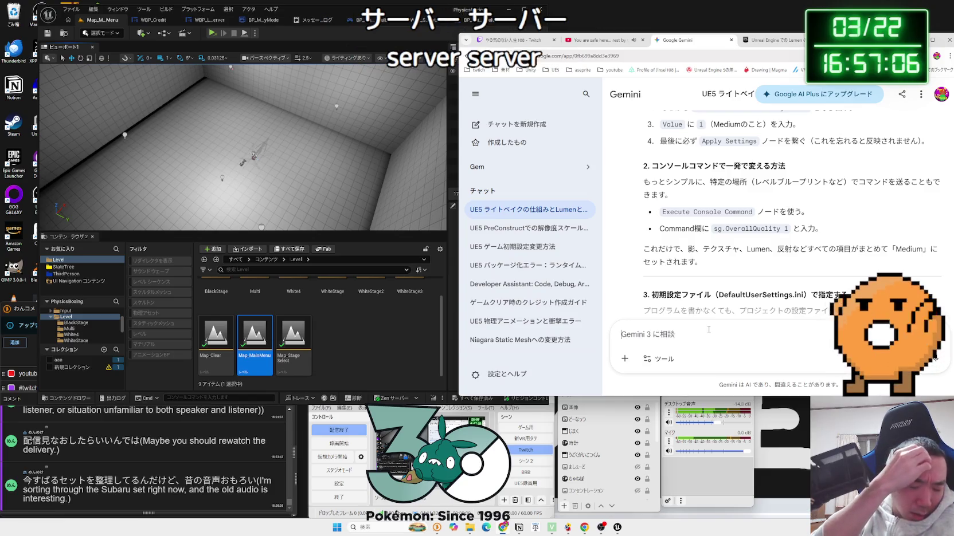
- Ask Gemini in Japanese why physics stops running in multiplayer when the server isn't watching
text(まruchiburei)
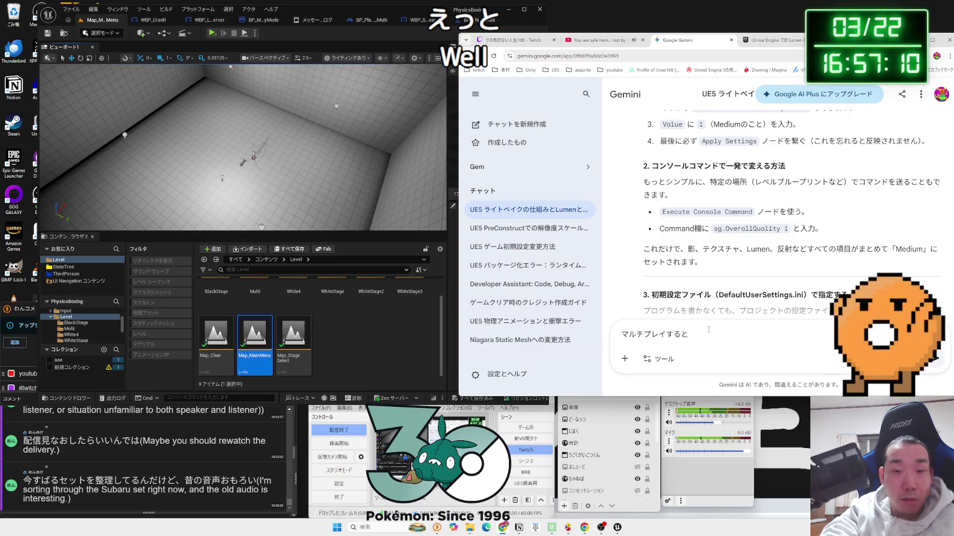
key(Return)
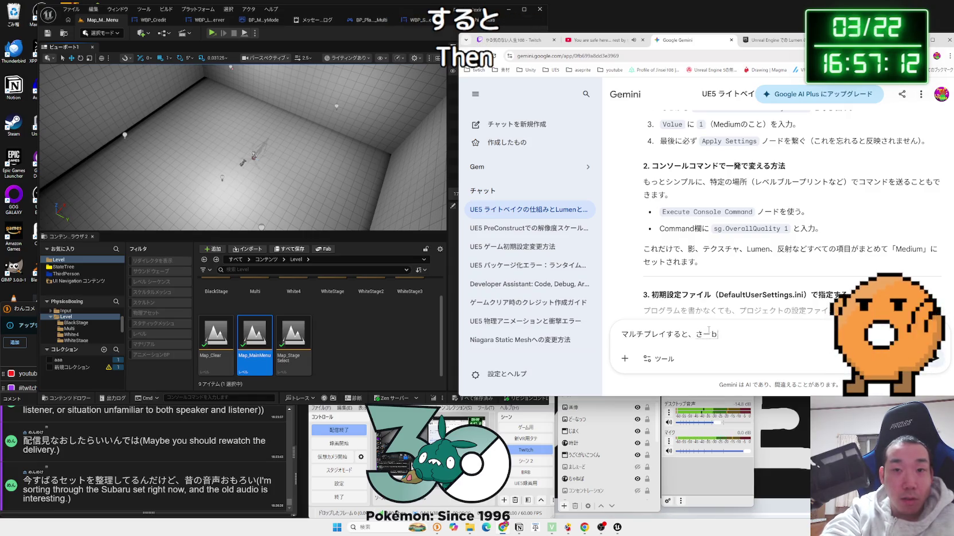
text(ir)
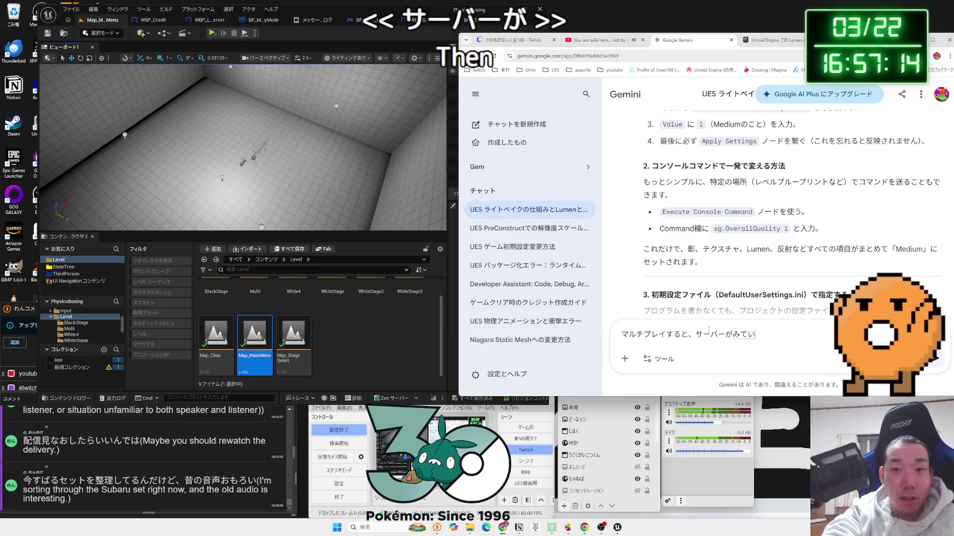
text(i)
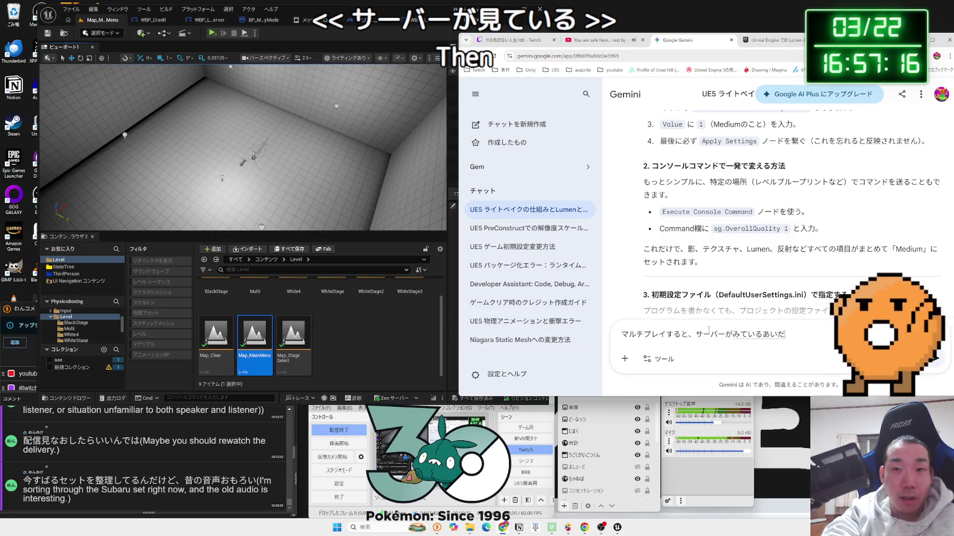
text(in)
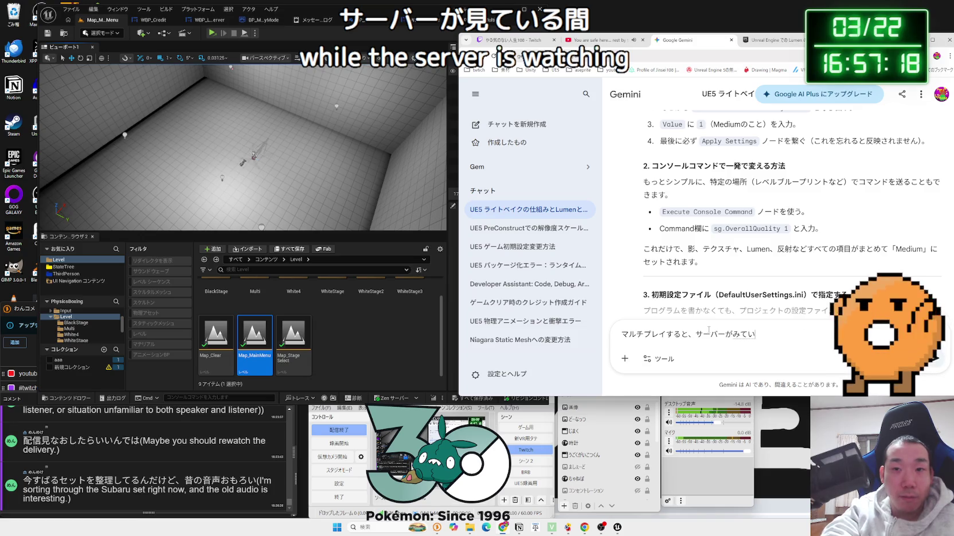
key(space)
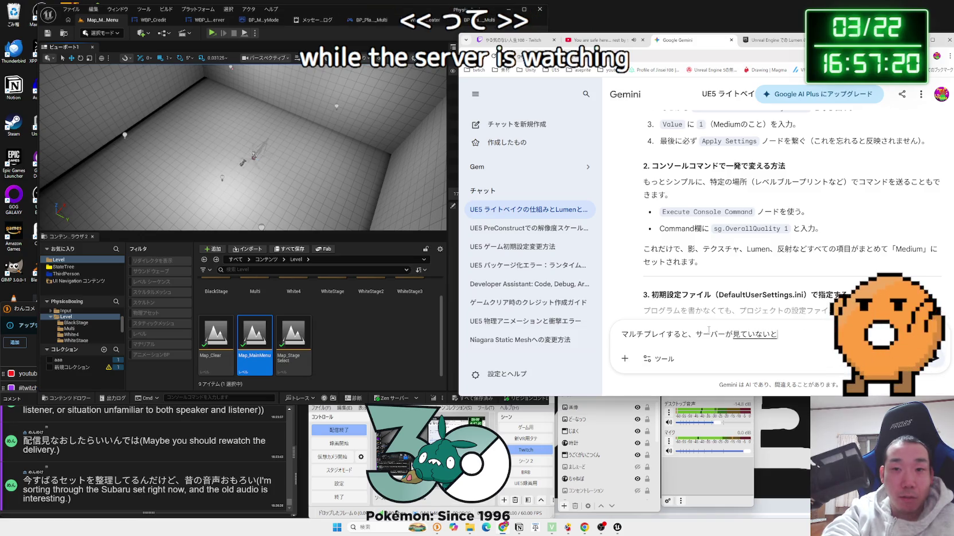
text(butur)
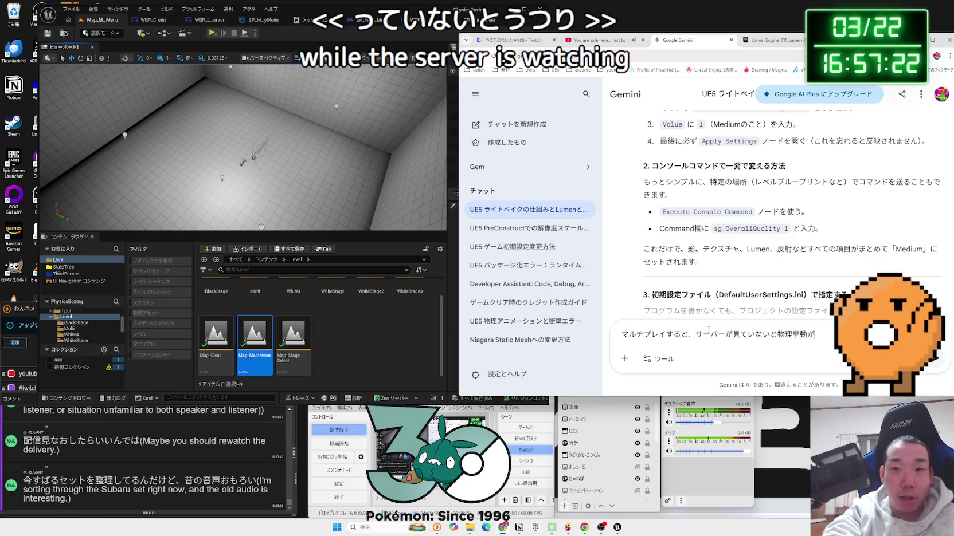
key(space)
text(gajikousarenakunatte)
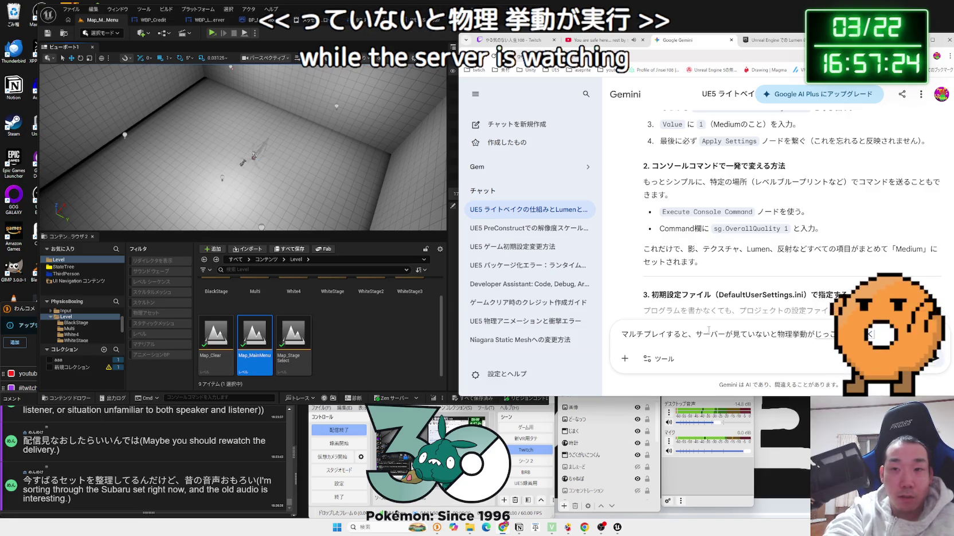
text(shimaimashita)
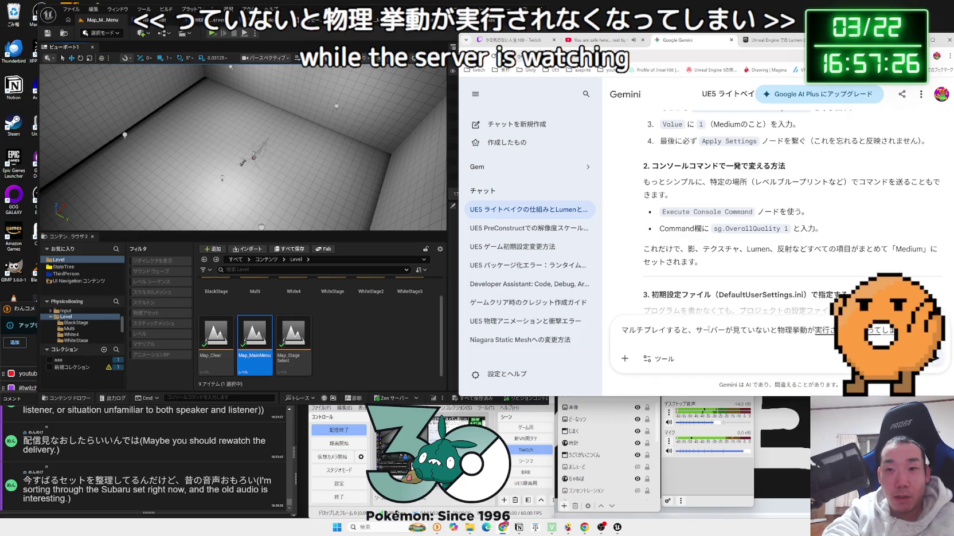
key(space)
key(Return)
key(Return)
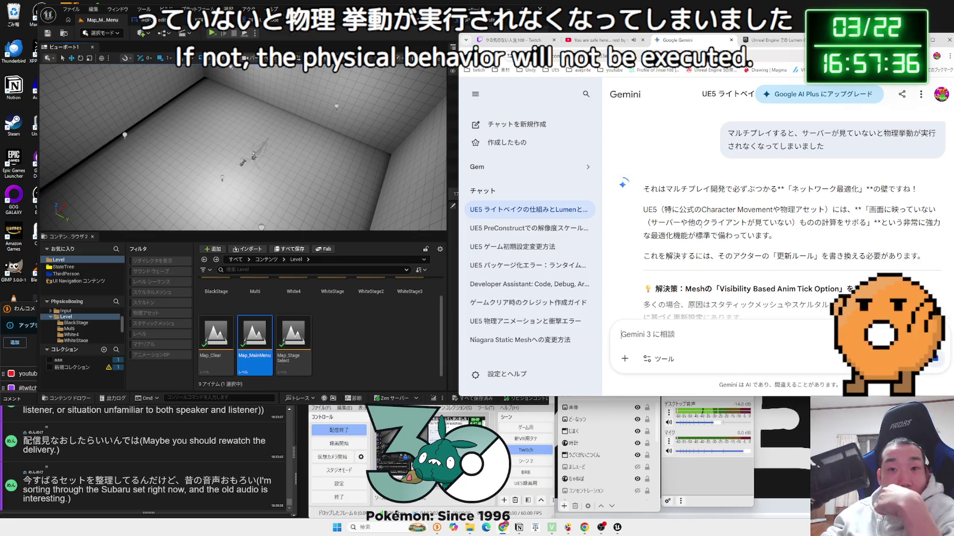
- Read through Gemini's answer recommending the Visibility Based Anim Tick Option fix
scroll(703, 224, down, 1)
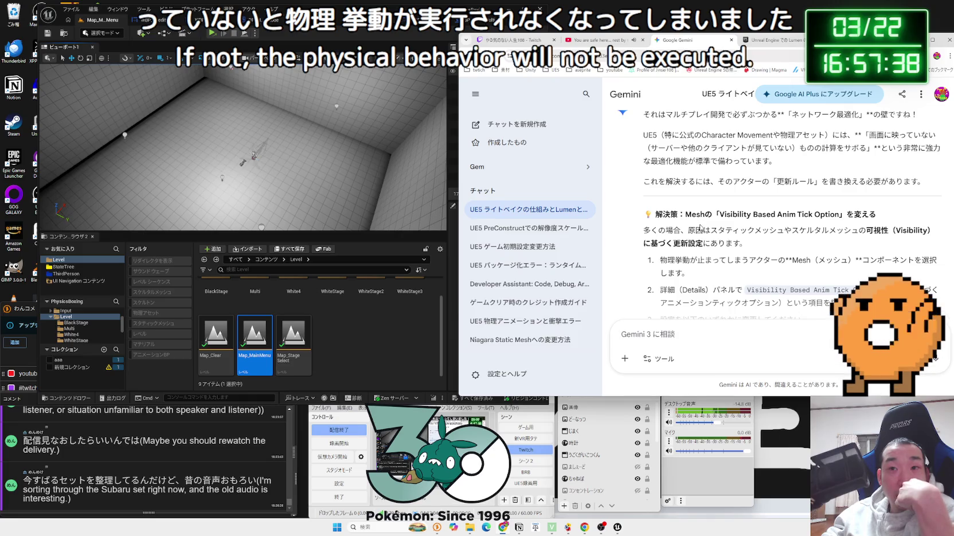
scroll(699, 228, down, 1)
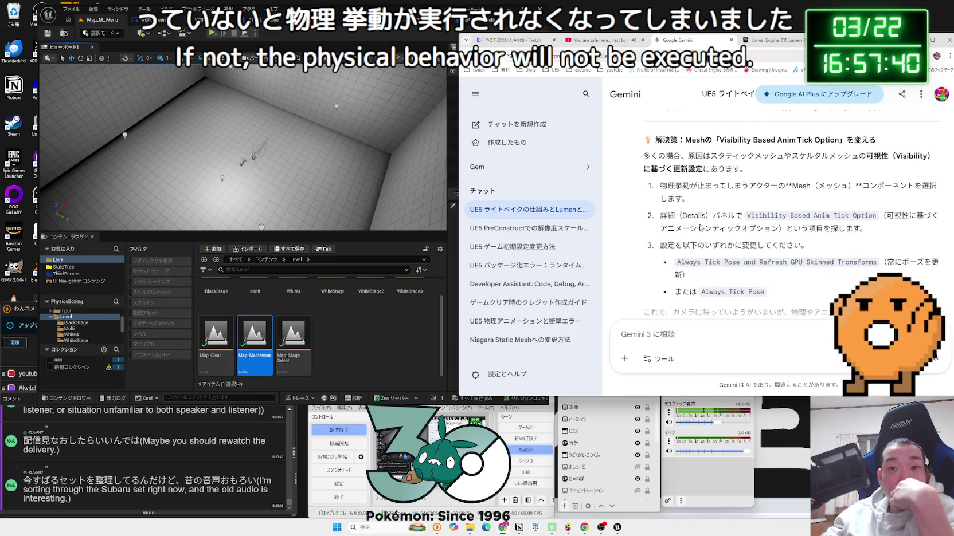
scroll(739, 224, down, 2)
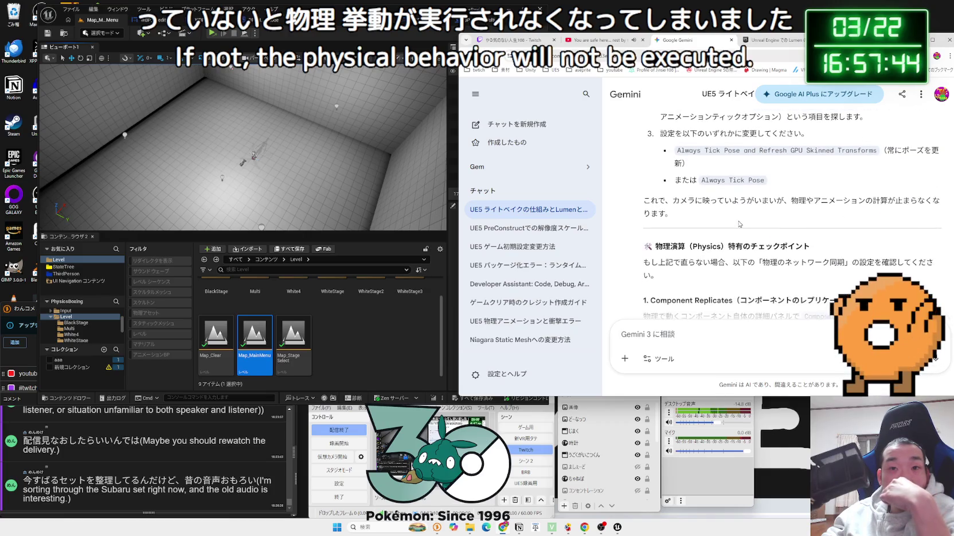
scroll(739, 224, down, 3)
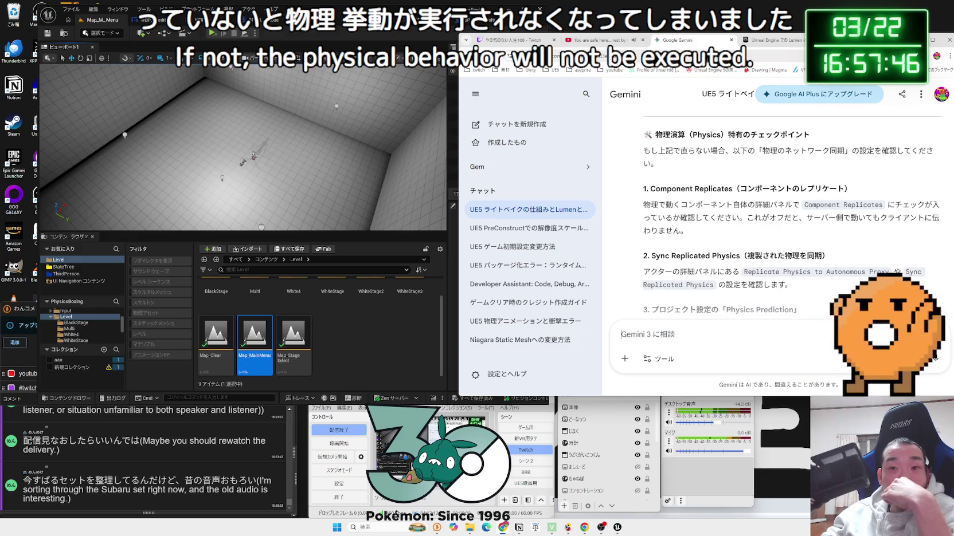
scroll(739, 224, up, 4)
scroll(745, 216, up, 1)
drag(747, 216, 826, 216)
click(870, 213)
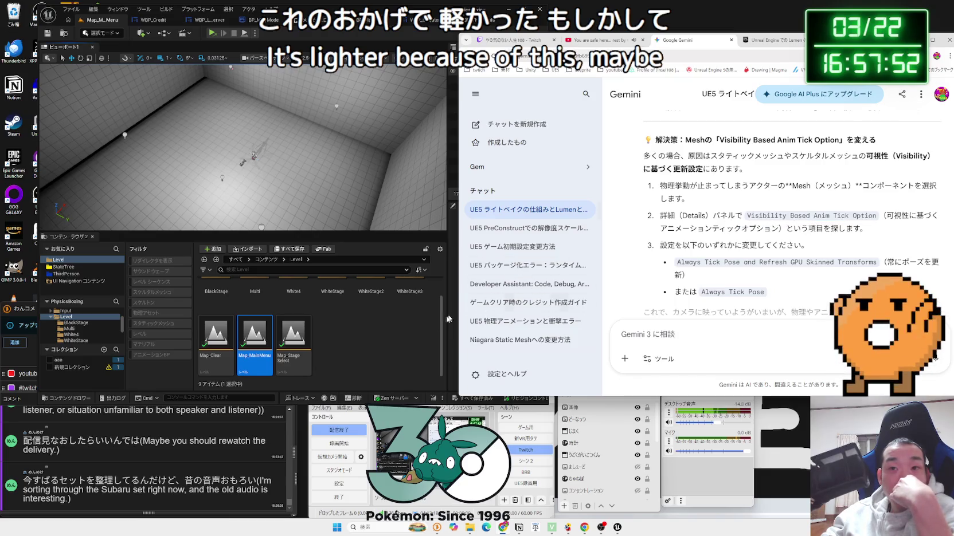
- In BP_ThirdPersonCharacter, set the mesh's Visibility Based Anim Tick Option to Always Tick Pose and Refresh Bones
click(364, 355)
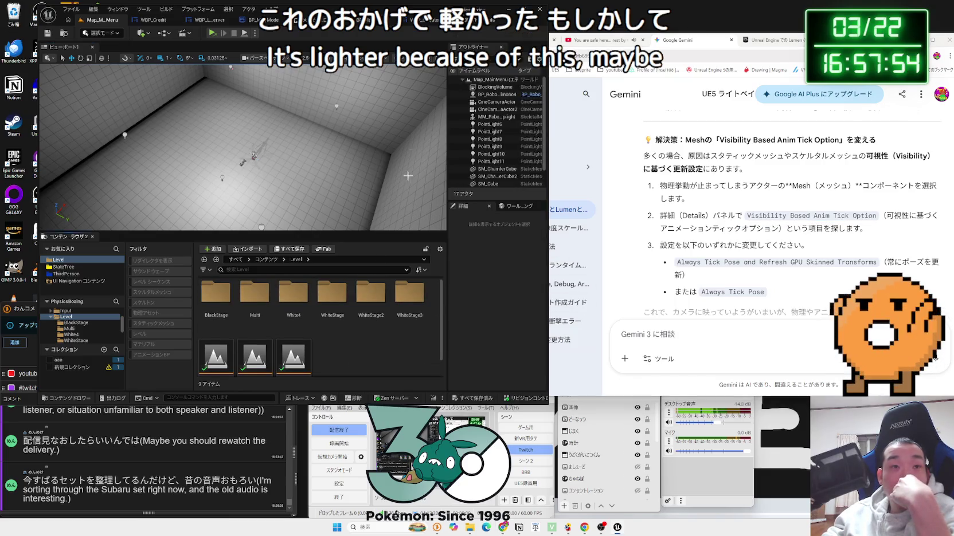
click(474, 20)
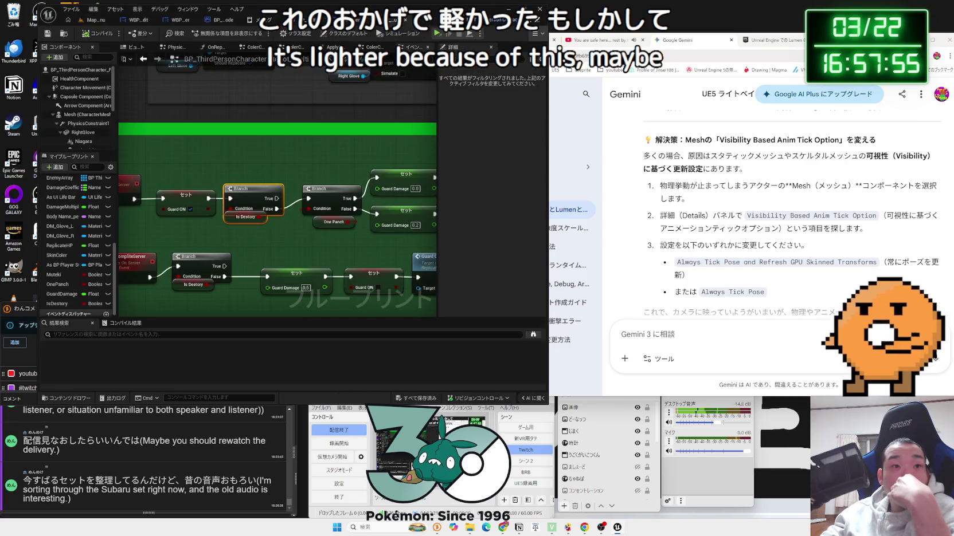
click(80, 70)
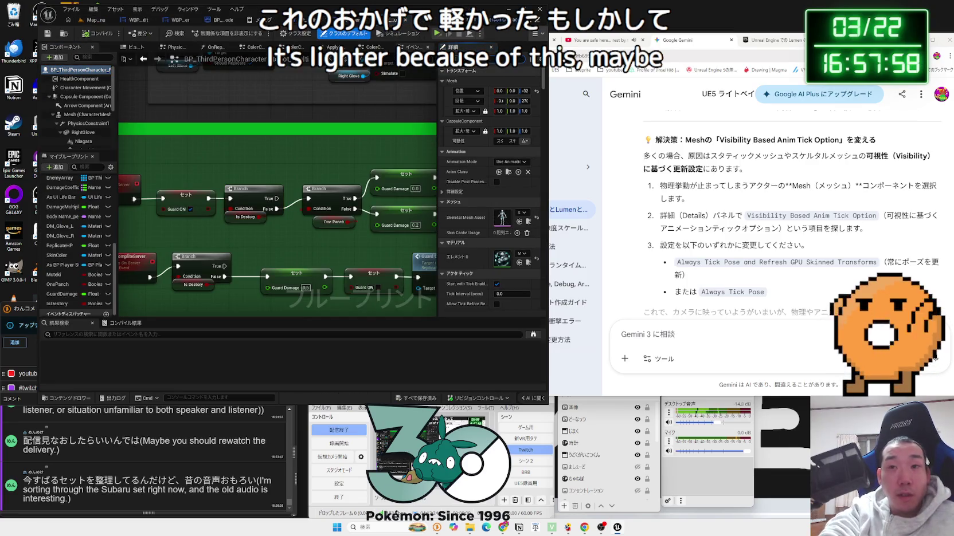
text(visibility)
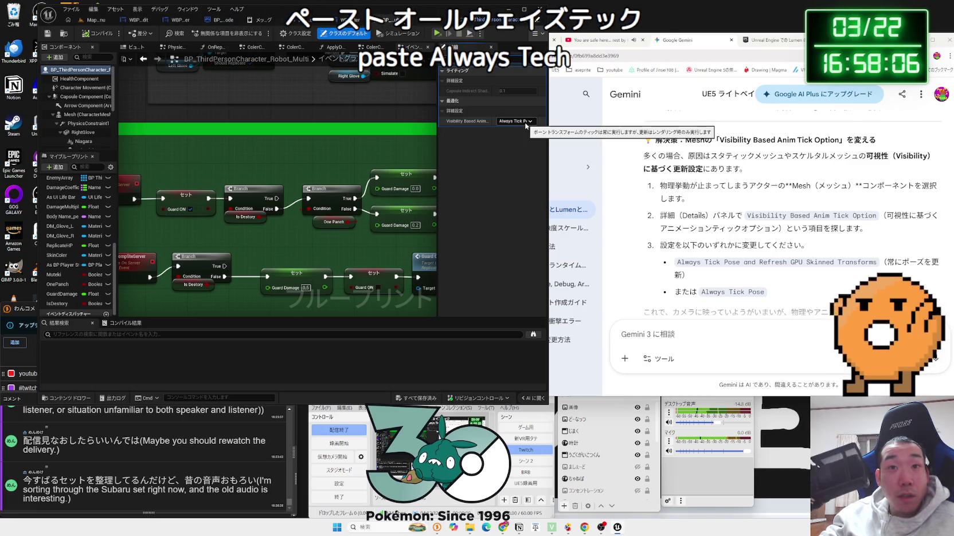
click(526, 123)
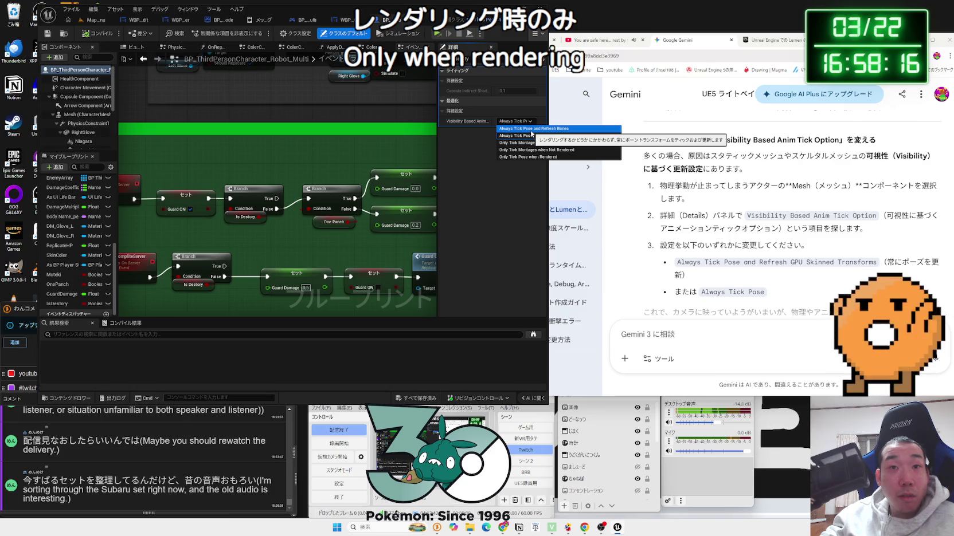
click(480, 173)
drag(436, 136, 361, 135)
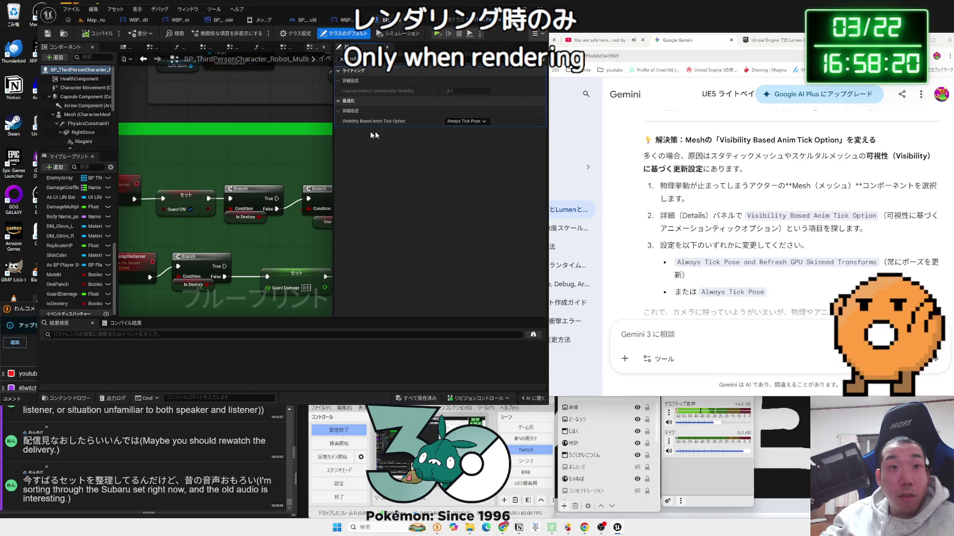
click(472, 124)
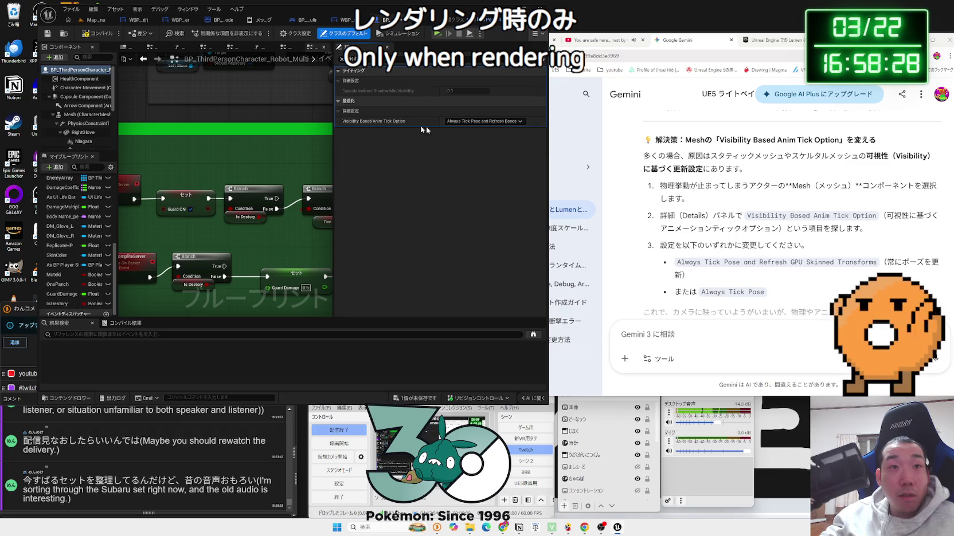
click(99, 21)
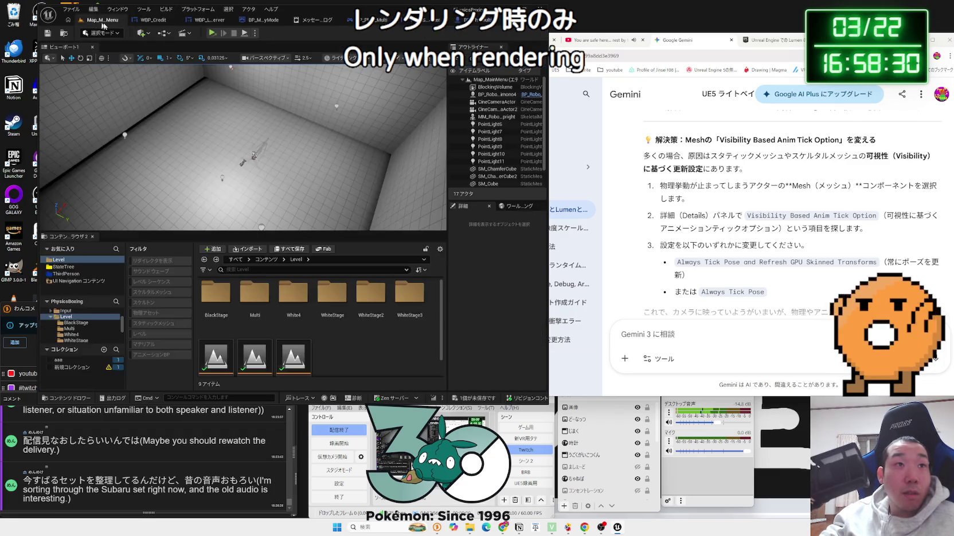
- Save the modified character blueprint, launch three standalone windows, and start a session search in one
click(210, 34)
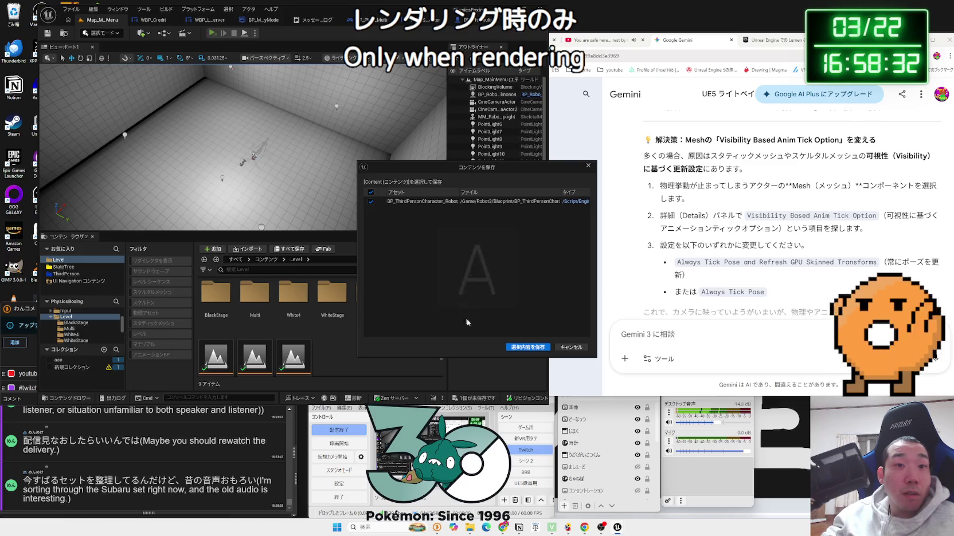
click(529, 347)
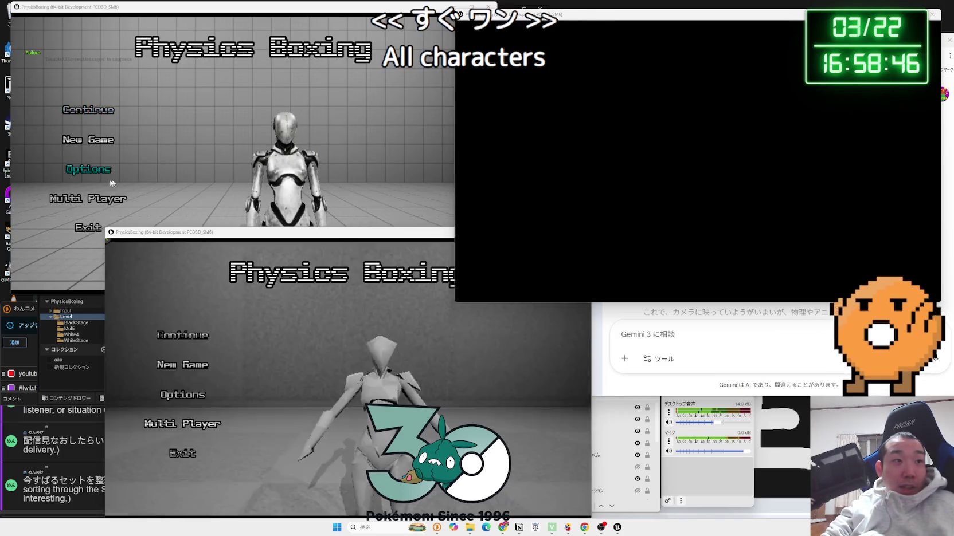
click(539, 214)
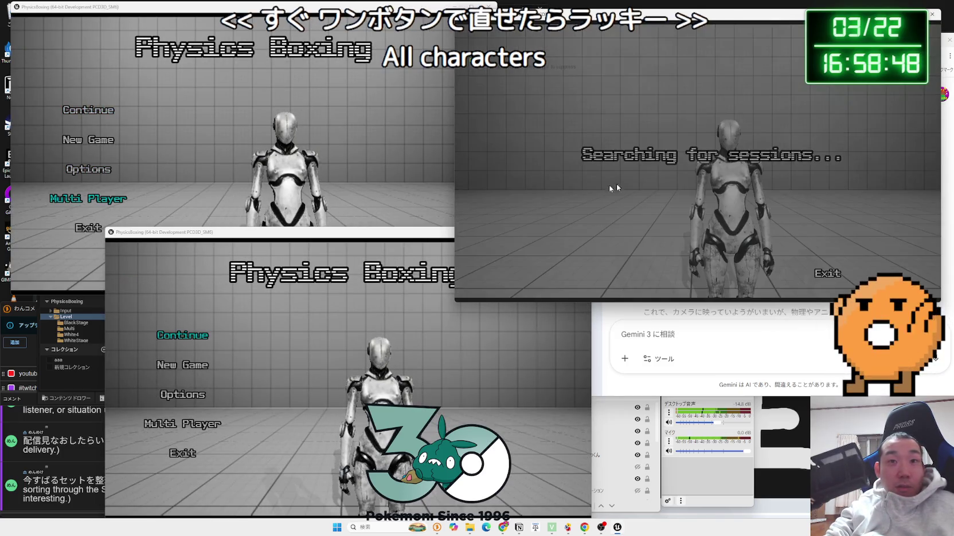
- Start session search in the other two clients and scroll back through Gemini's reply
click(182, 424)
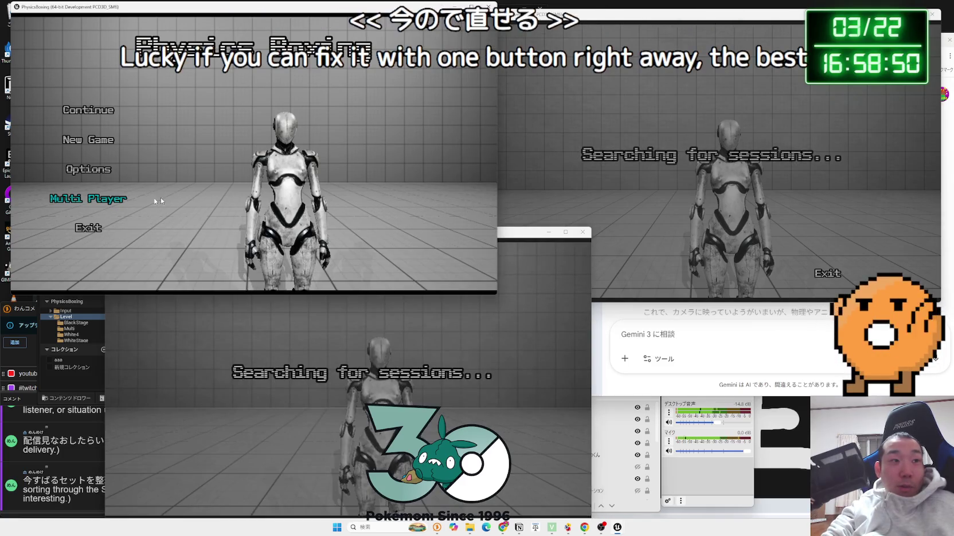
click(104, 201)
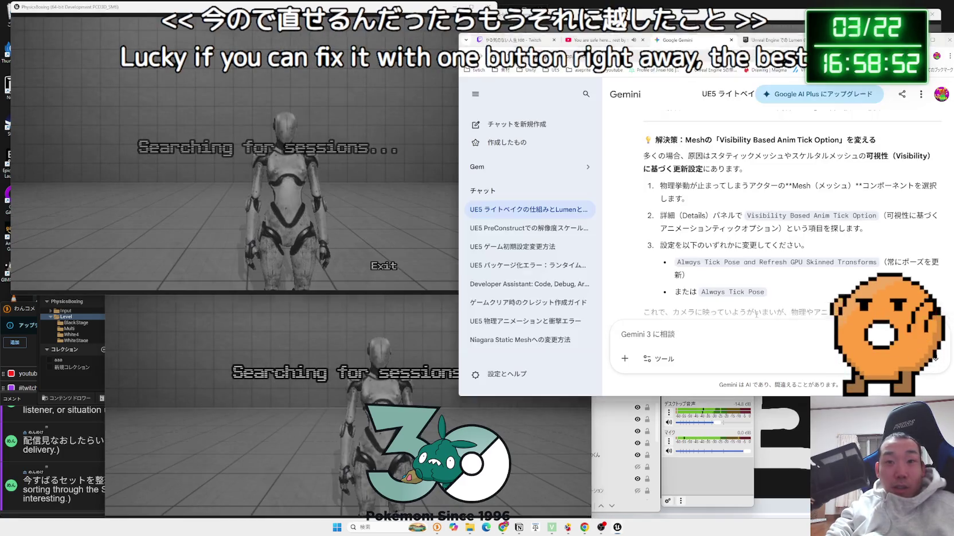
click(752, 312)
scroll(737, 253, down, 2)
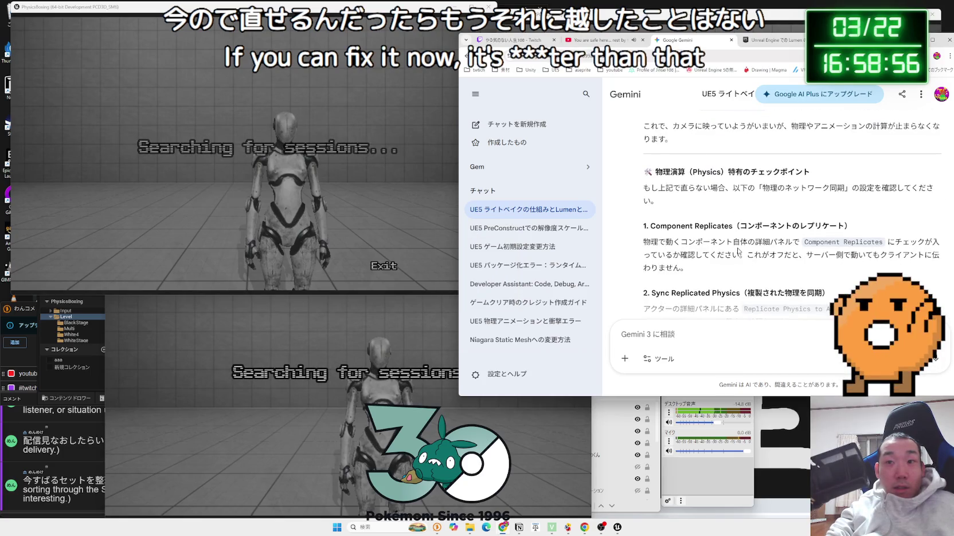
scroll(726, 243, down, 1)
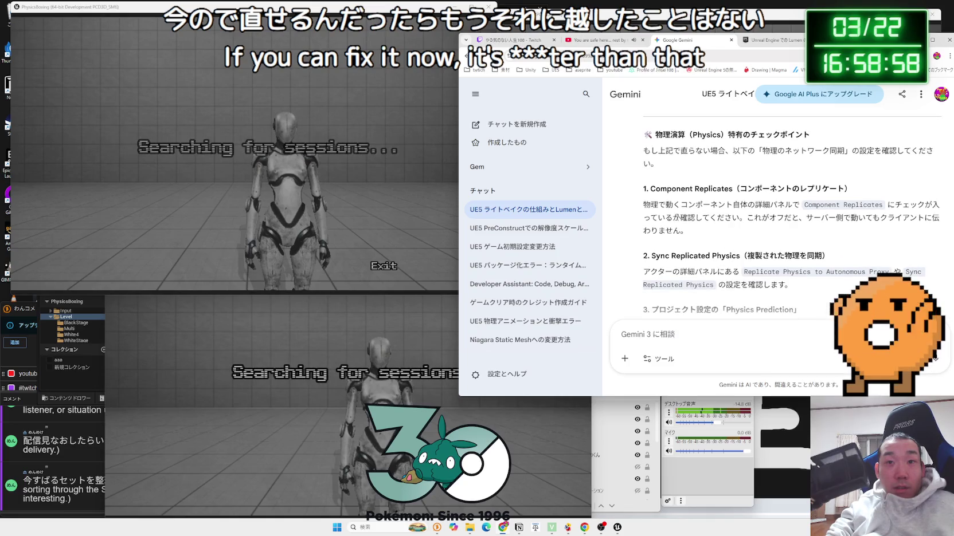
- Review Gemini's Component Replicates note, then host a new session from the top-left client
triple_click(715, 231)
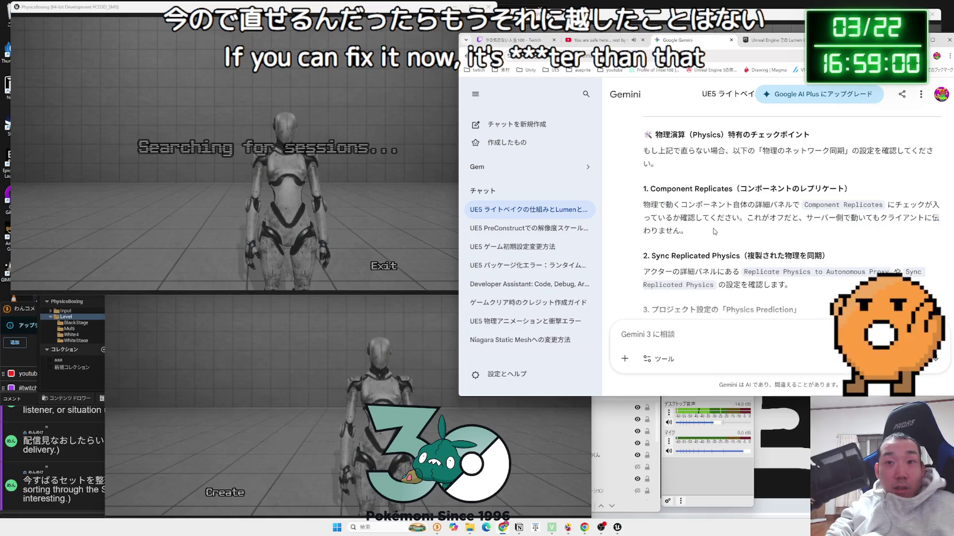
drag(714, 231, 650, 212)
click(718, 234)
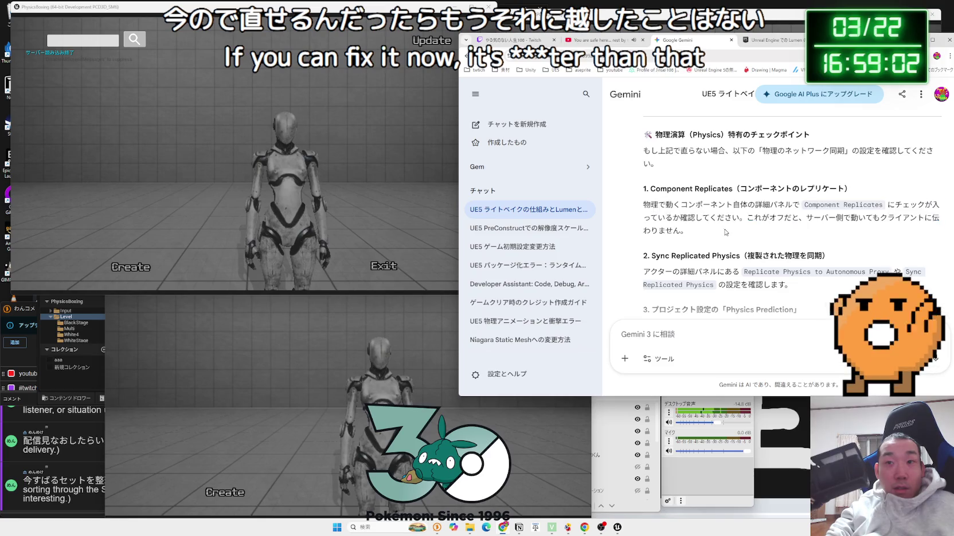
scroll(739, 227, down, 1)
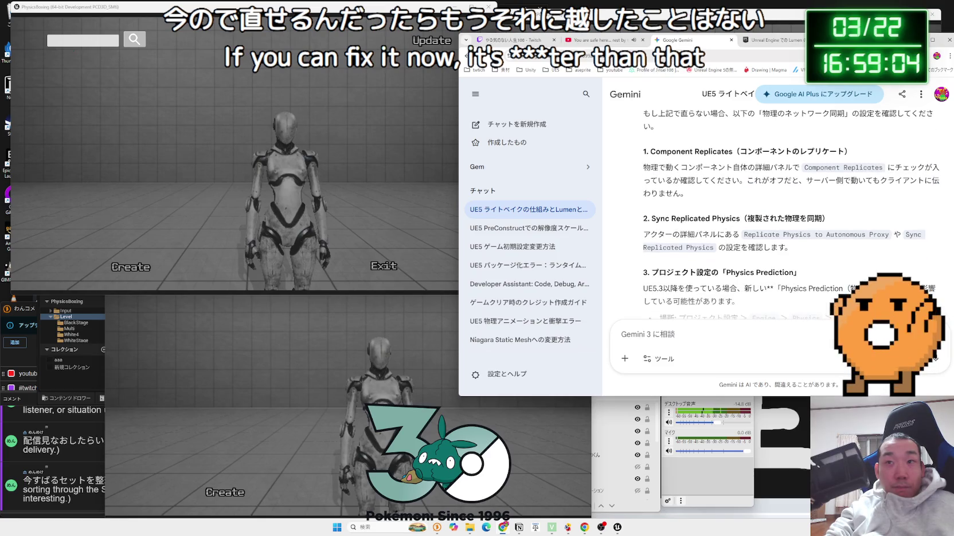
click(915, 40)
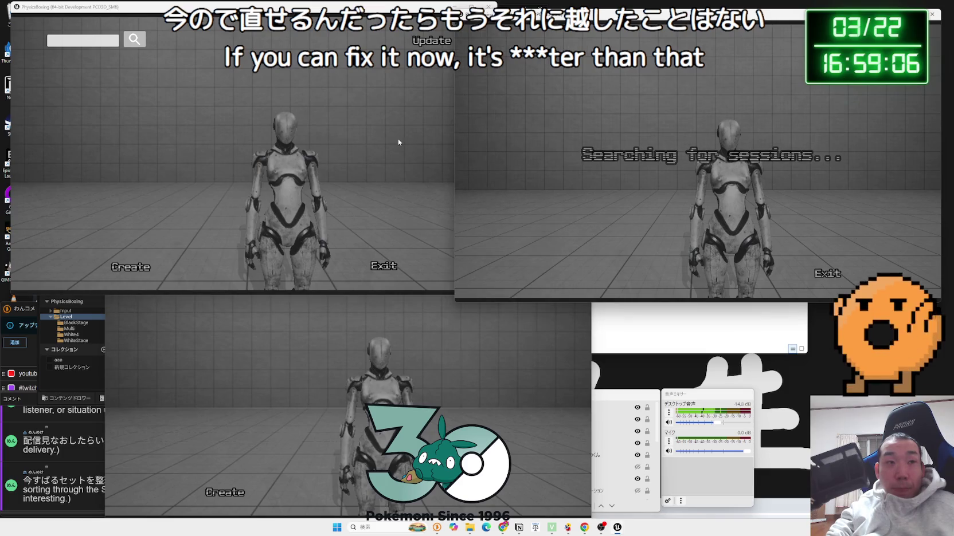
click(130, 267)
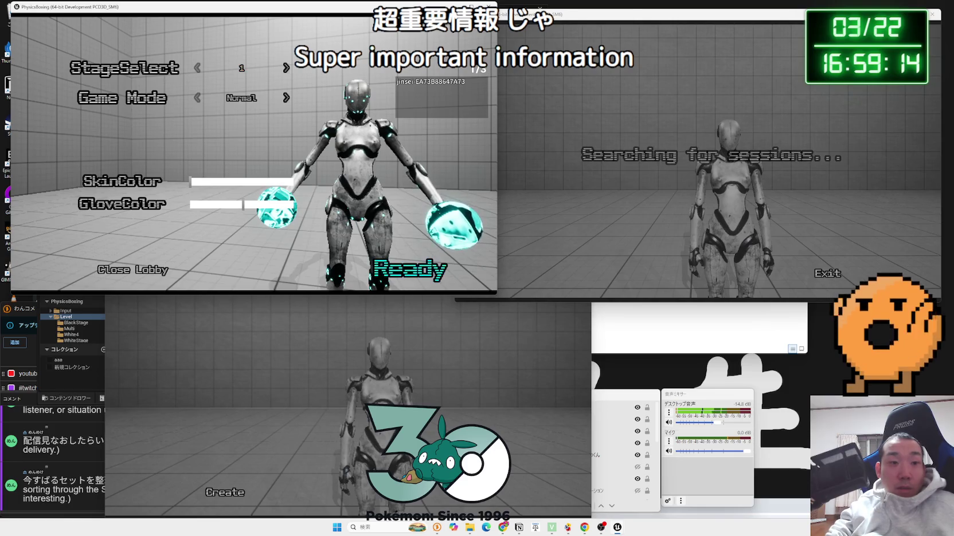
- Join the session from the right client and colour the host fighter black with red gloves
click(841, 91)
click(464, 335)
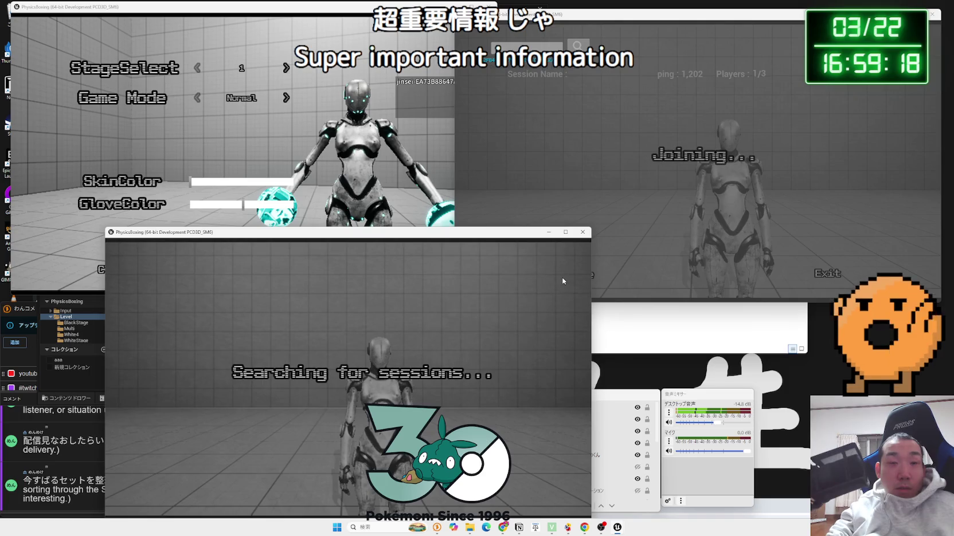
click(277, 181)
drag(281, 183, 291, 182)
drag(246, 205, 292, 205)
click(495, 362)
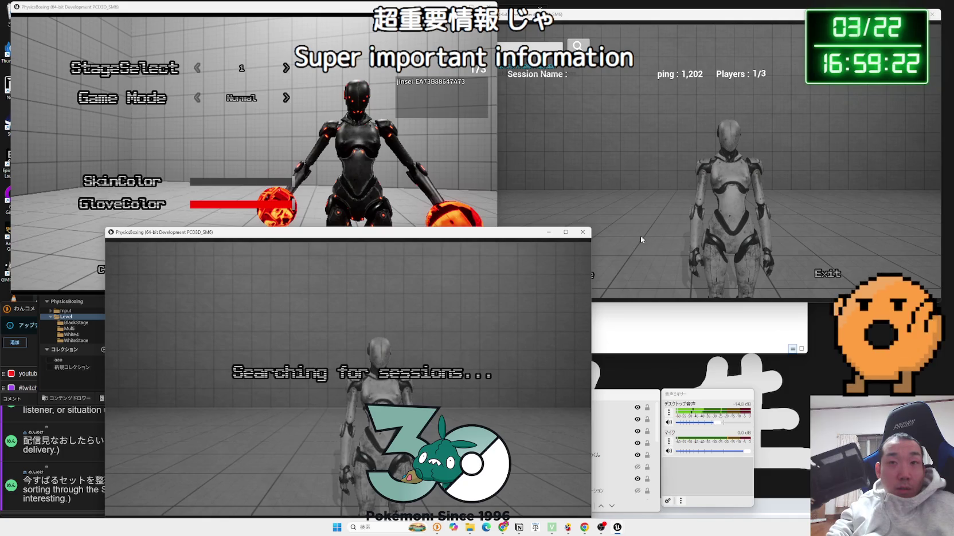
- Join from the bottom client, make the fighters green and purple, and mark the green player Ready
click(526, 293)
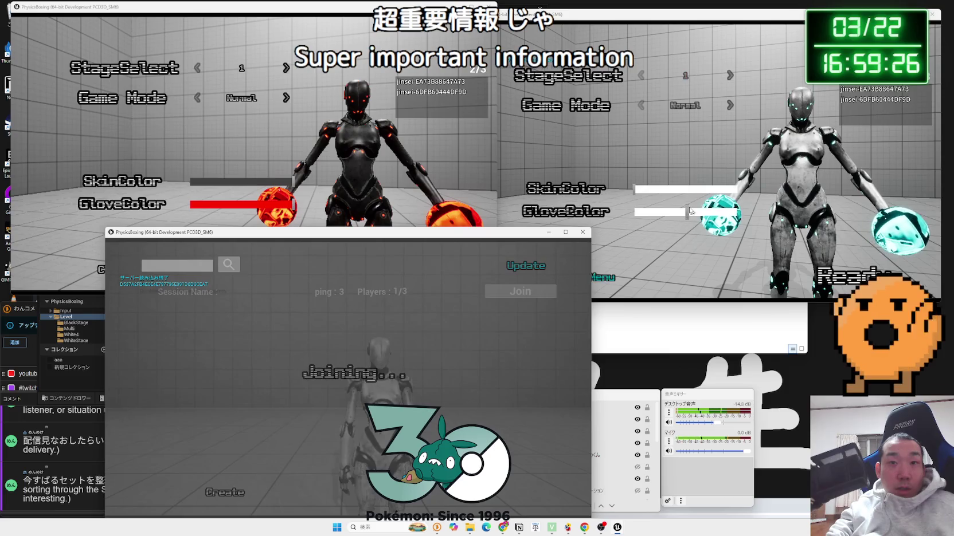
click(668, 189)
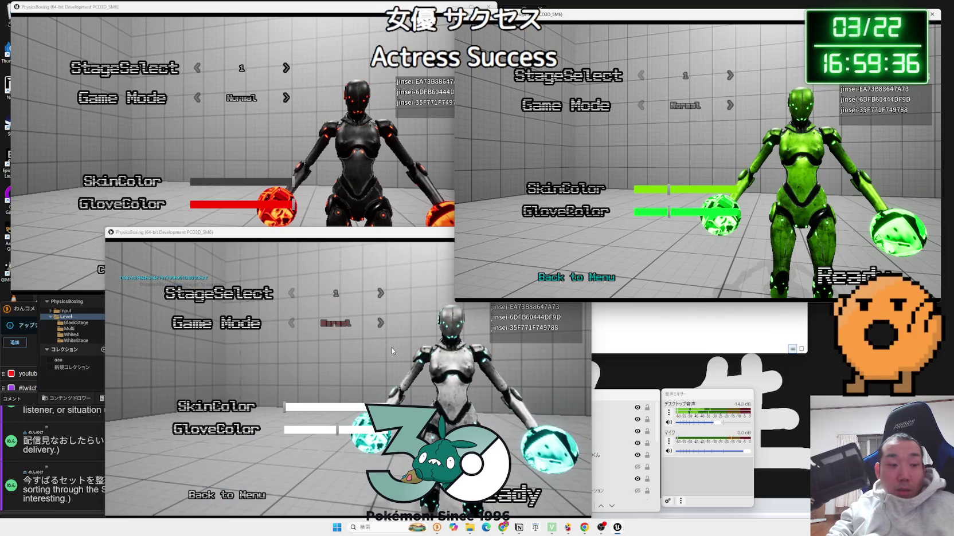
click(244, 241)
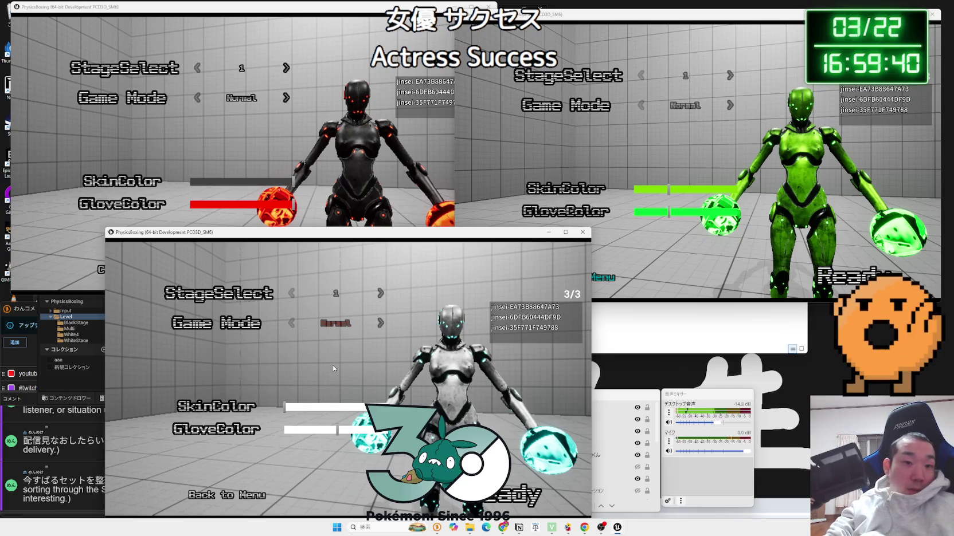
drag(340, 409, 358, 414)
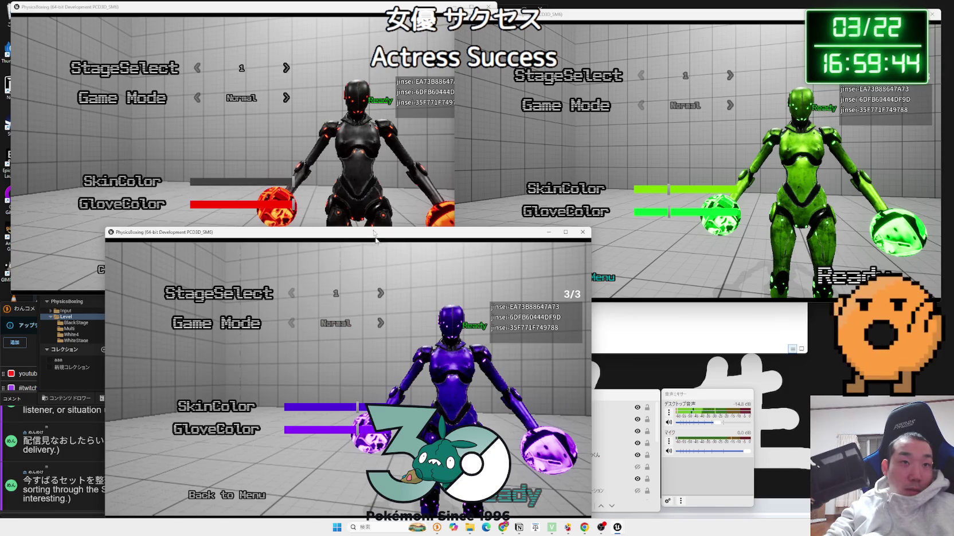
click(267, 227)
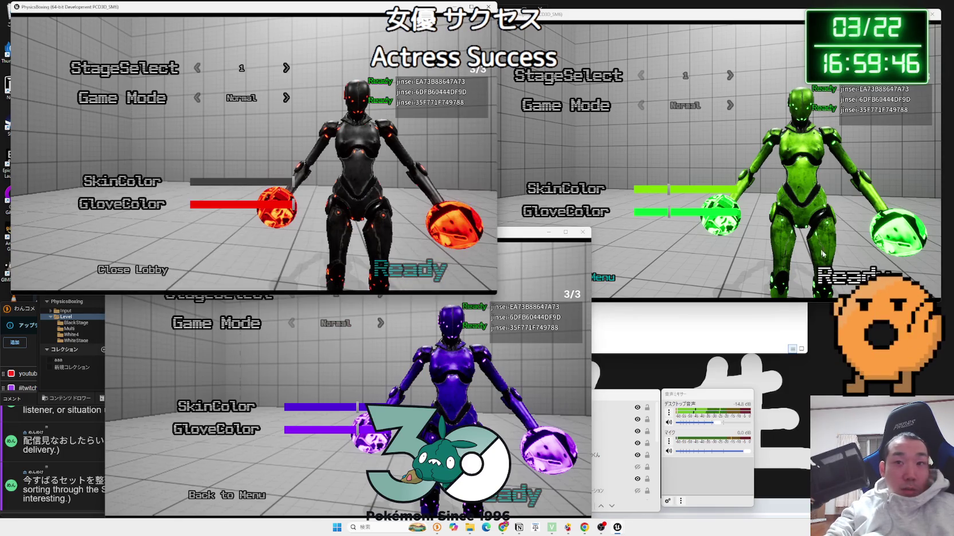
click(855, 280)
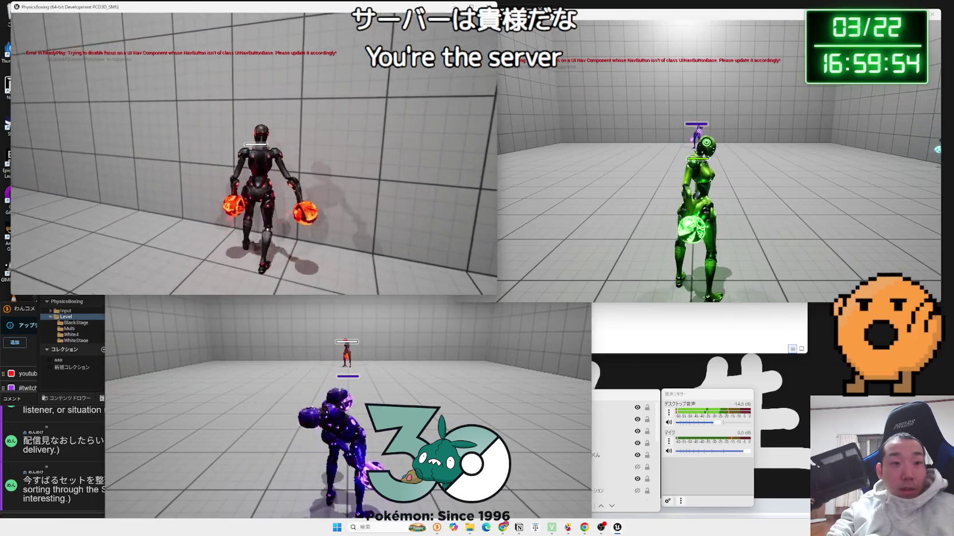
- Cycle through the three game windows to follow the black-red, green and purple fighters in the arena
key(alt+Tab)
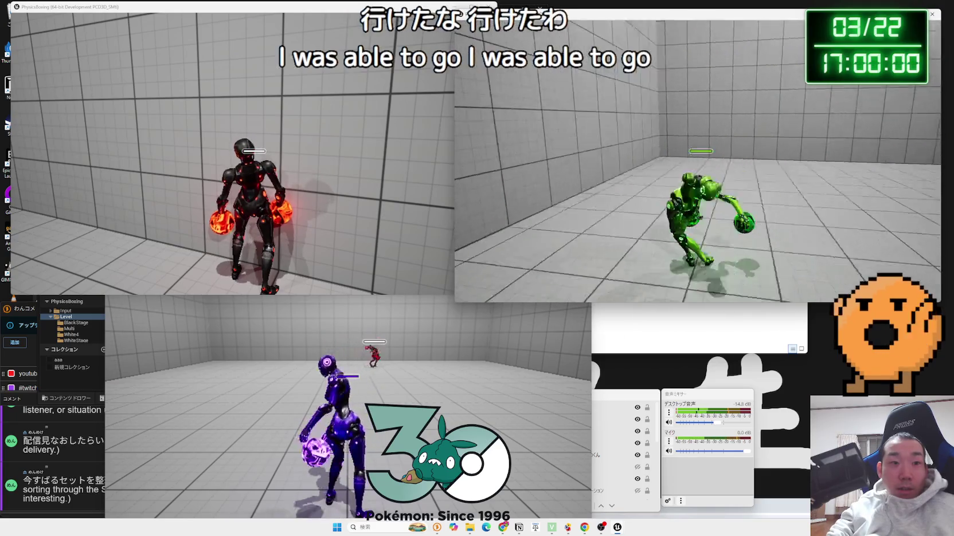
key(alt+Tab)
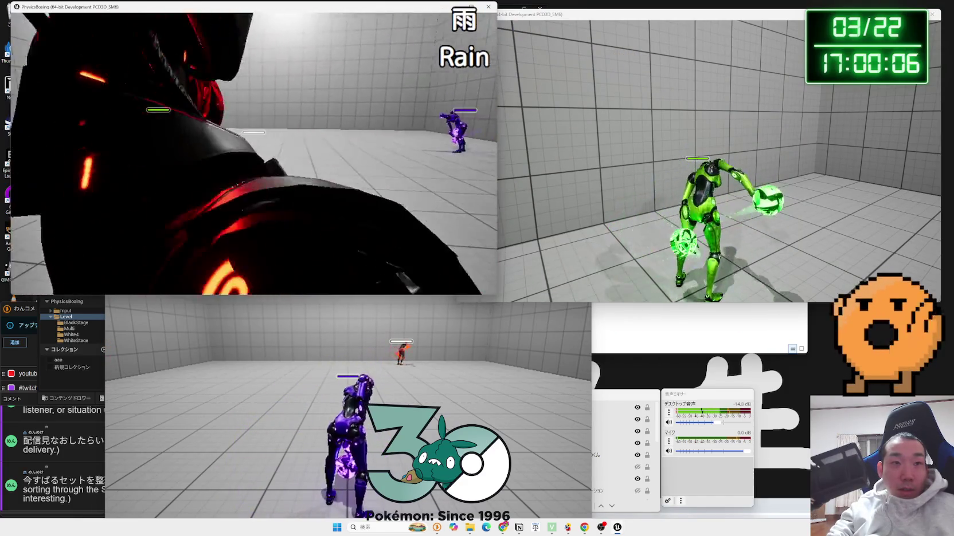
key(alt+Tab)
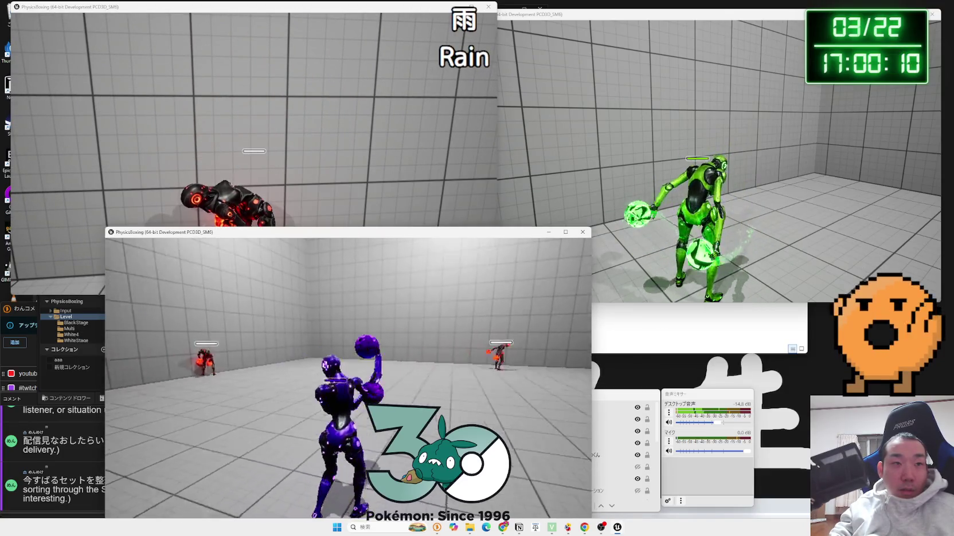
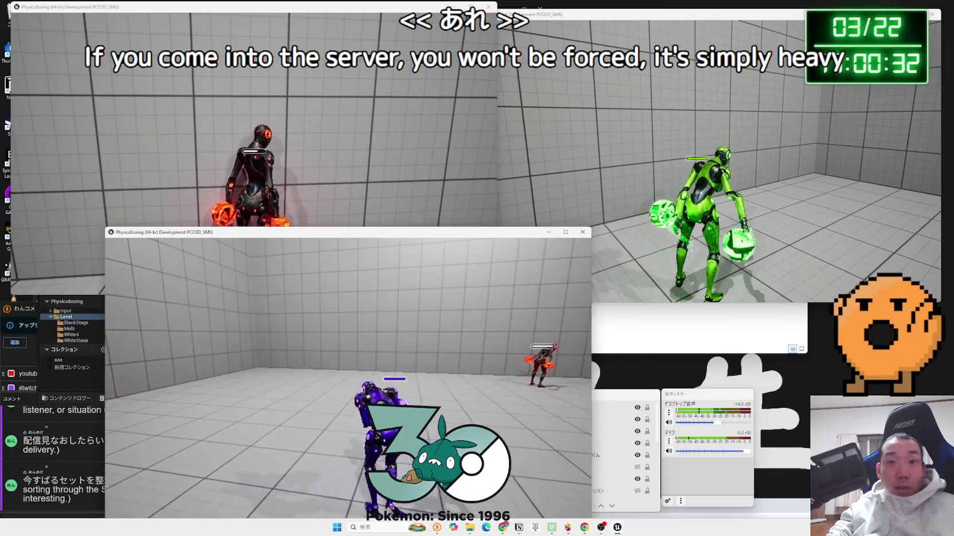
- Return the right-hand game window to the main menu, then exit that game instance
key(alt+Tab)
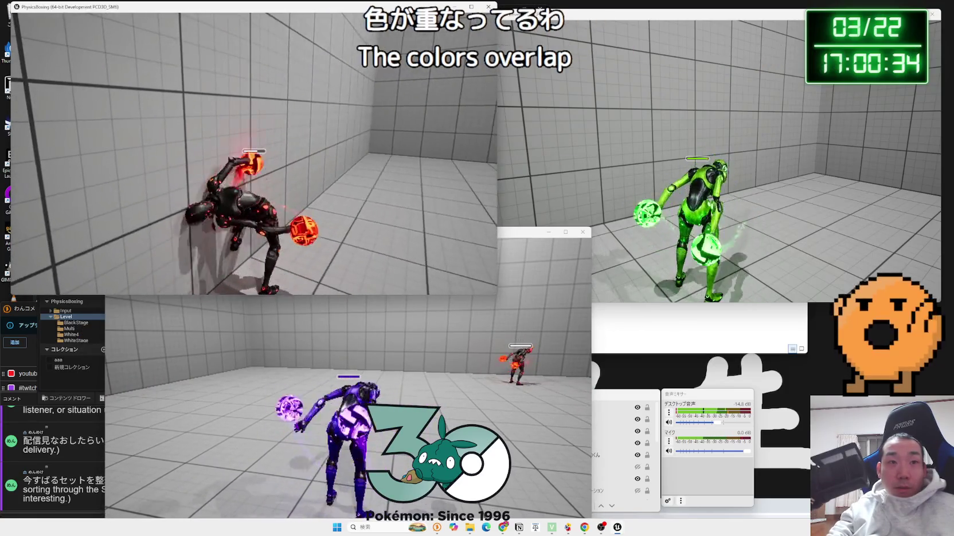
key(alt+Tab)
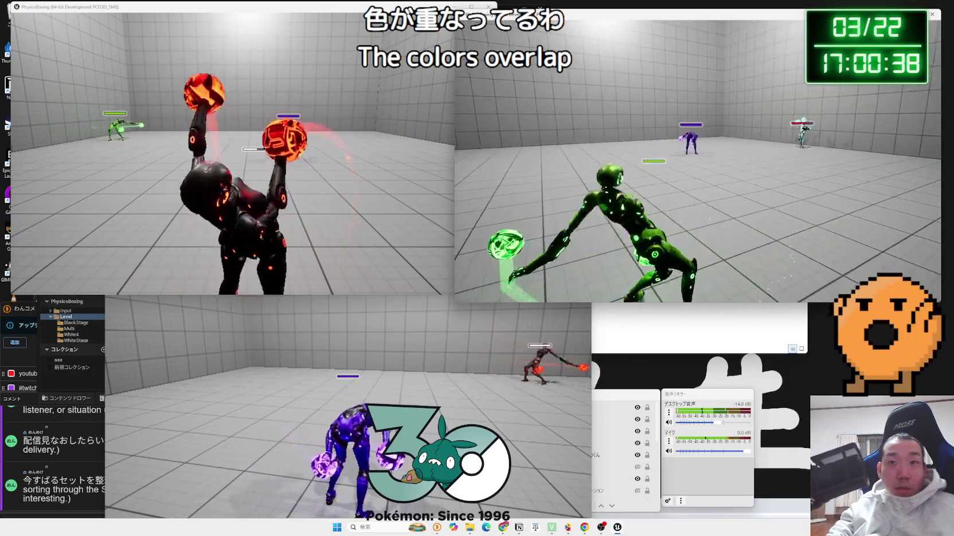
key(Escape)
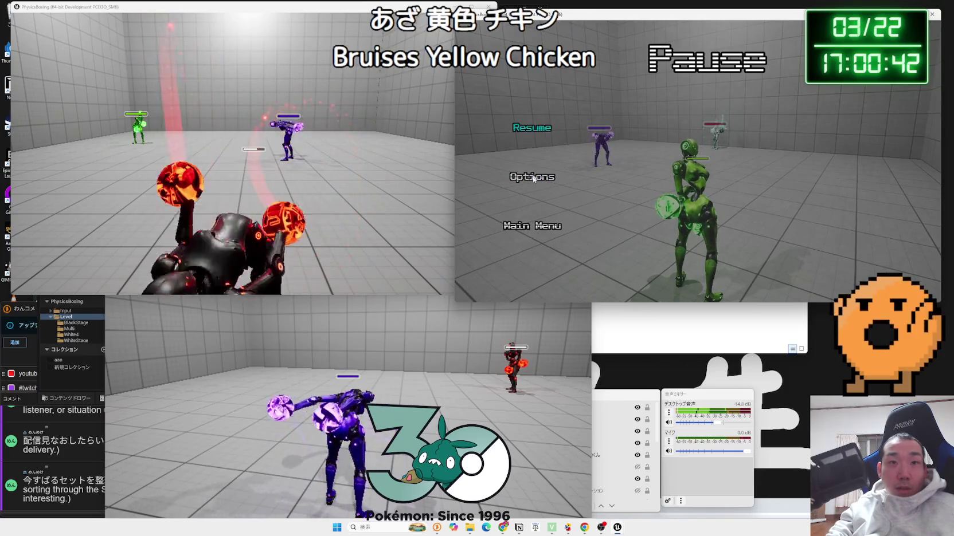
click(532, 226)
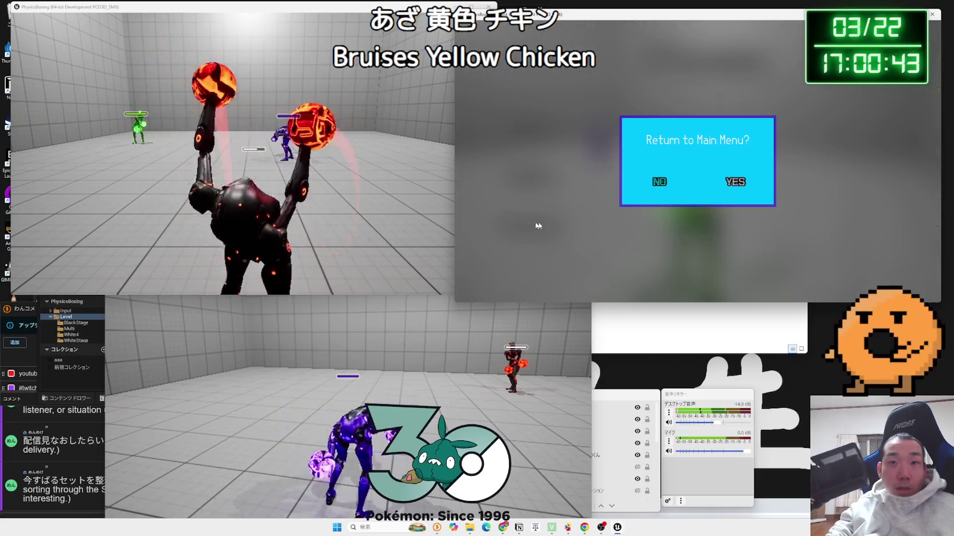
click(736, 183)
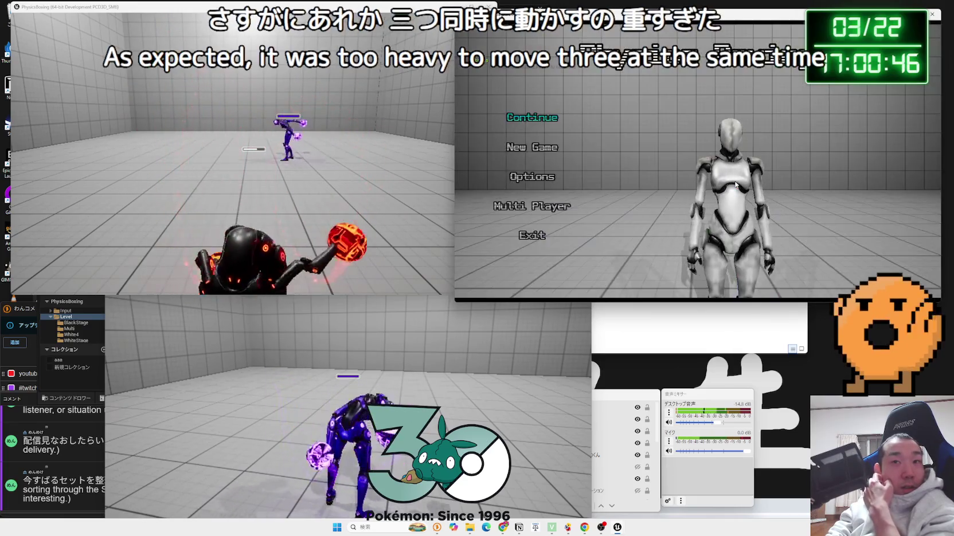
click(540, 235)
click(729, 184)
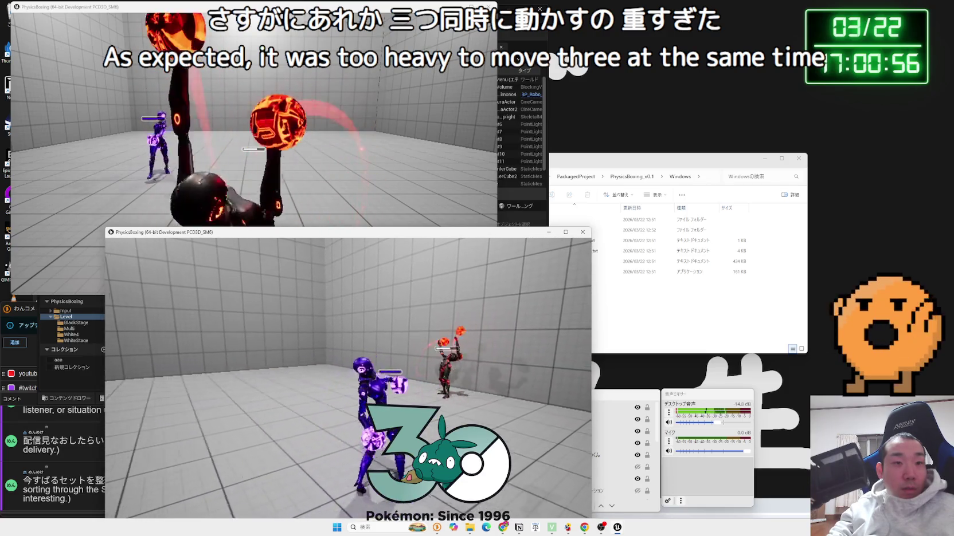
- In the lower window's video options, set Scalability to Middle and Frame Rate Limit to 60
key(Escape)
click(173, 402)
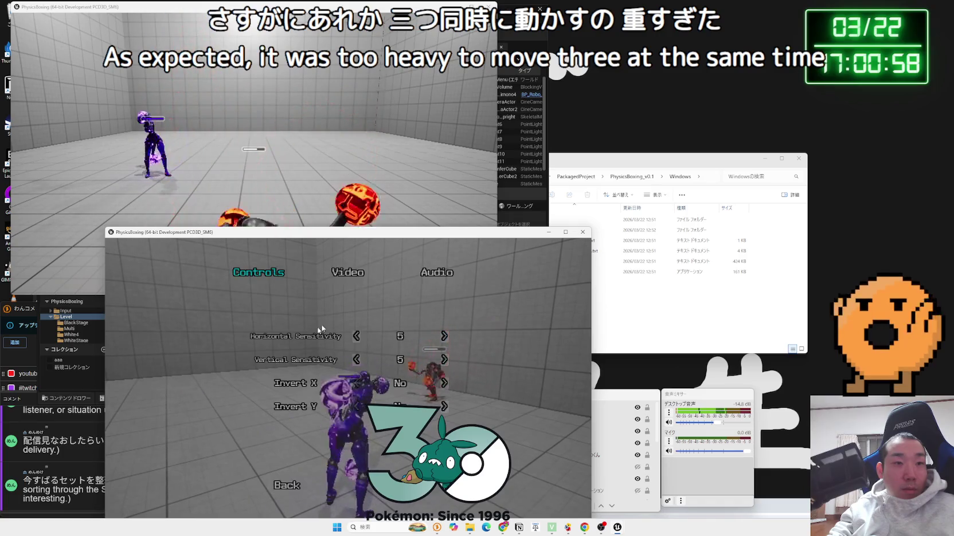
click(441, 318)
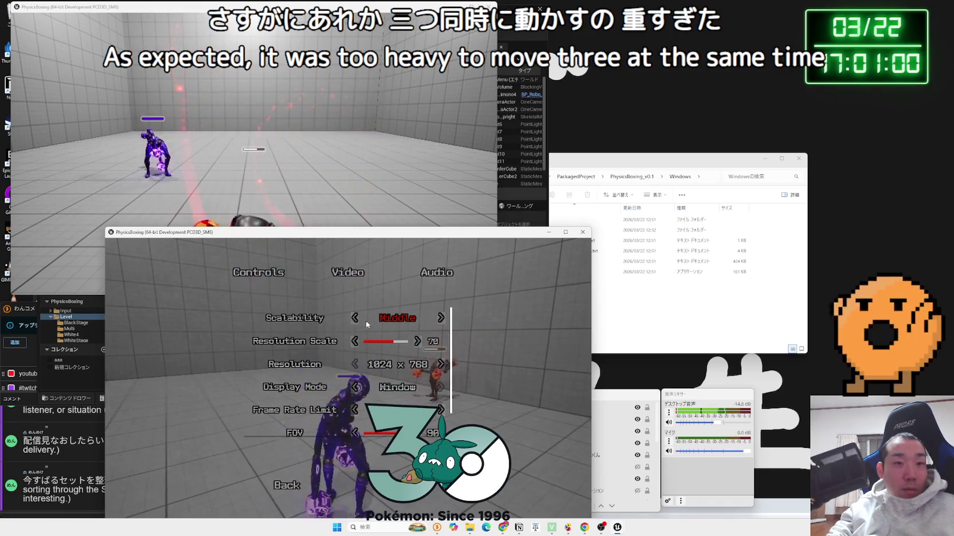
click(441, 318)
click(441, 318)
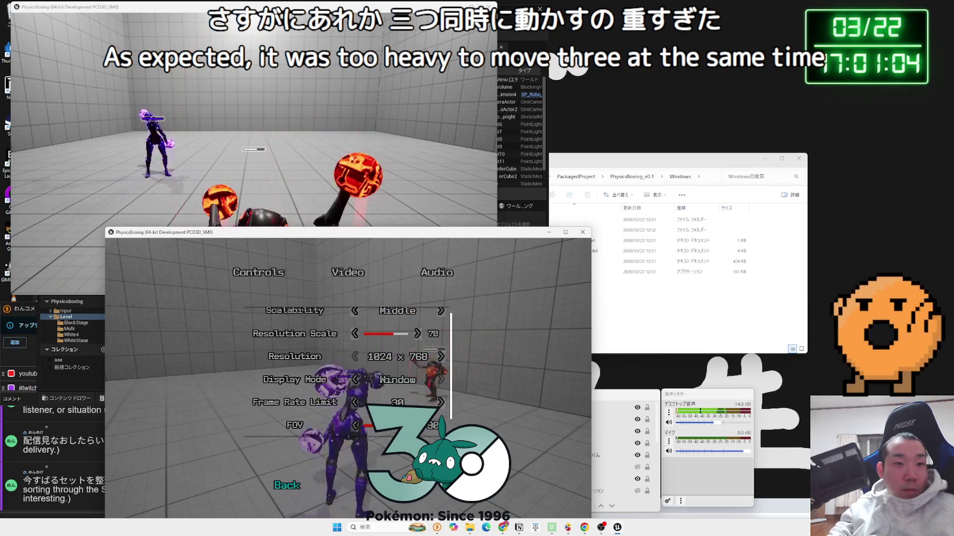
key(alt+Tab)
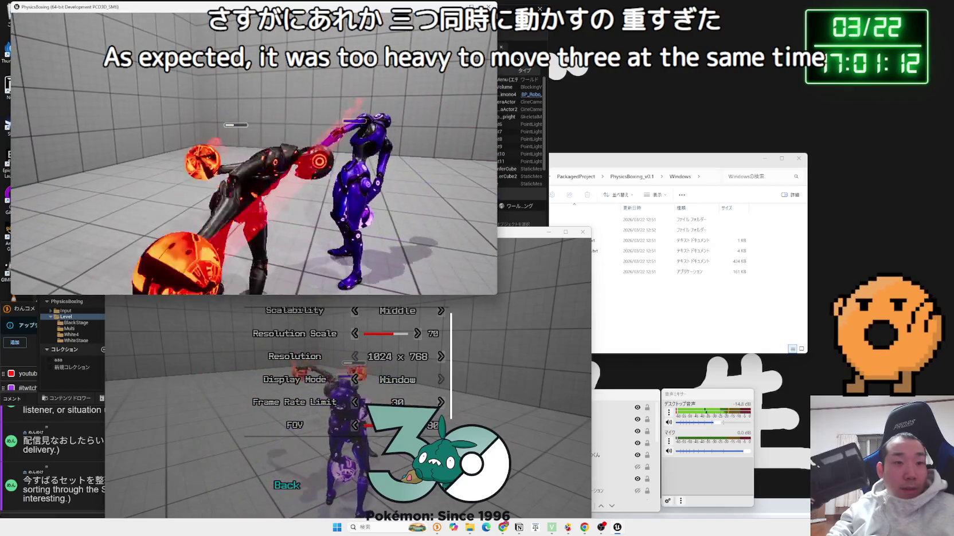
key(alt+Tab)
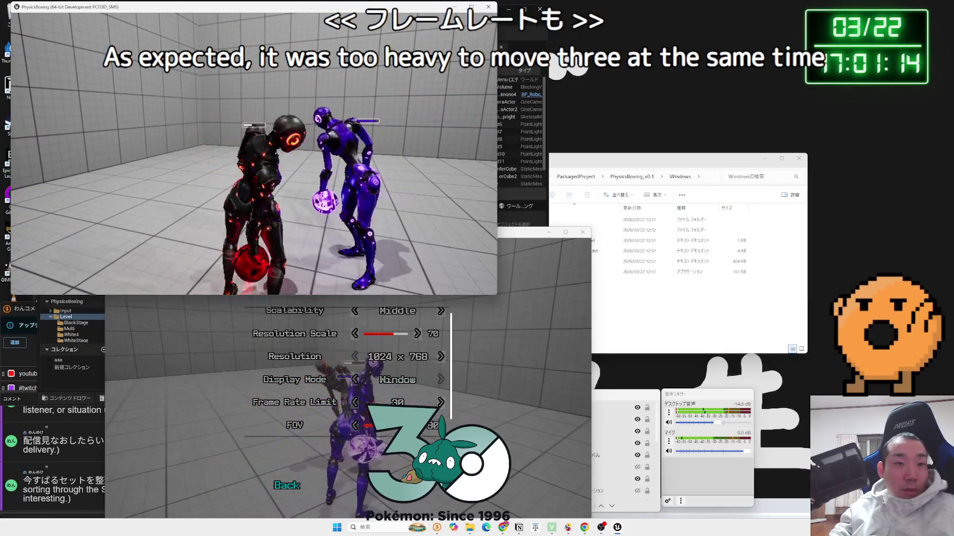
key(alt+Tab)
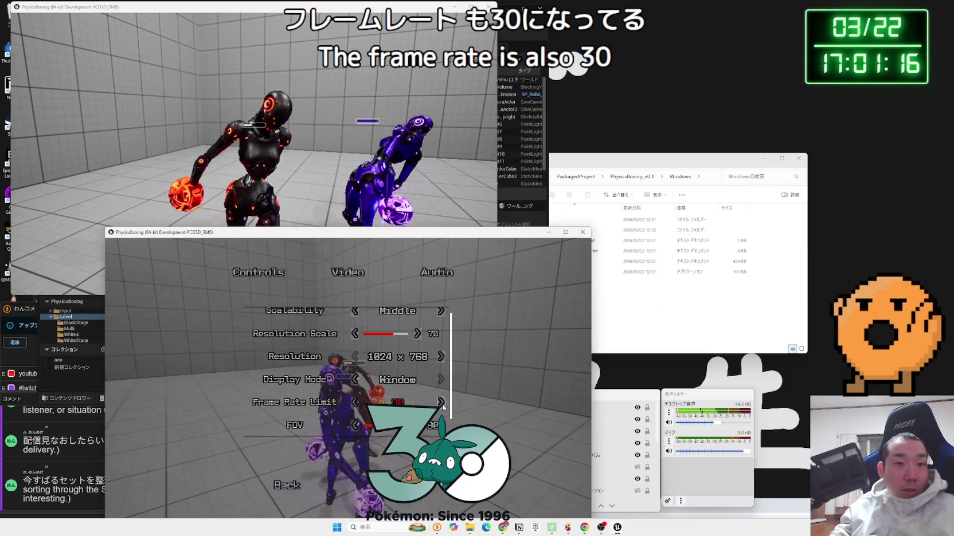
click(441, 403)
key(Escape)
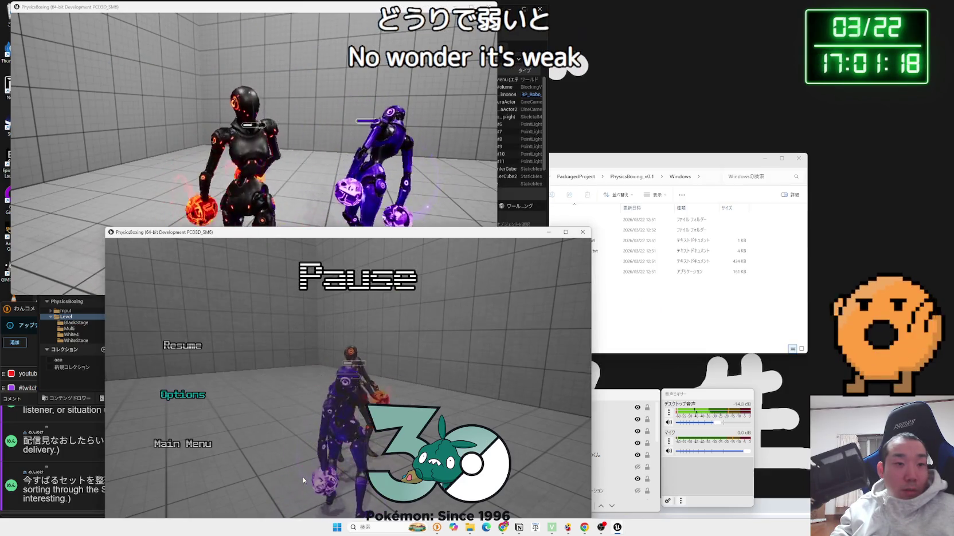
key(Escape)
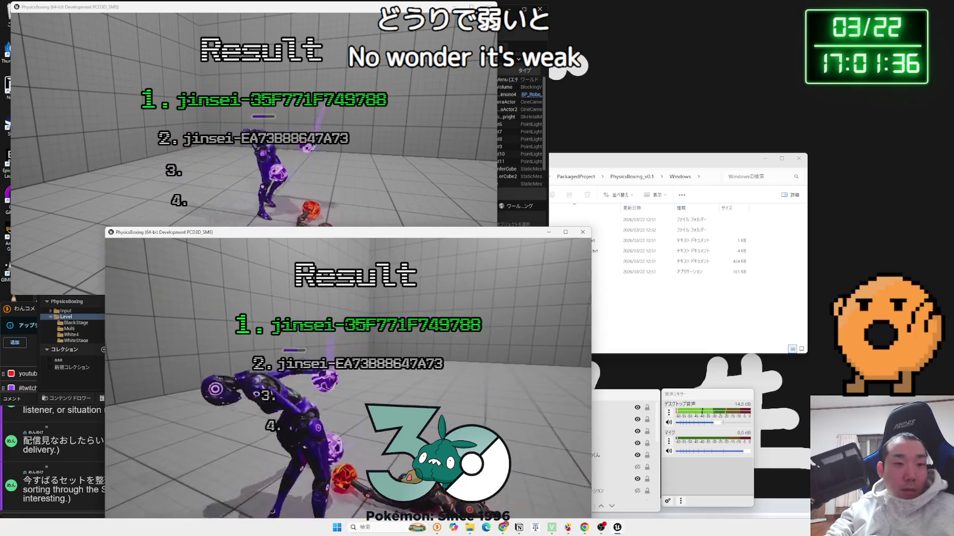
- After the match ends in the top window, return to the lobby, close it, and choose Exit
key(alt+Tab)
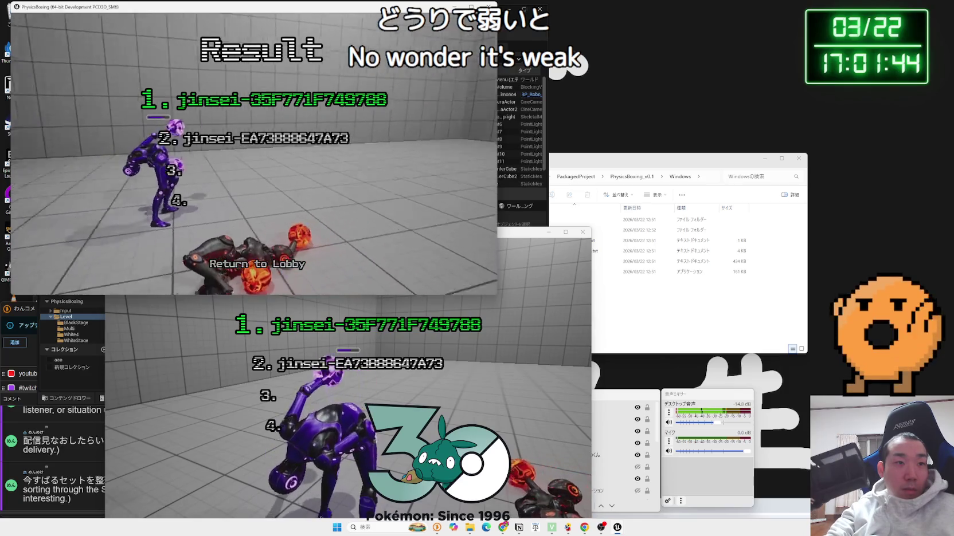
click(268, 265)
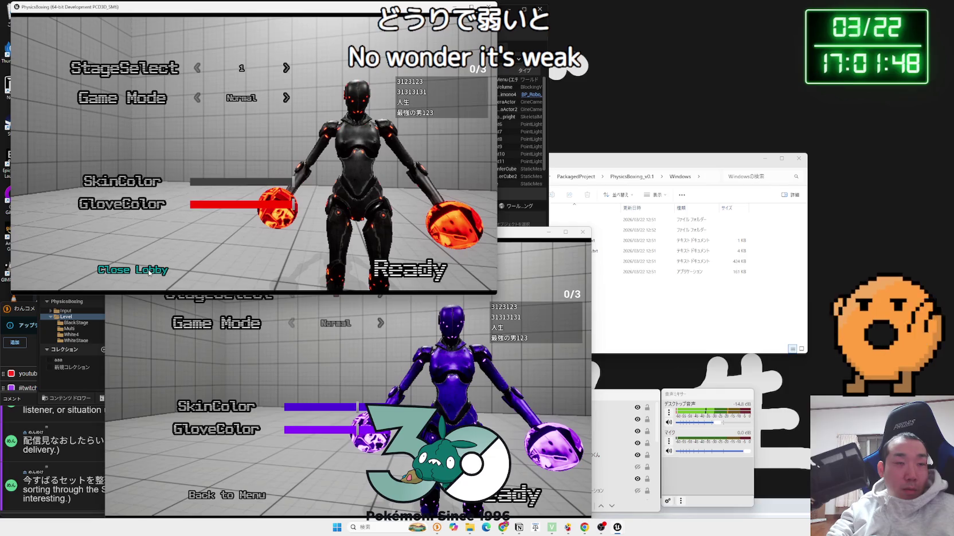
click(149, 274)
click(149, 233)
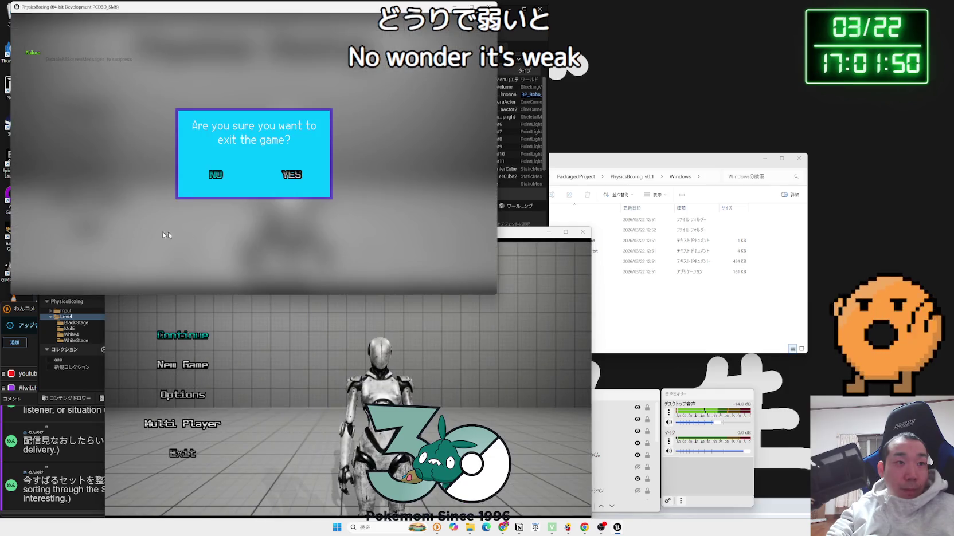
- Confirm quitting the top game, then launch a New Editor Window (PIE) preview
click(288, 179)
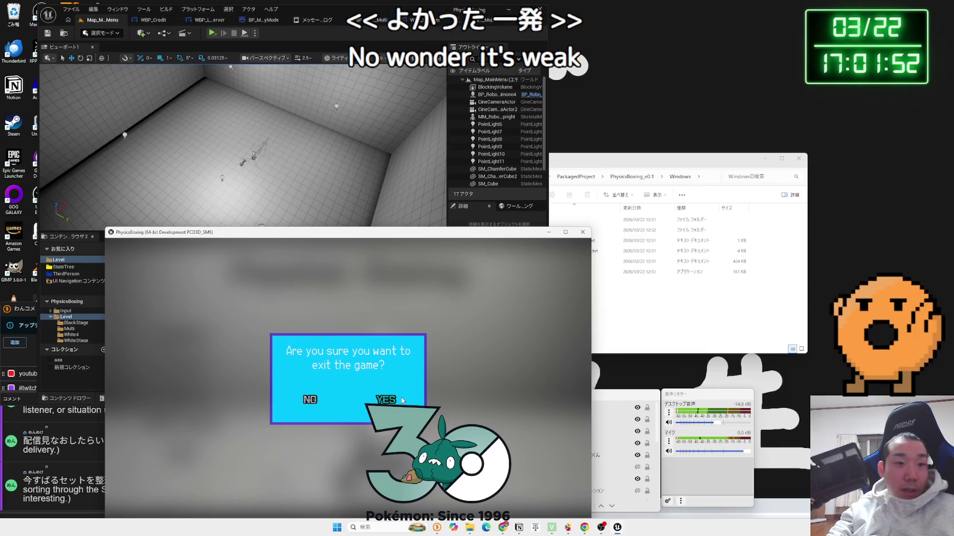
click(255, 33)
mouse_move(314, 185)
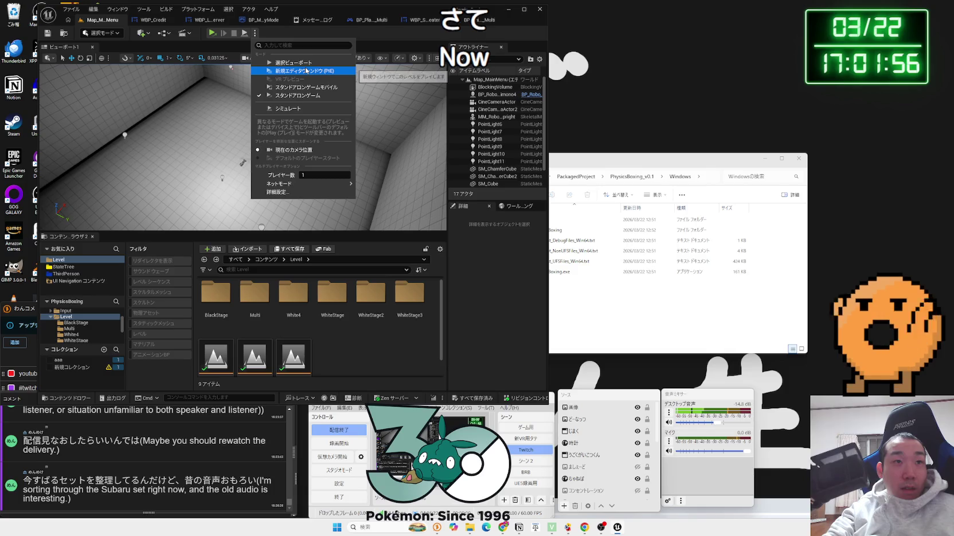
click(307, 62)
- Exit the PIE preview game and bring the Gemini chat back up
click(503, 330)
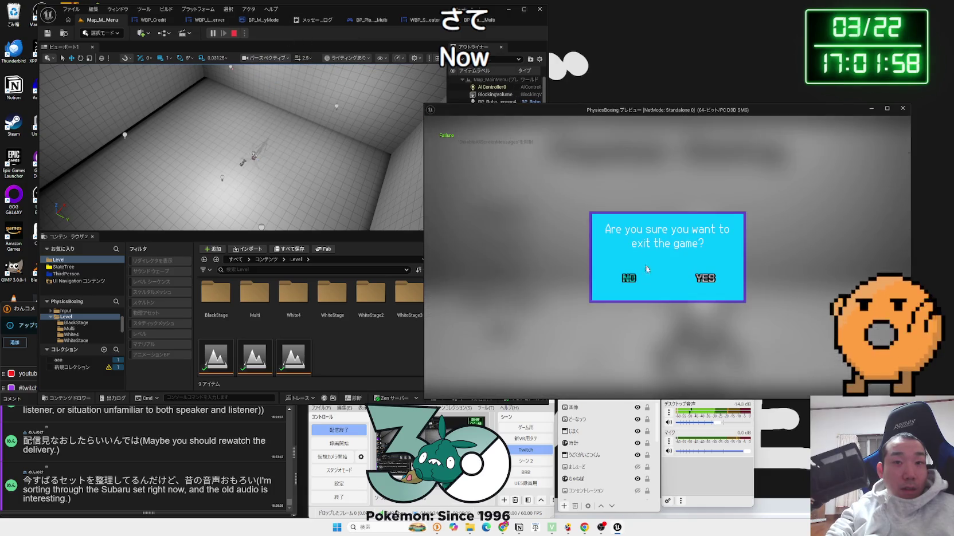
click(706, 279)
click(501, 527)
scroll(718, 239, up, 10)
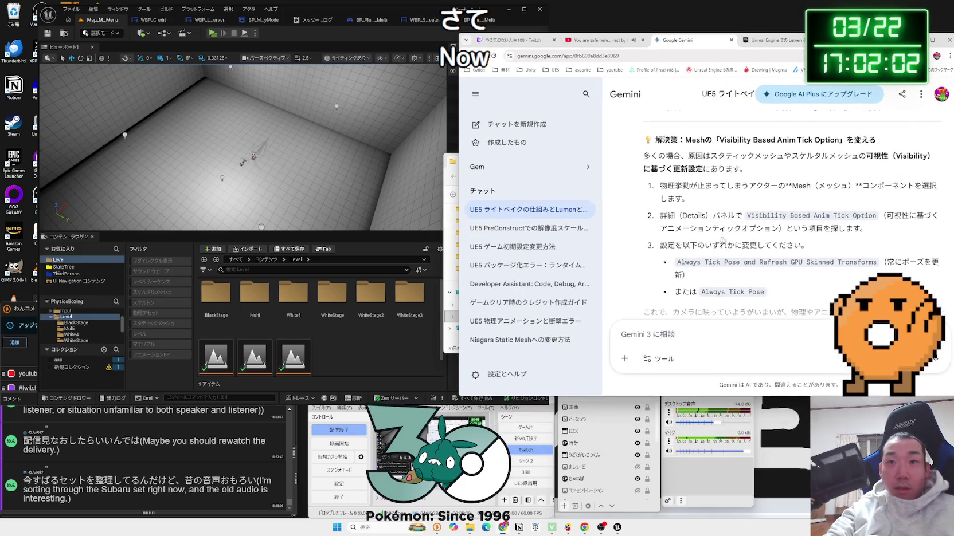
- Tell Gemini that Always Tick Pose and Refresh GPU Skinned Transforms worked, with thanks
drag(790, 264, 877, 263)
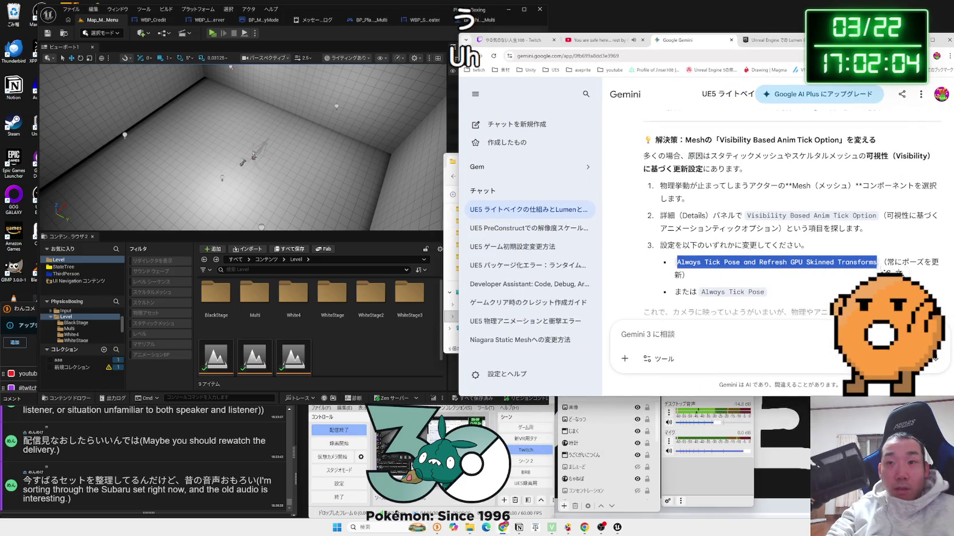
click(763, 344)
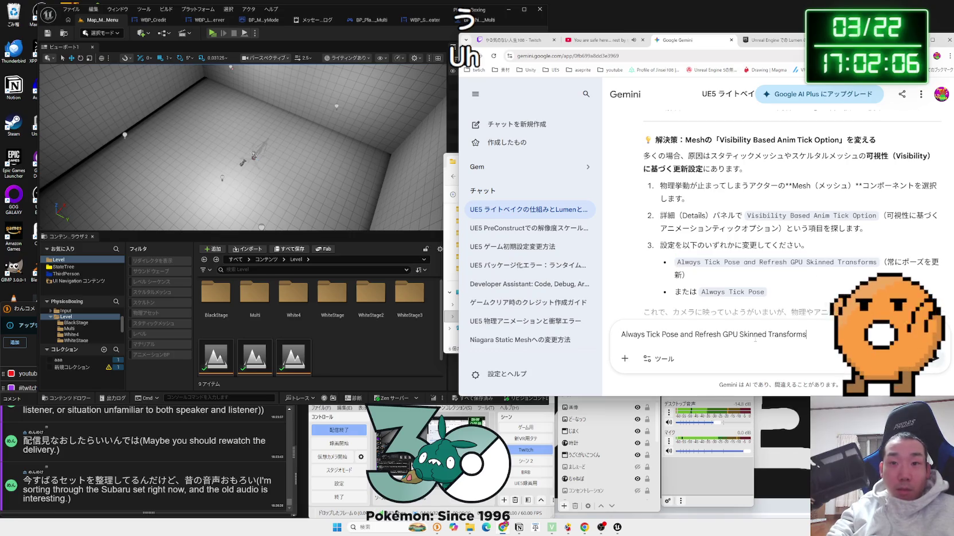
key(Zenkaku_Hankaku)
key(Zenkaku_Hankaku)
text(でい)
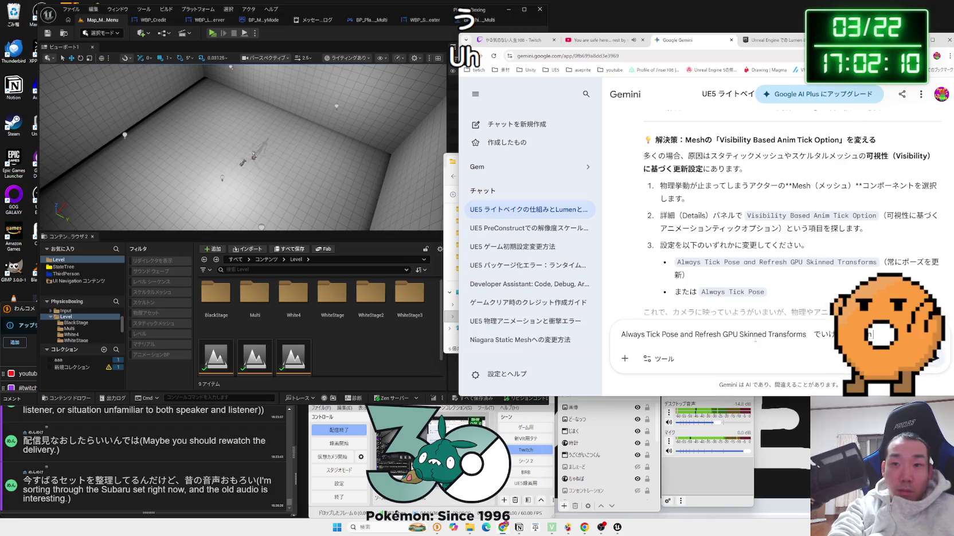
key(Return)
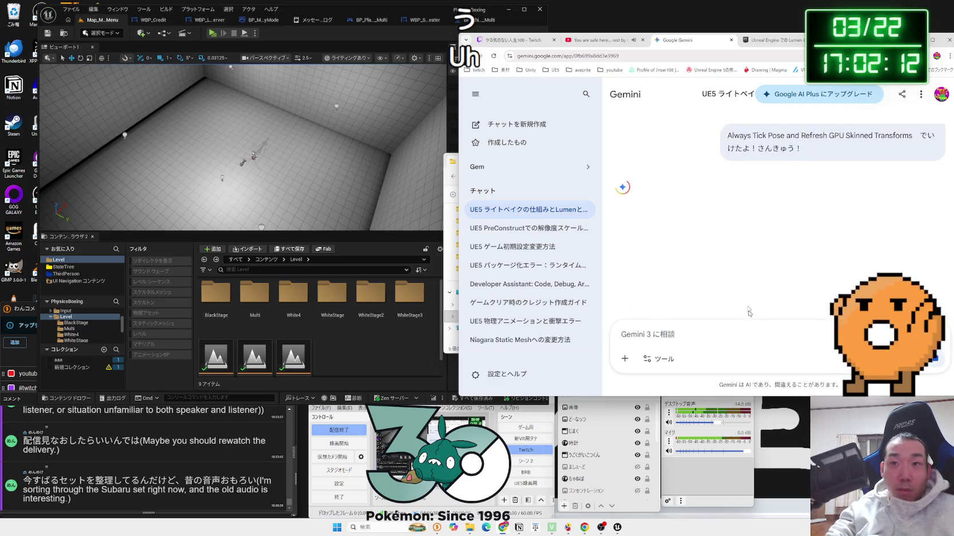
- In the Content Browser, navigate to the Blueprint > Enemy folder
click(394, 361)
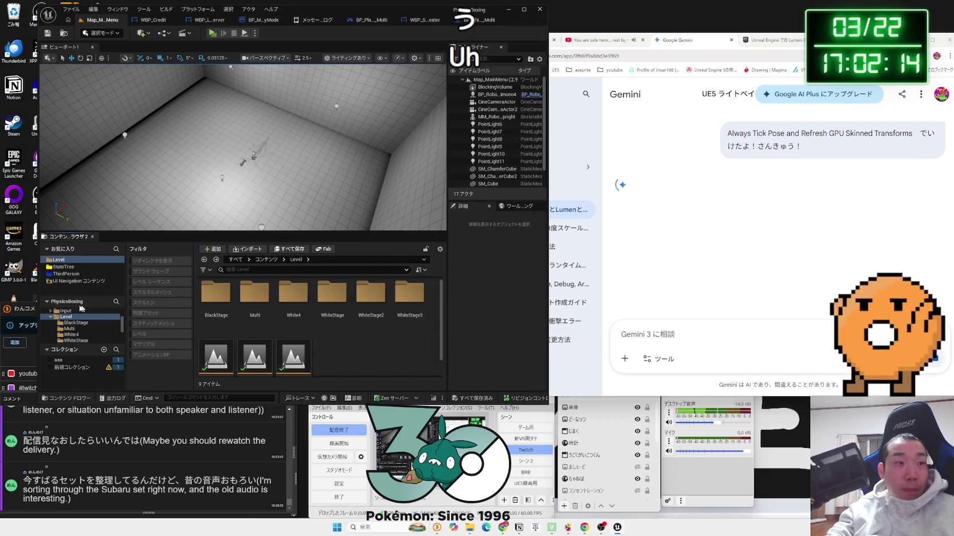
click(64, 274)
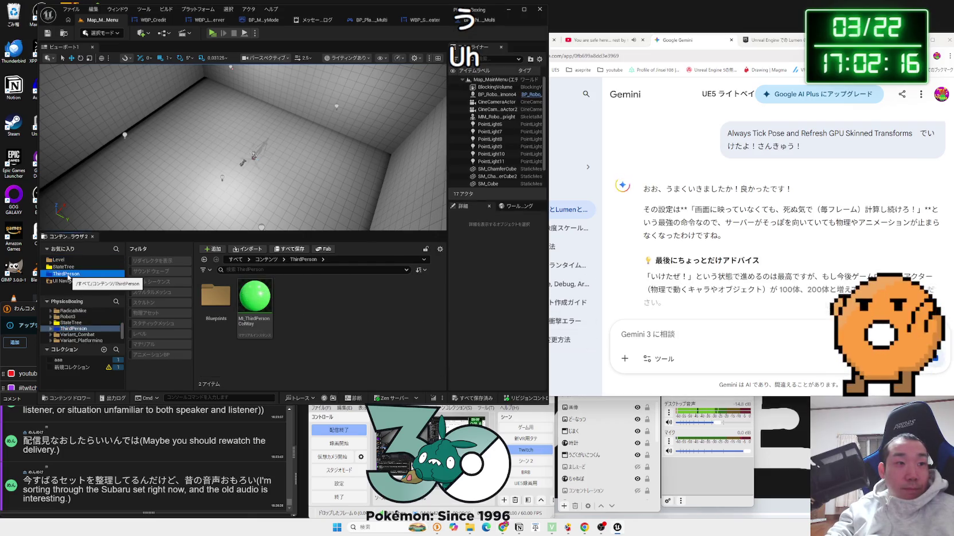
click(65, 266)
click(67, 275)
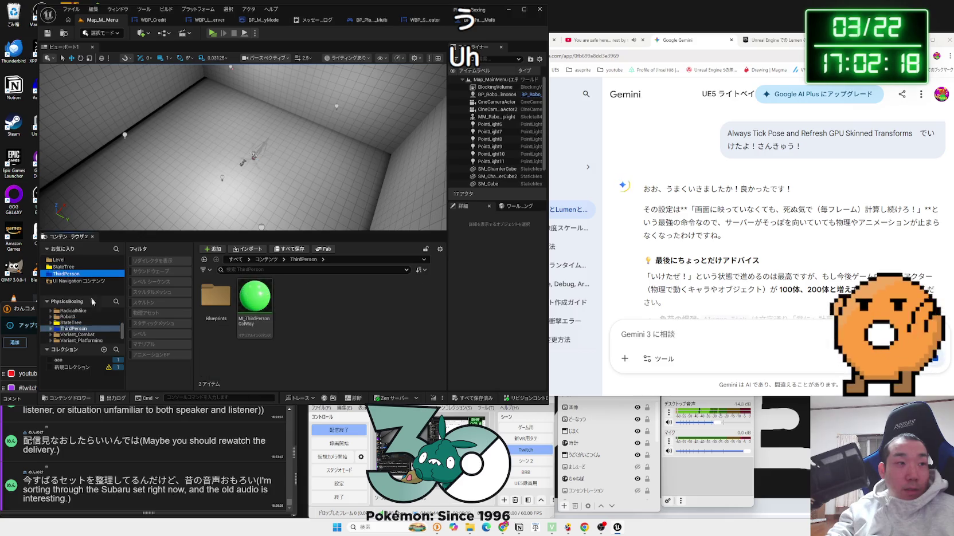
scroll(80, 335, up, 3)
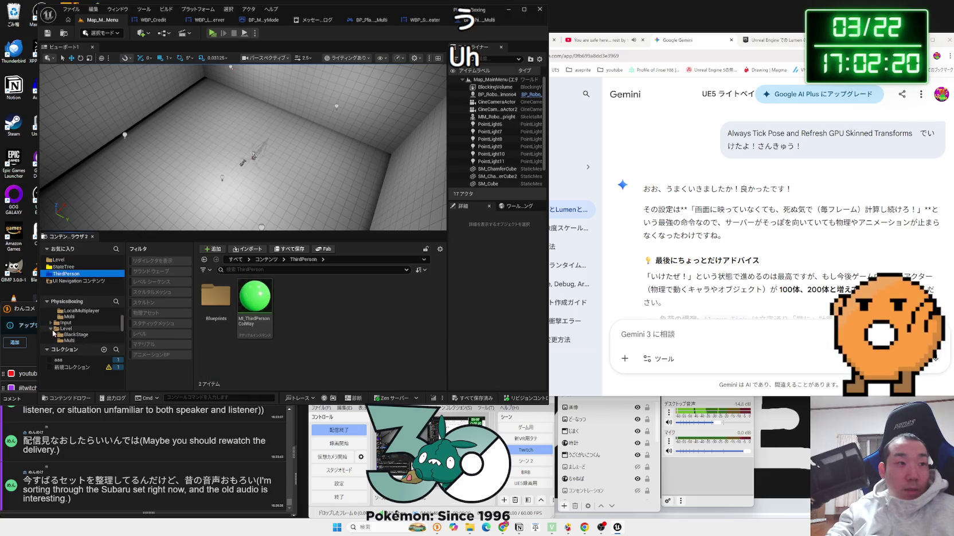
scroll(67, 333, up, 1)
click(68, 334)
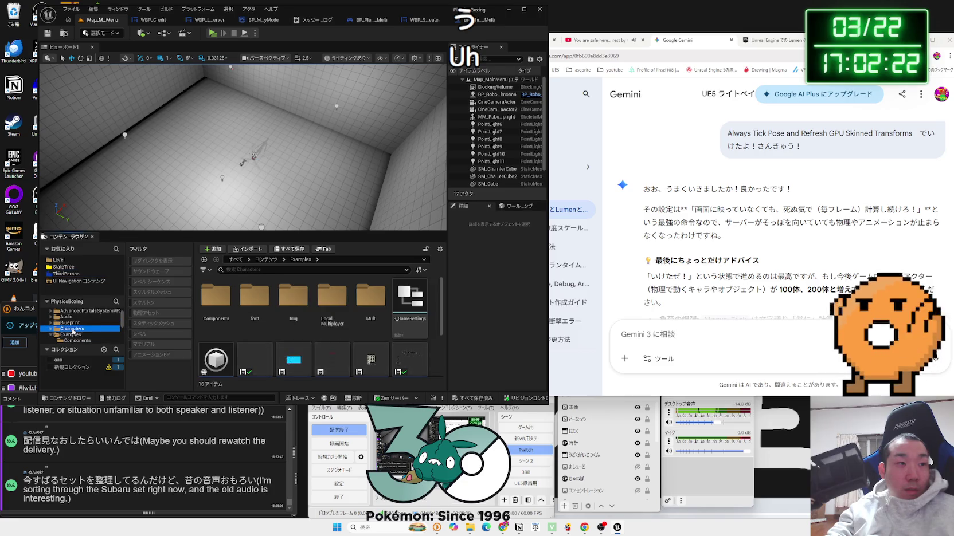
scroll(73, 331, up, 3)
click(70, 337)
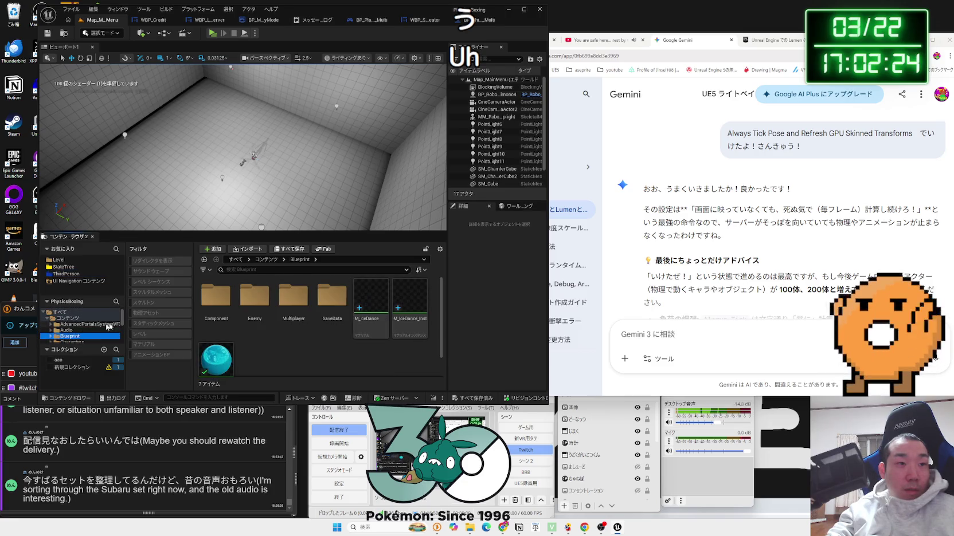
double_click(254, 307)
- Open BP_Enemy_Base and clear the text selection in Gemini's reply
click(252, 321)
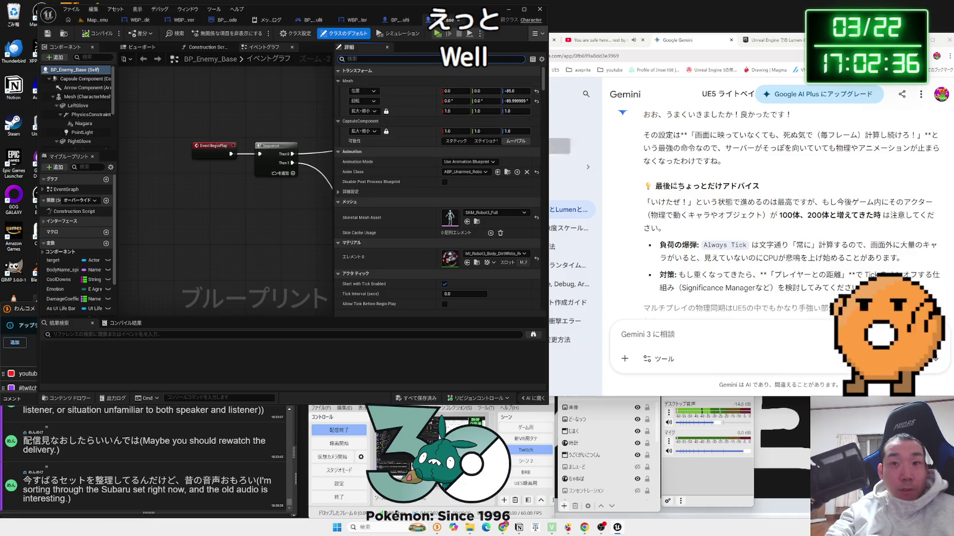
mouse_move(874, 252)
mouse_down()
mouse_move(803, 238)
mouse_move(688, 237)
mouse_up()
click(687, 236)
- Reread Gemini's tick-cost advice, then filter BP_Enemy_Base's Details for 'vi' to show Always Tick Pose
scroll(745, 235, down, 1)
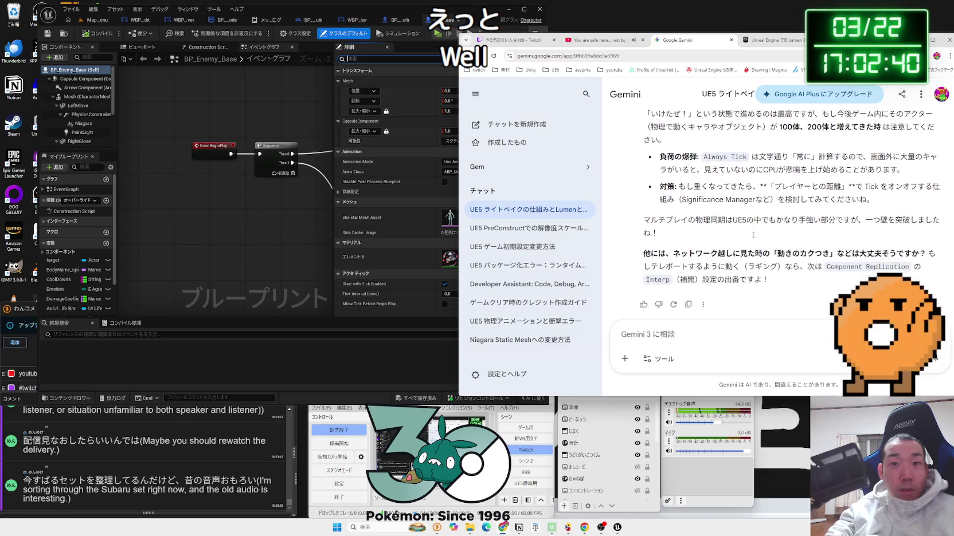
scroll(753, 234, up, 1)
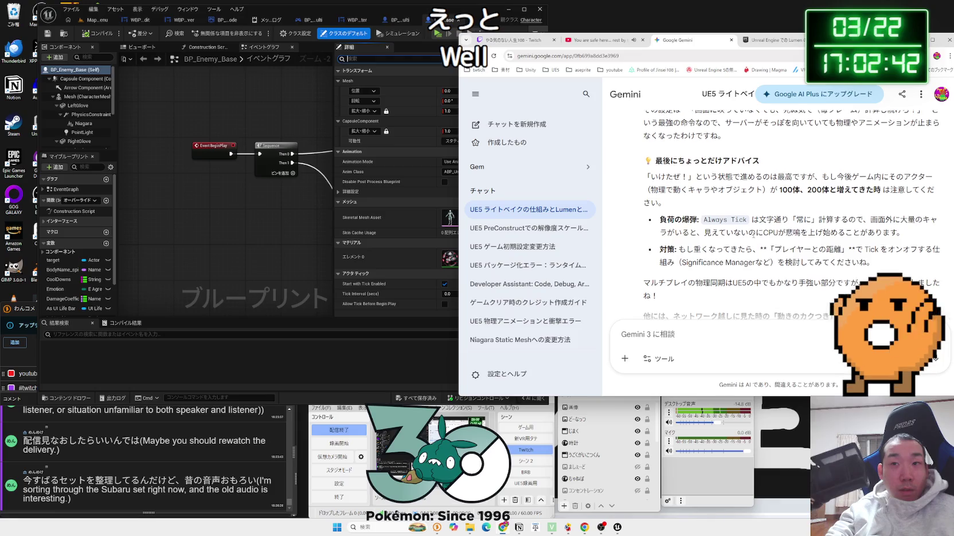
scroll(753, 234, up, 1)
scroll(753, 237, up, 1)
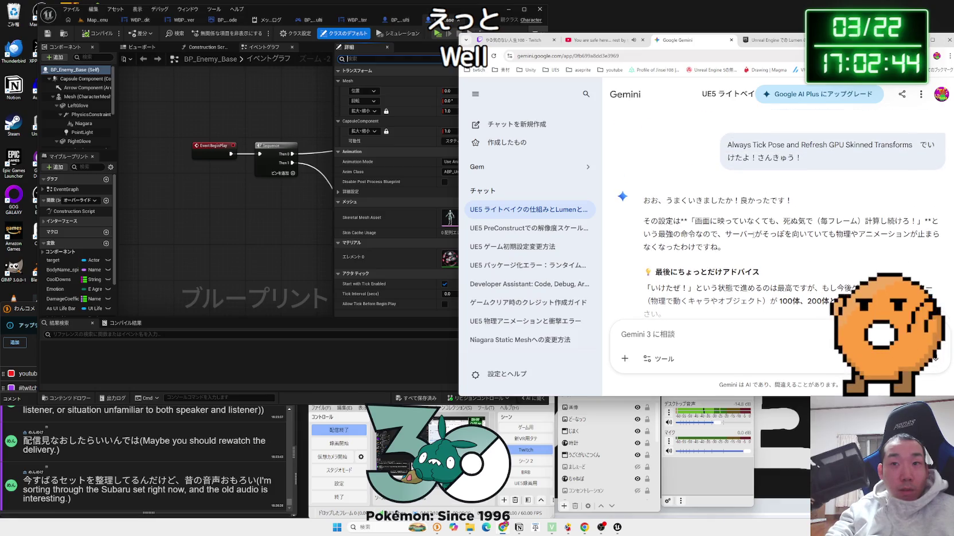
scroll(754, 235, up, 1)
scroll(753, 235, up, 1)
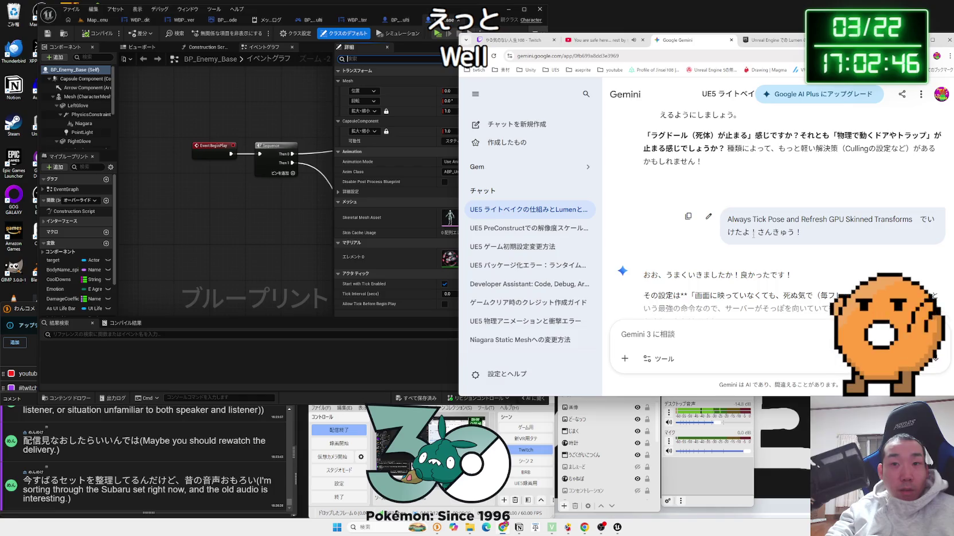
scroll(753, 235, up, 5)
scroll(753, 237, up, 5)
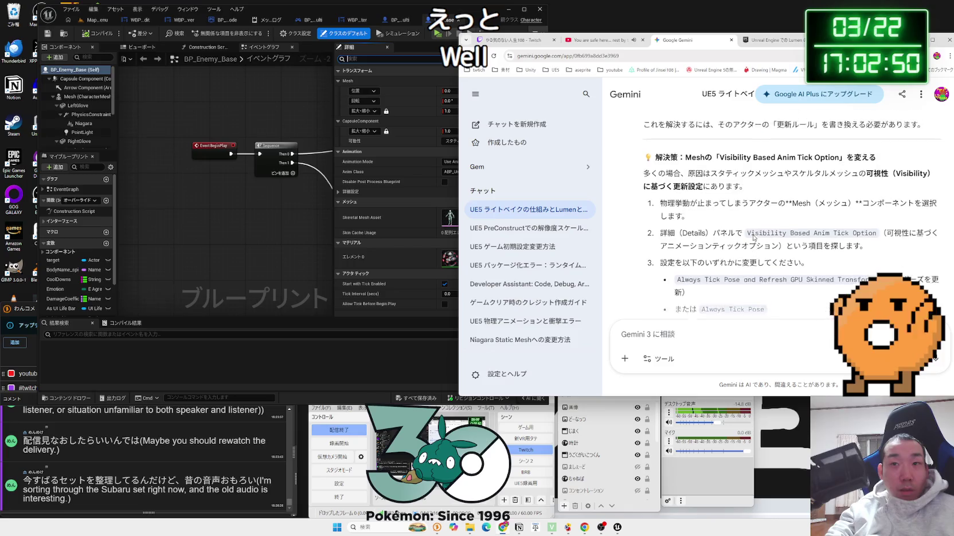
scroll(753, 237, up, 5)
scroll(753, 236, down, 2)
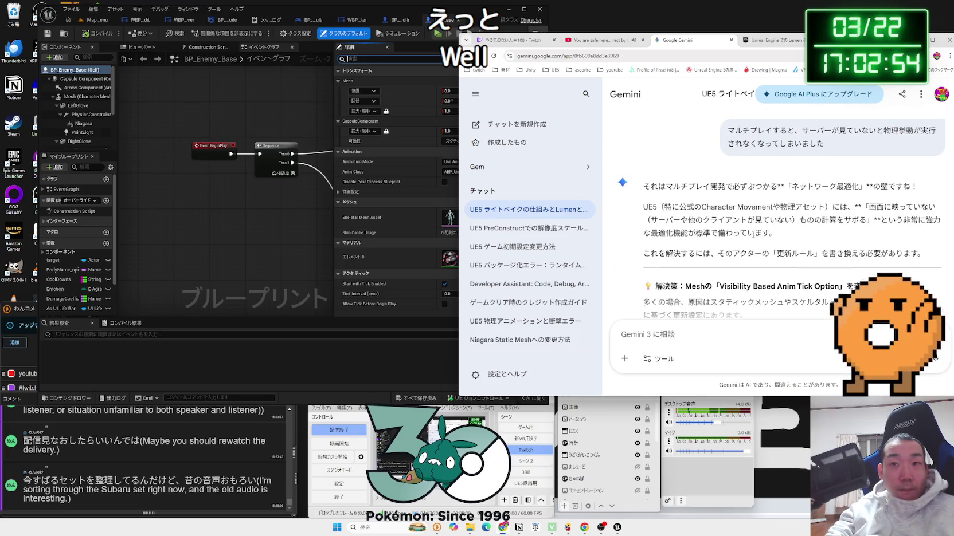
scroll(754, 236, down, 2)
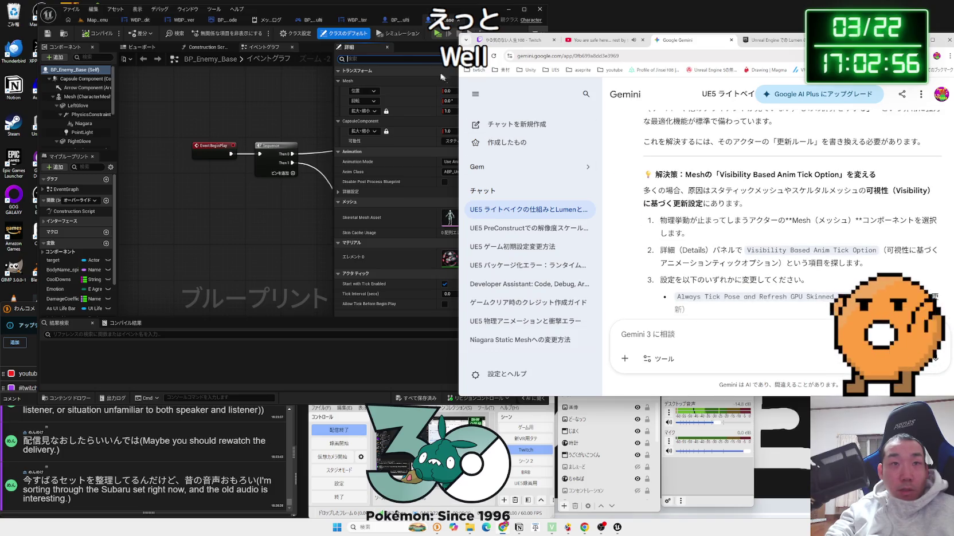
click(397, 59)
text(vis)
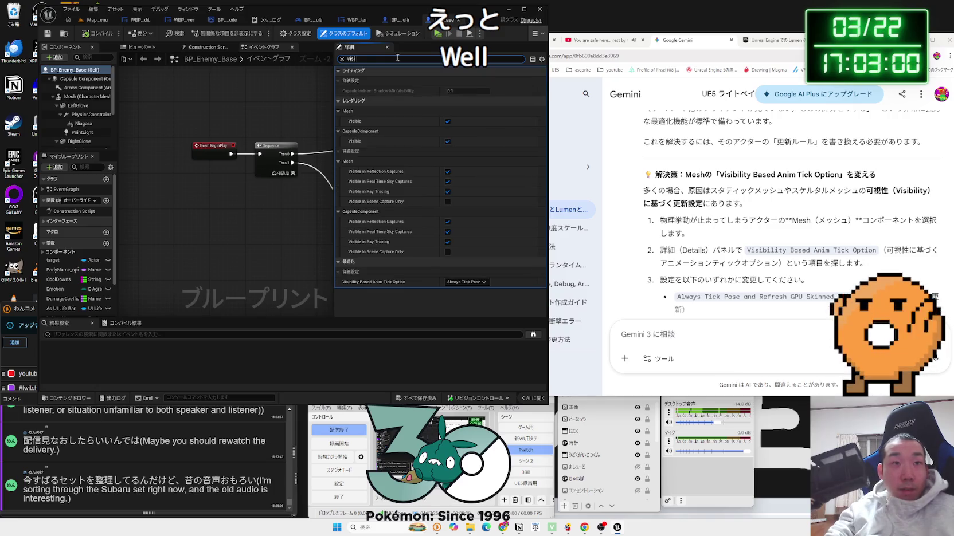
text(ili)
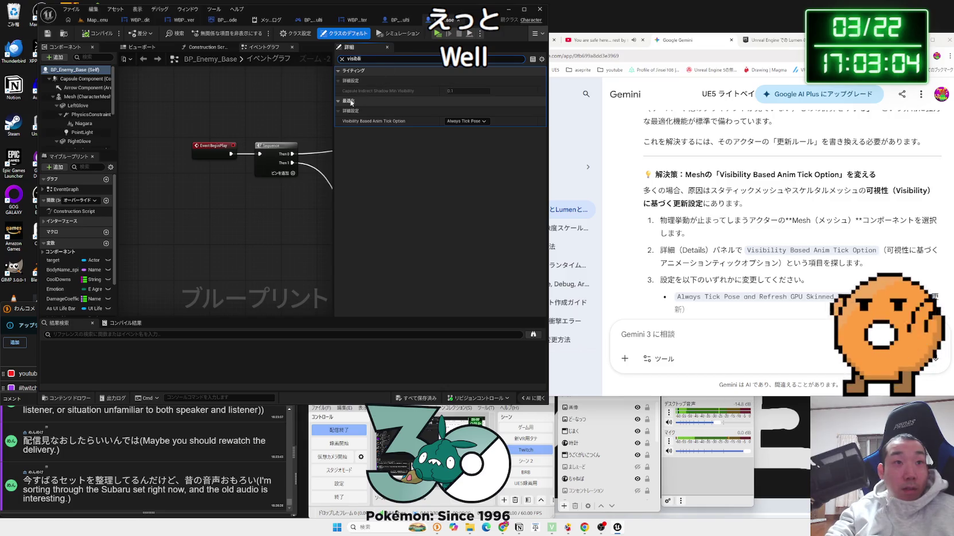